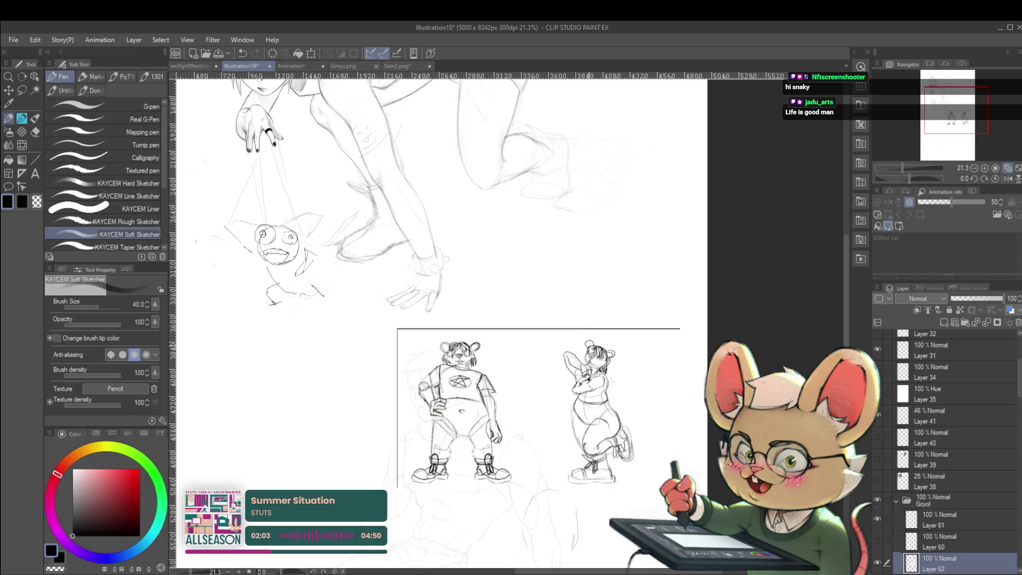
# Scale the two standing figures on Layer 62 to 88% and move them up and left.
pyautogui.press('-')
pyautogui.press('-')
pyautogui.moveTo(659, 449); pyautogui.dragTo(514, 463)
pyautogui.press('Return')
pyautogui.scroll(5, 495, 317)
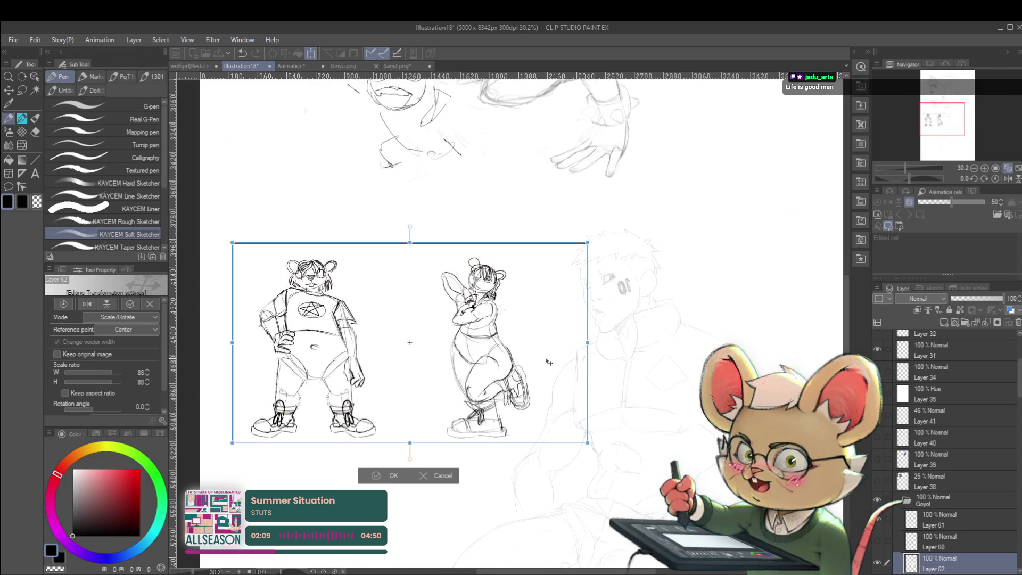
pyautogui.moveTo(539, 371); pyautogui.dragTo(523, 341)
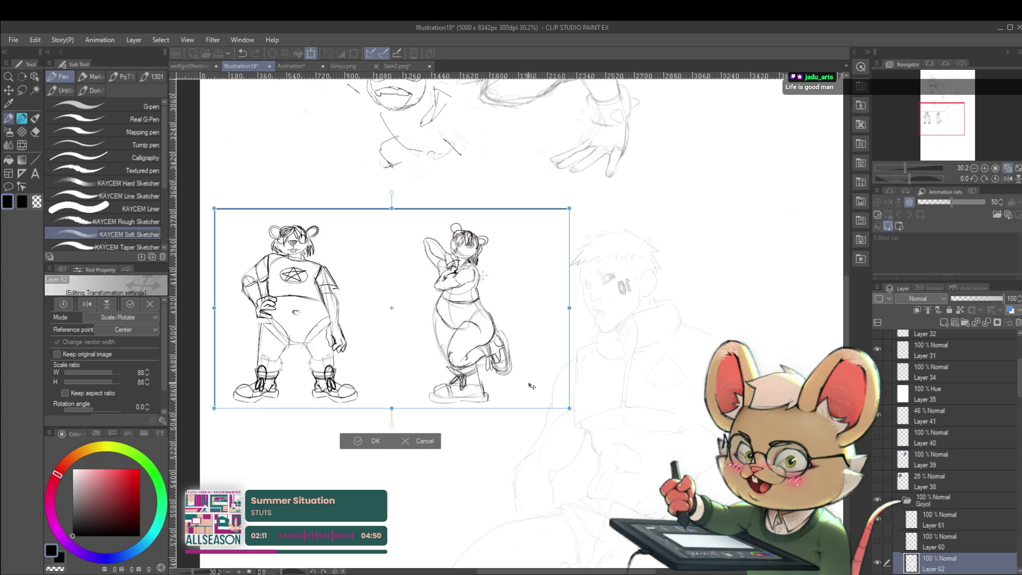
pyautogui.press('Return')
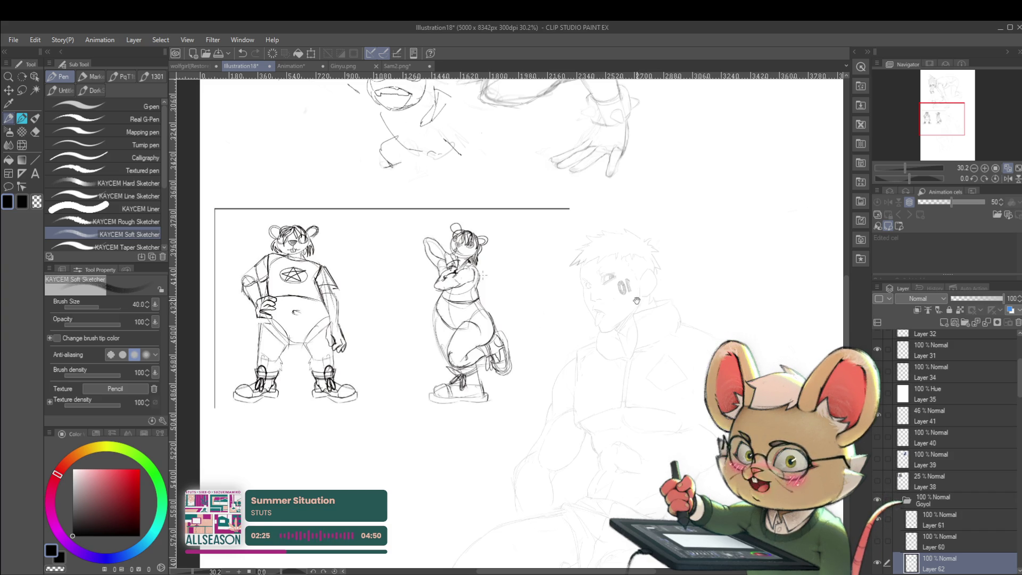
# Fade the sketch layer to 38% opacity and add a new Layer 63 for red corrections.
pyautogui.moveTo(629, 312); pyautogui.dragTo(704, 321)
pyautogui.scroll(-1, 704, 321)
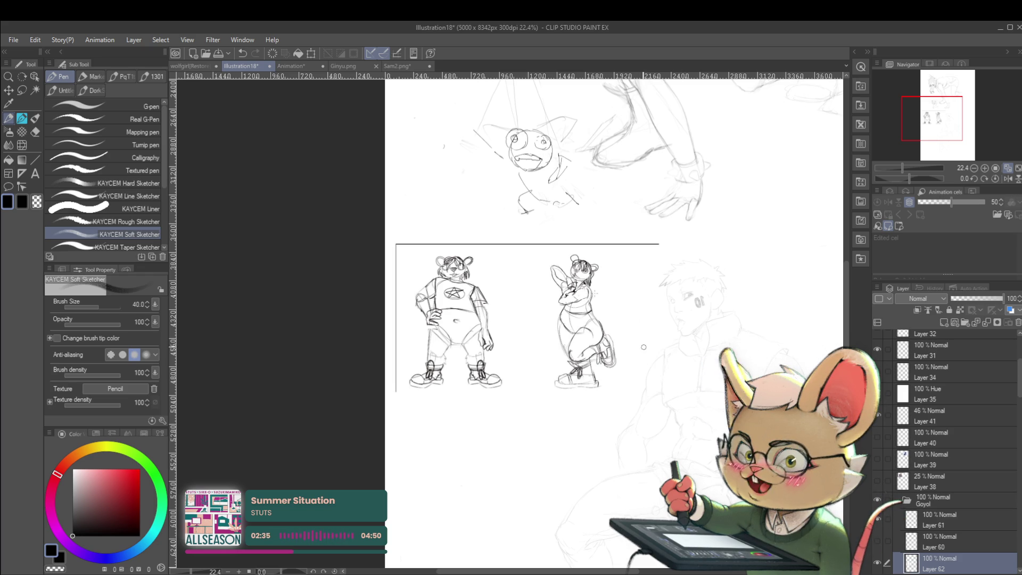
pyautogui.moveTo(656, 339)
pyautogui.mouseDown()
pyautogui.moveTo(622, 371)
pyautogui.moveTo(646, 348)
pyautogui.mouseUp()
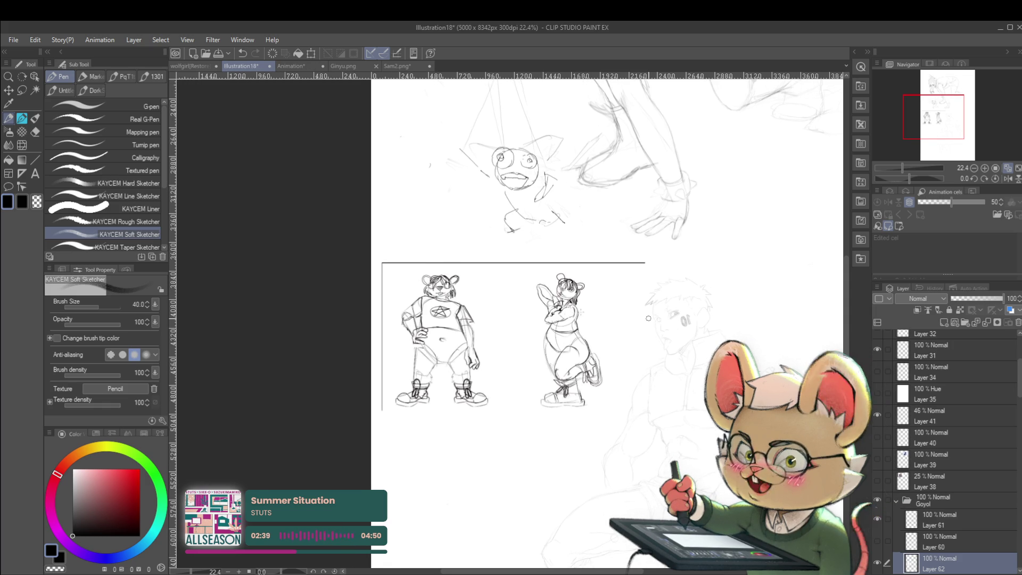
pyautogui.scroll(2, 586, 323)
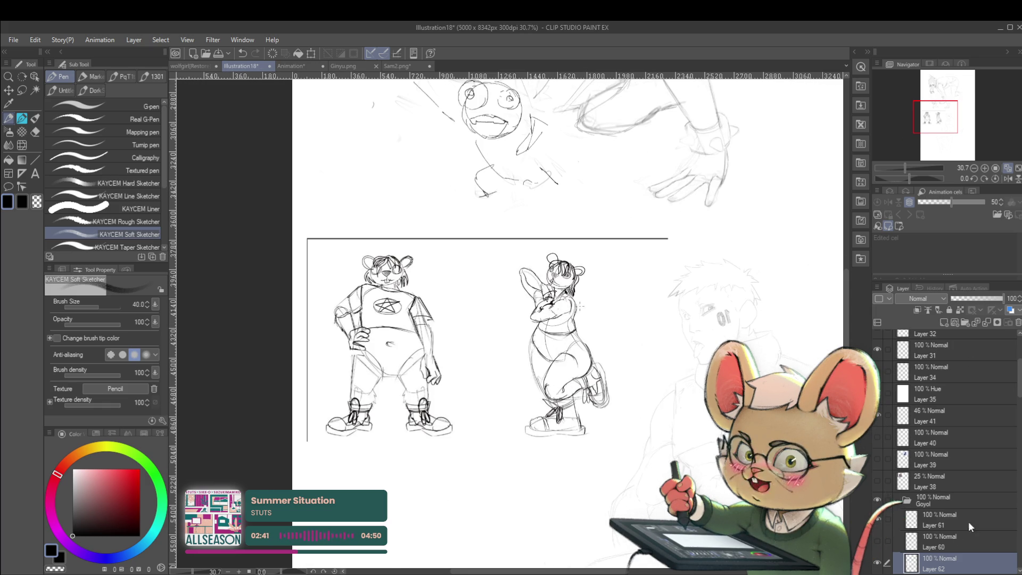
pyautogui.click(980, 299)
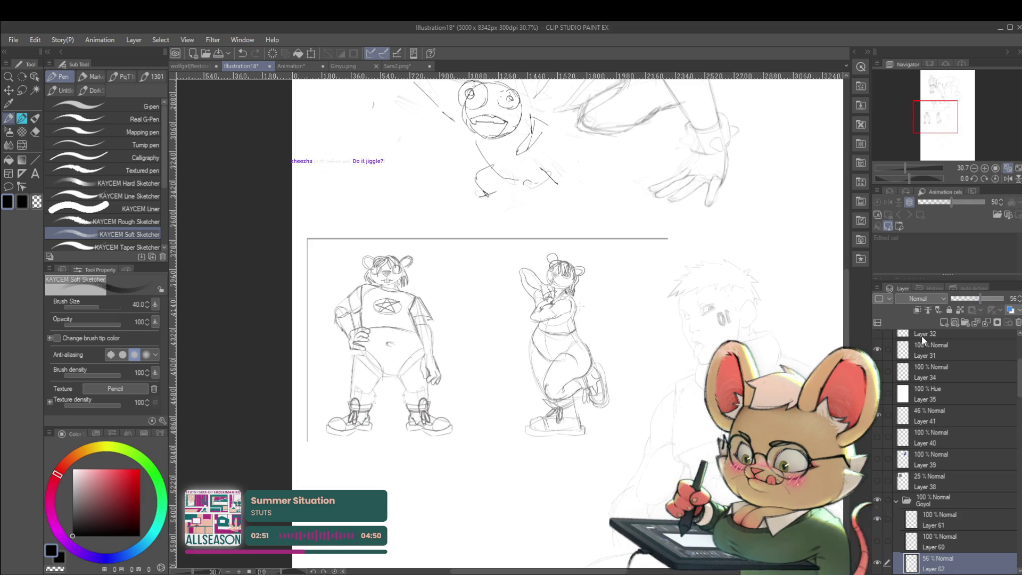
pyautogui.moveTo(977, 301); pyautogui.dragTo(966, 301)
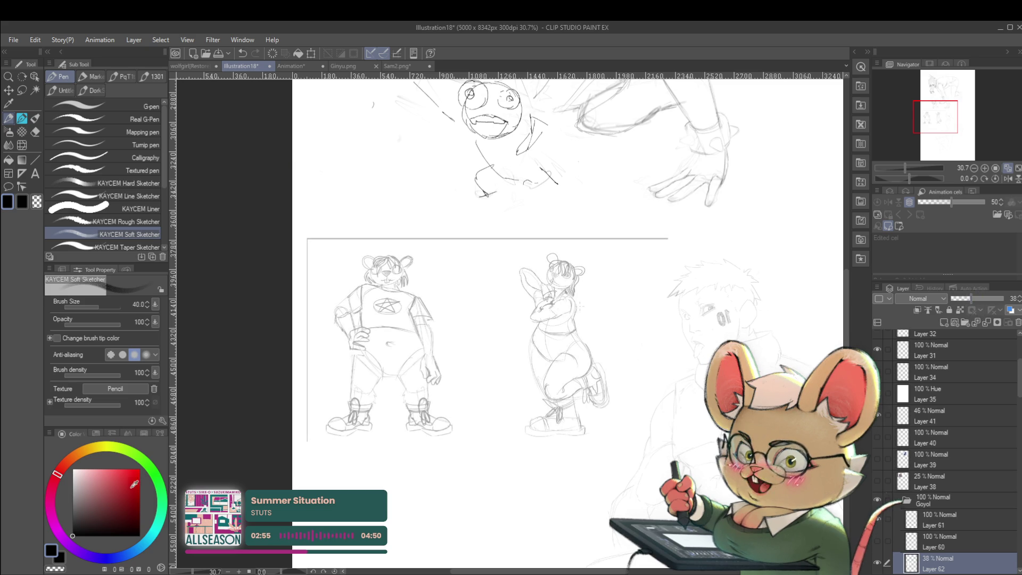
pyautogui.hotkey('ctrl', 'shift', 'n')
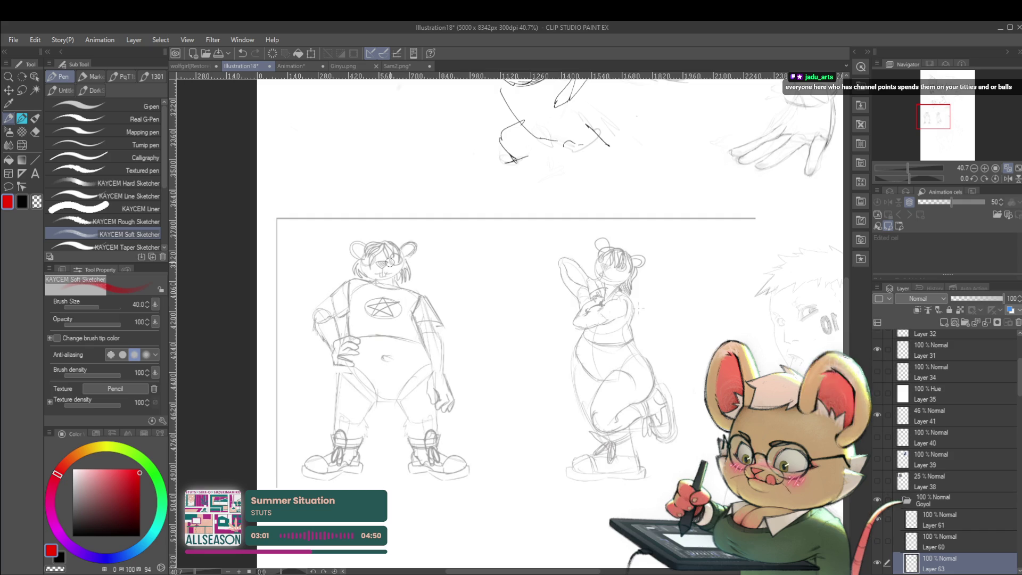
# Zoom to the right figure's upper body, set brush size 25, undo the test stroke, and switch to Pencil.
pyautogui.scroll(2, 561, 269)
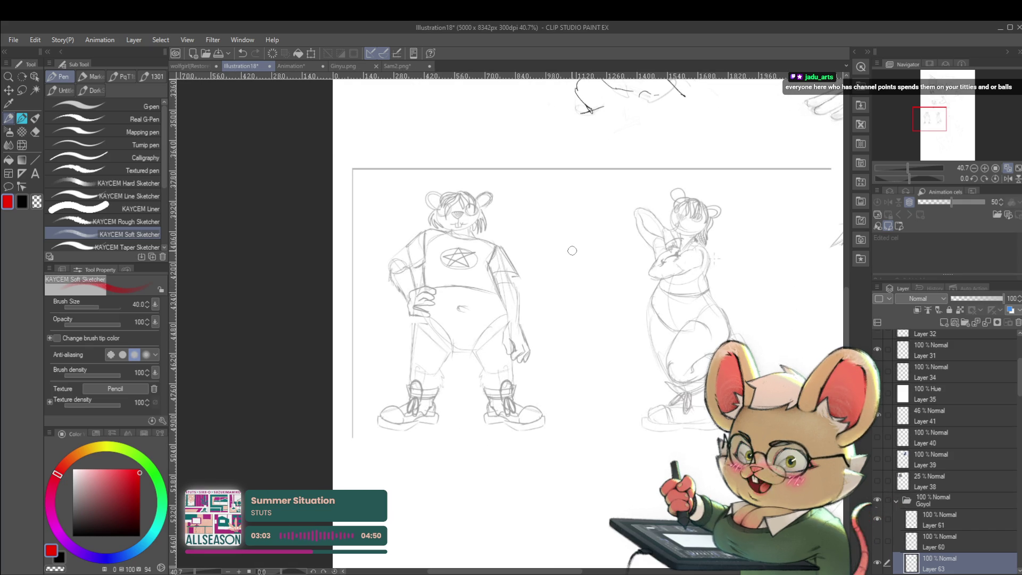
pyautogui.hscroll(3, 572, 250)
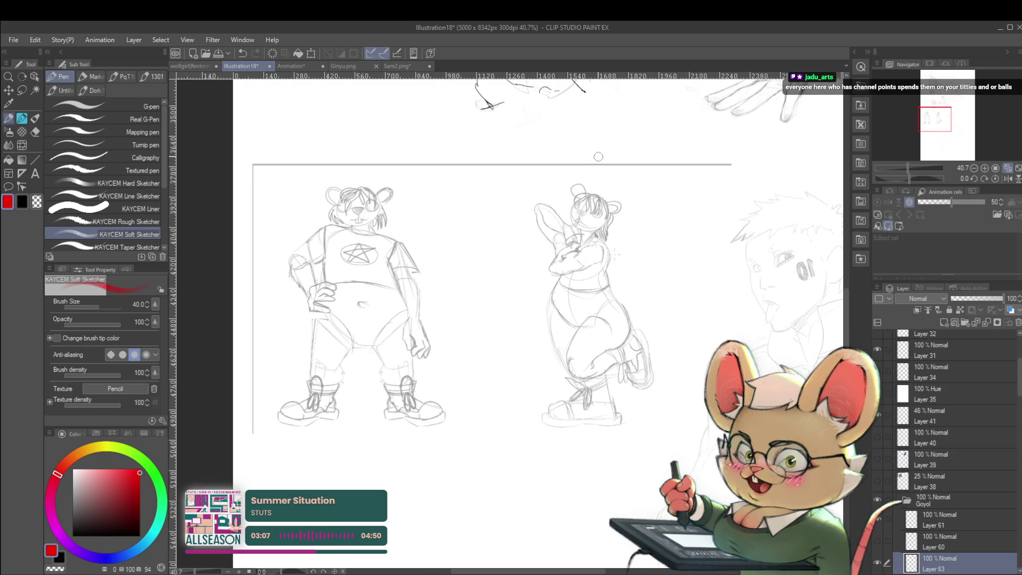
pyautogui.scroll(2, 585, 232)
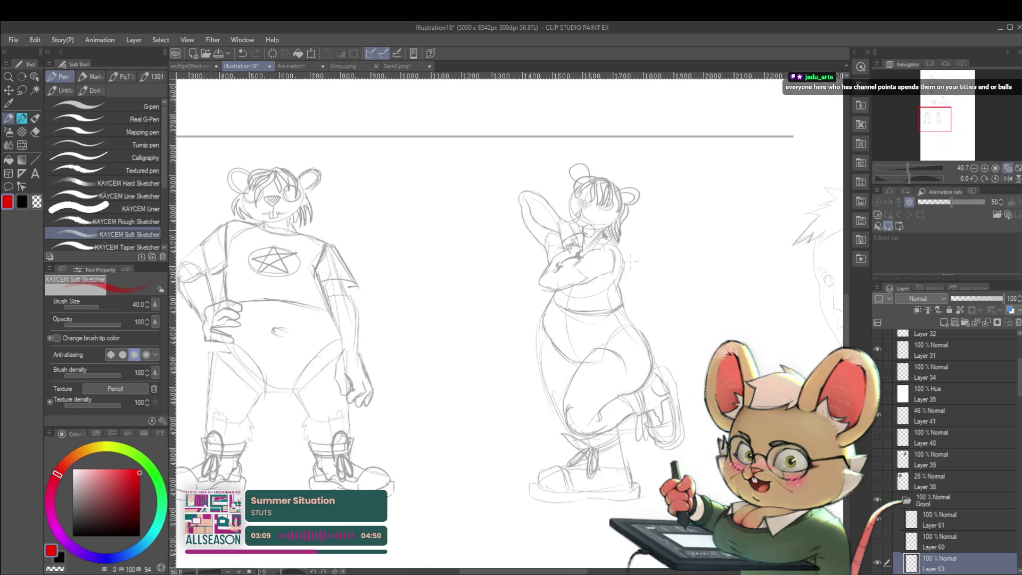
pyautogui.moveTo(591, 261)
pyautogui.mouseDown()
pyautogui.moveTo(667, 296)
pyautogui.moveTo(632, 315)
pyautogui.mouseUp()
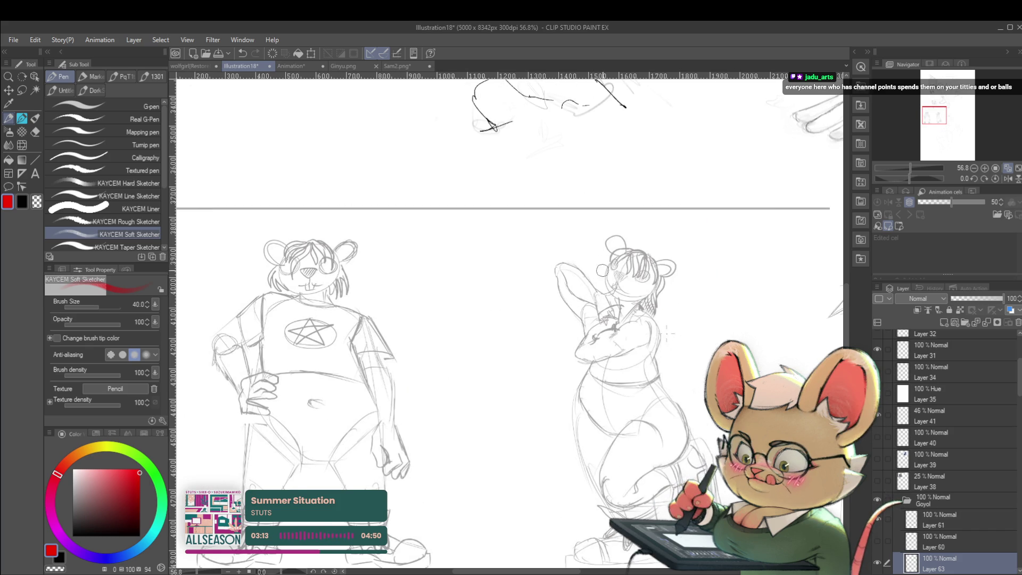
pyautogui.scroll(1, 585, 304)
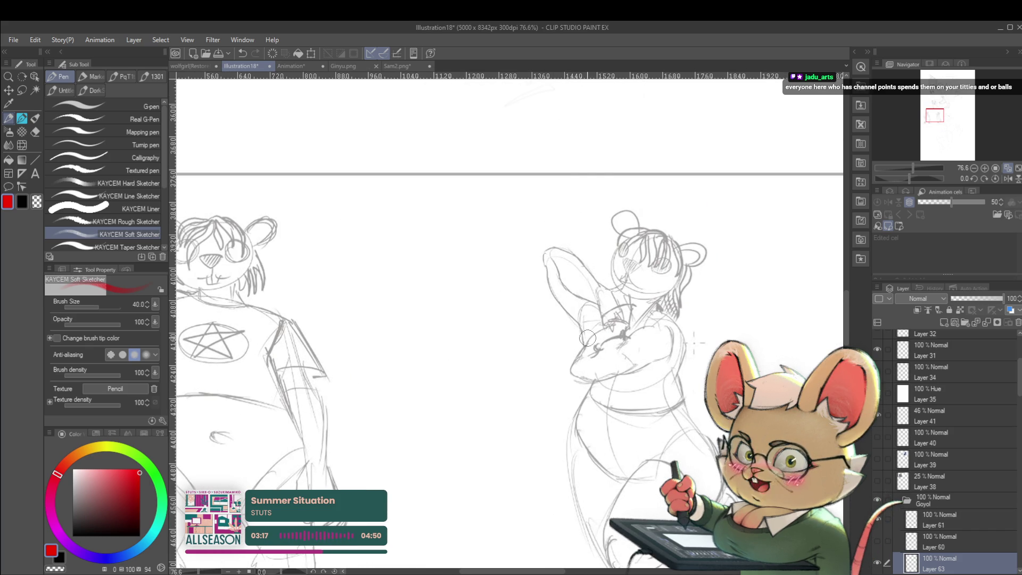
pyautogui.press('[')
pyautogui.press('[')
pyautogui.hotkey('ctrl', 'z')
pyautogui.press('p')
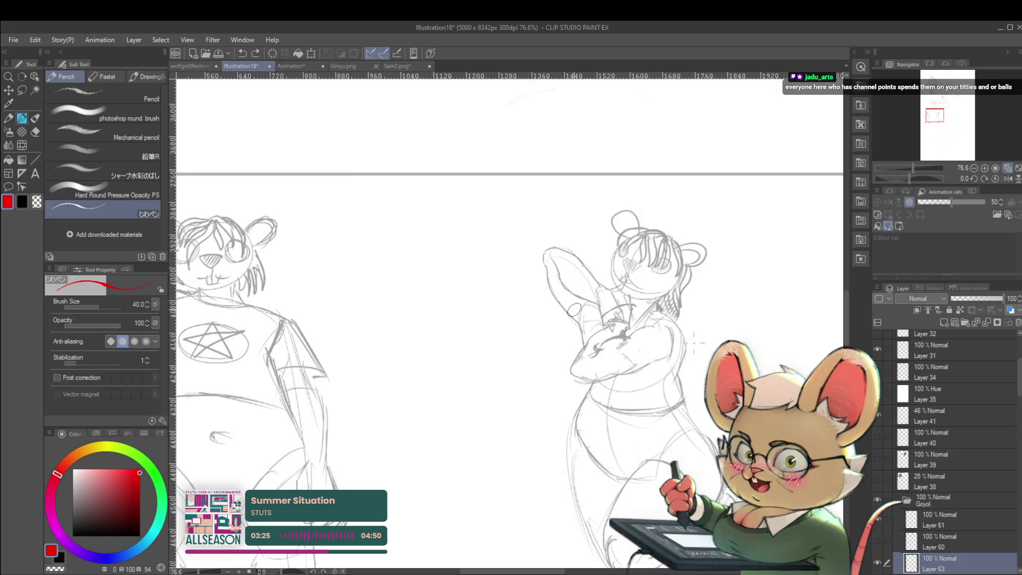
# Draw red corrected contours on the raised arm, check them mirrored, and merge them into the sketch.
pyautogui.moveTo(584, 329); pyautogui.dragTo(549, 284)
pyautogui.hotkey('ctrl', 'z')
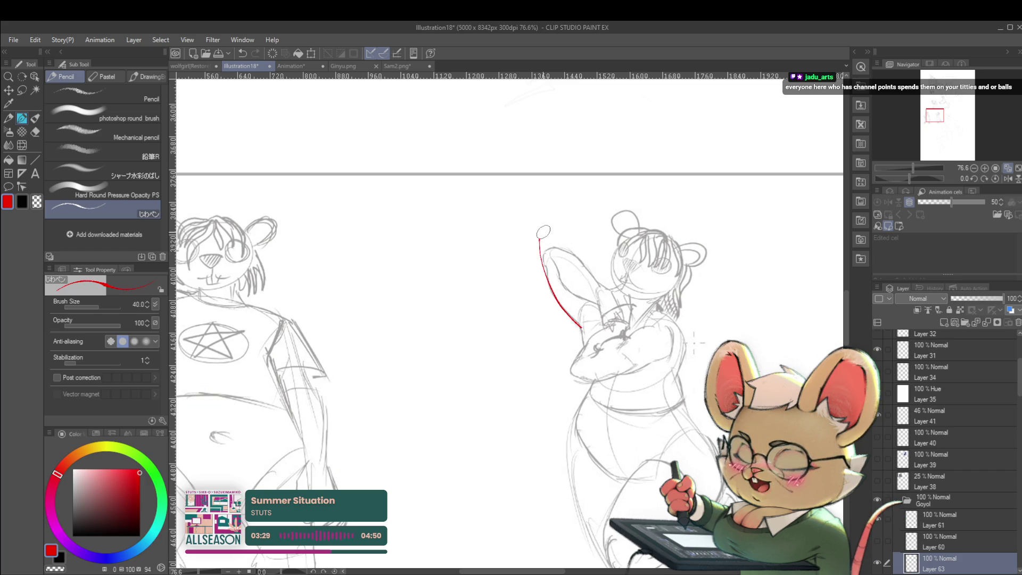
pyautogui.moveTo(539, 242)
pyautogui.mouseDown()
pyautogui.moveTo(551, 234)
pyautogui.moveTo(564, 292)
pyautogui.moveTo(602, 311)
pyautogui.mouseUp()
pyautogui.moveTo(570, 251); pyautogui.dragTo(607, 301)
pyautogui.scroll(-5, 607, 300)
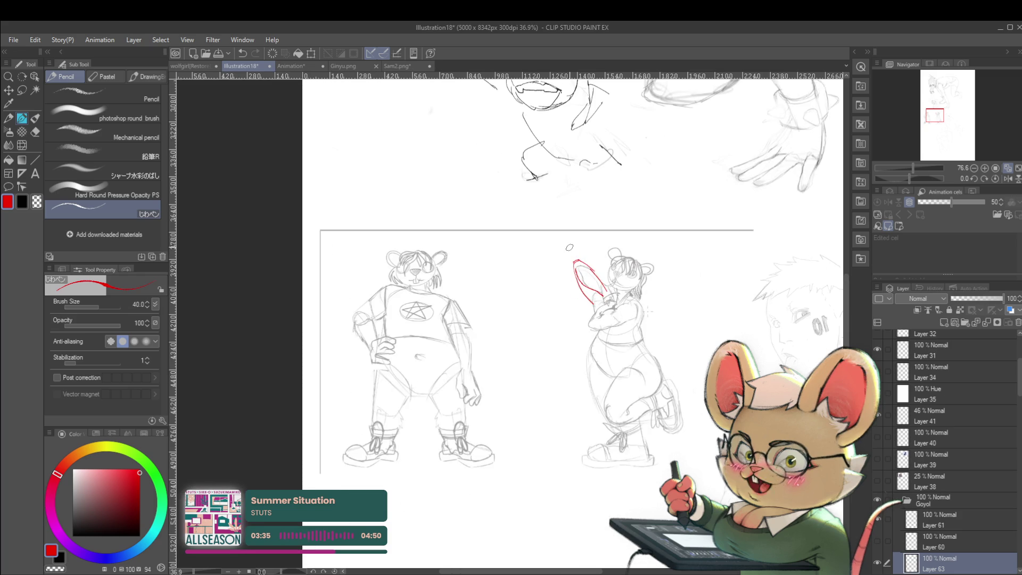
pyautogui.moveTo(681, 201); pyautogui.dragTo(740, 204)
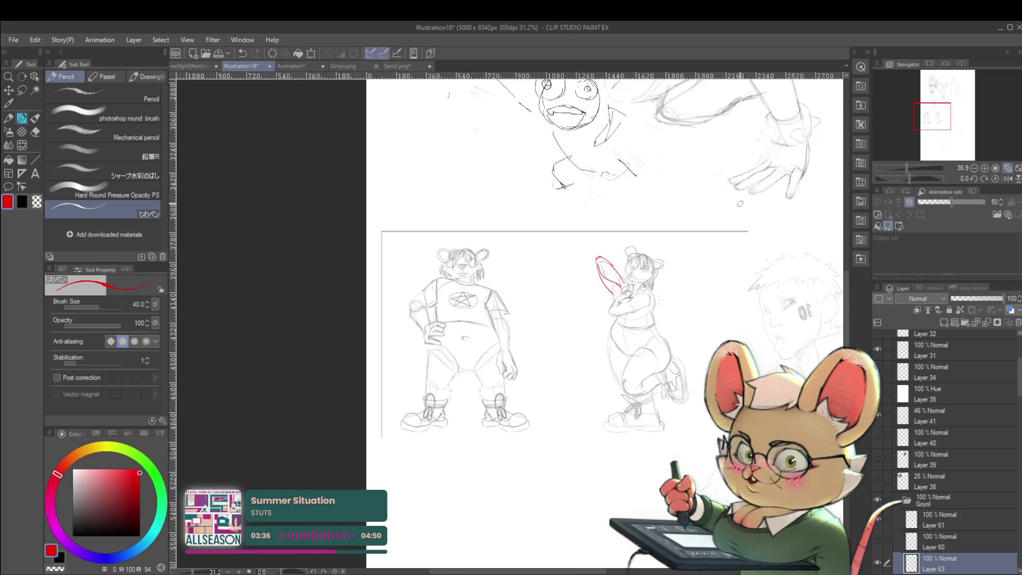
pyautogui.click(1008, 178)
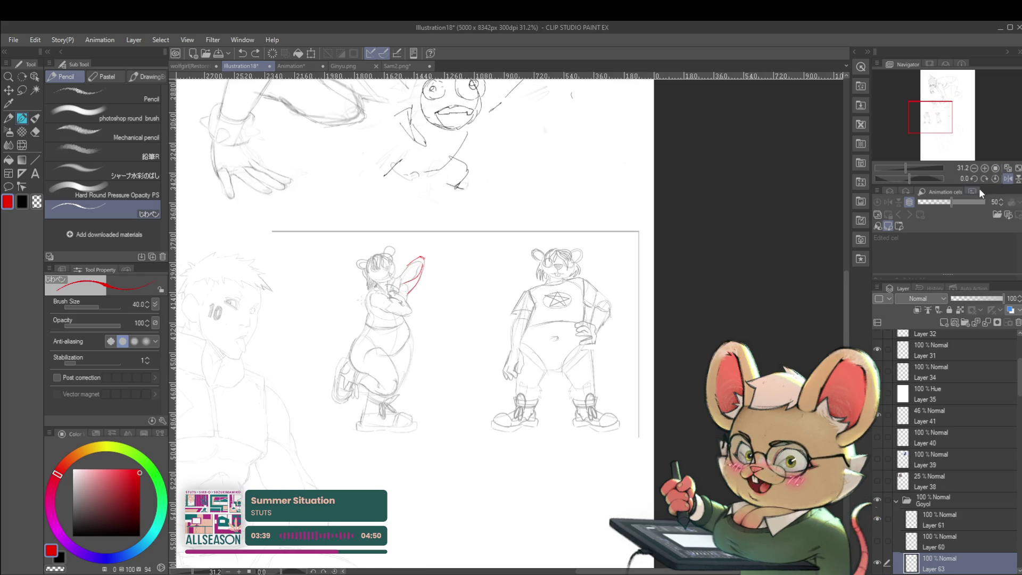
pyautogui.hotkey('ctrl', 'e')
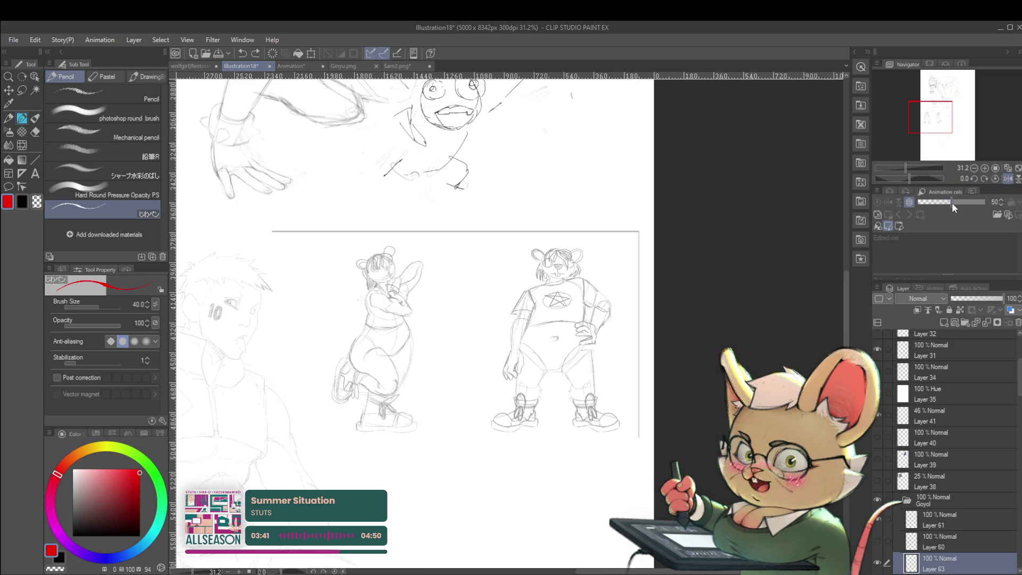
# On a new layer, draw a red arrow pointing at the raised hand.
pyautogui.hotkey('ctrl', 'shift', 'n')
pyautogui.scroll(5, 429, 248)
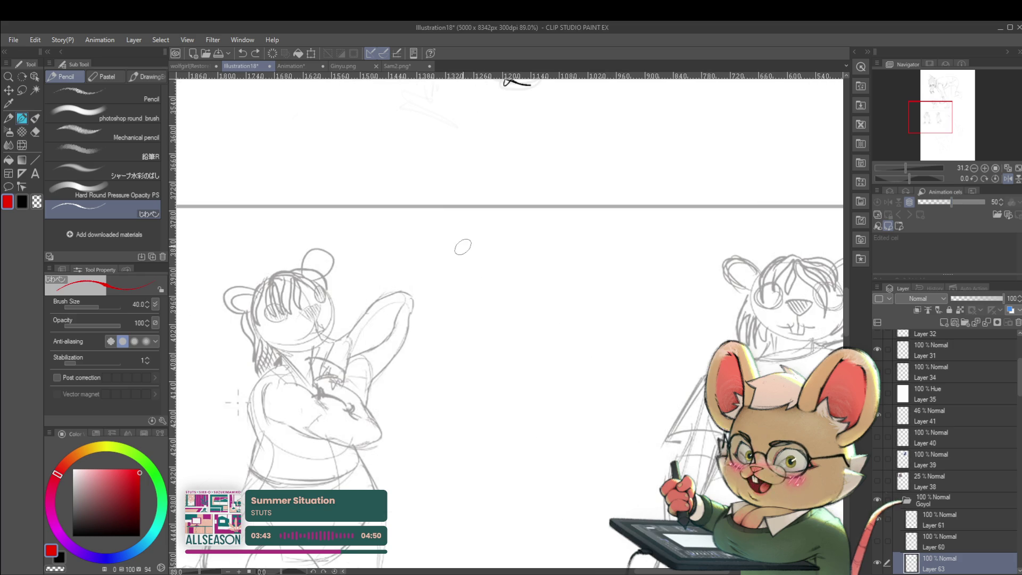
pyautogui.moveTo(449, 245); pyautogui.dragTo(410, 294)
pyautogui.hotkey('ctrl', 'z')
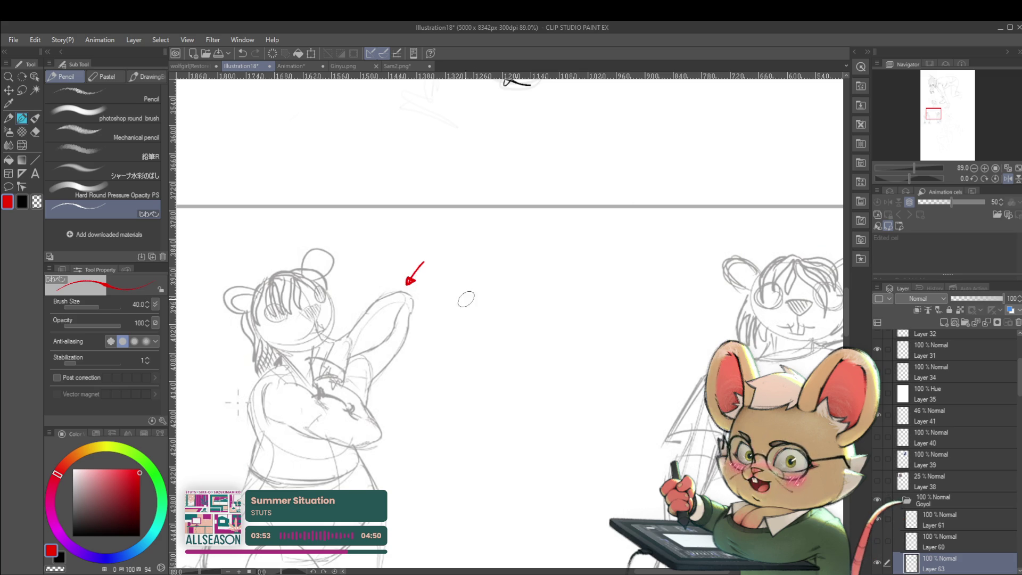
pyautogui.scroll(-3, 486, 245)
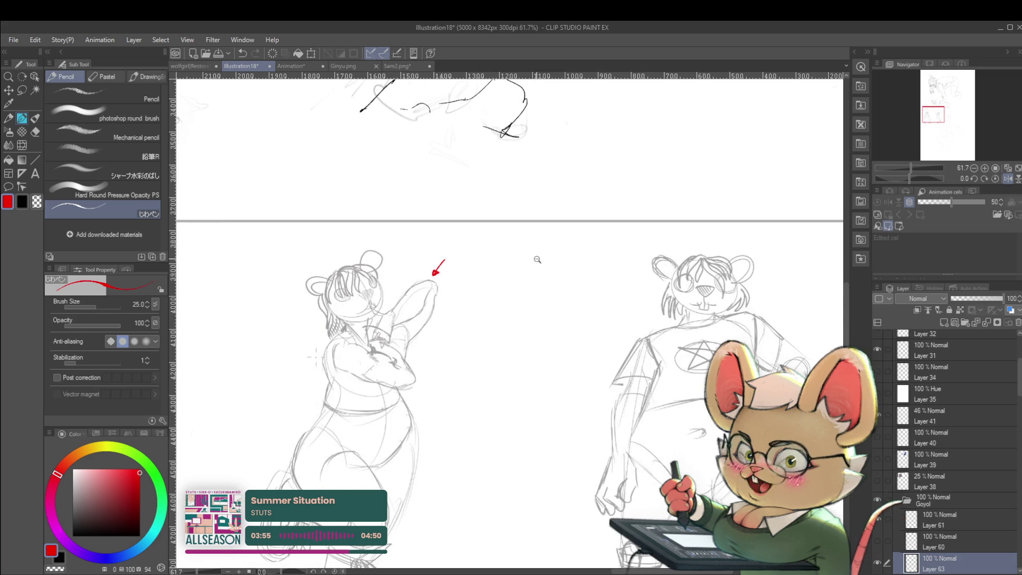
# Undo the stray red scribble by the hand and mirror the canvas view back to normal.
pyautogui.scroll(-3, 537, 253)
pyautogui.scroll(2, 516, 281)
pyautogui.scroll(-2, 531, 289)
pyautogui.scroll(3, 531, 289)
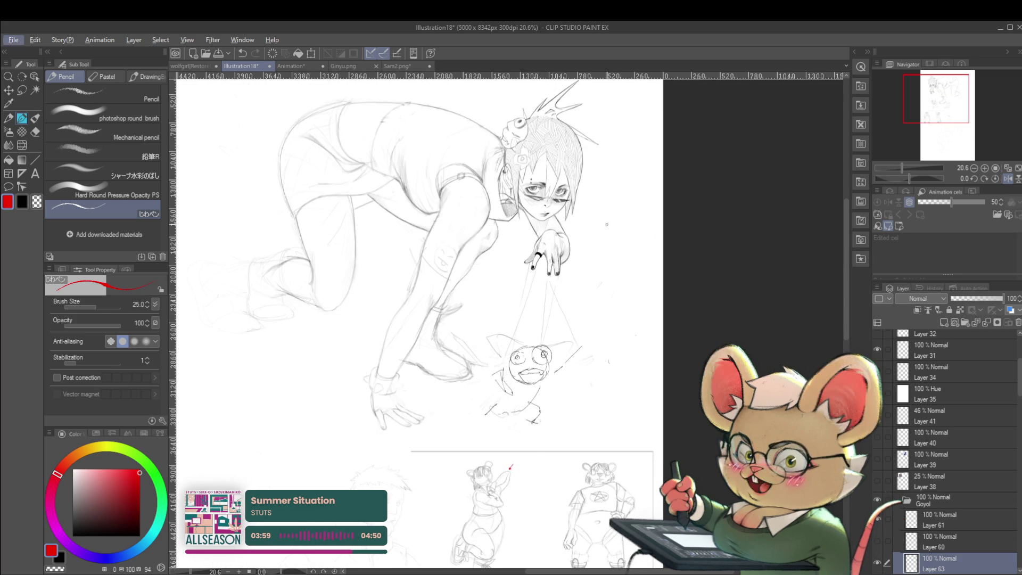
pyautogui.scroll(1, 569, 298)
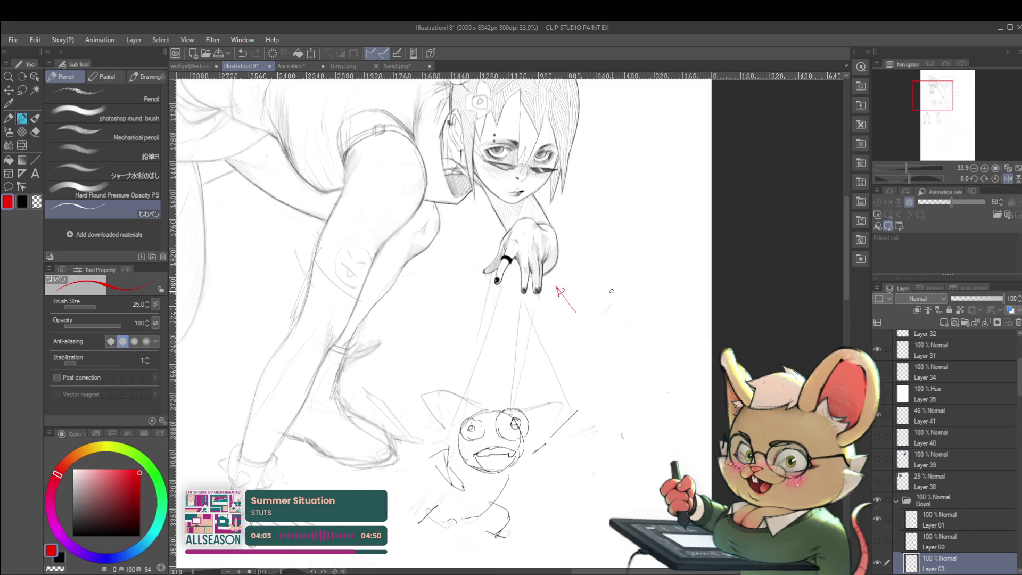
pyautogui.hotkey('ctrl', 'z')
pyautogui.scroll(-2, 586, 280)
pyautogui.scroll(-3, 585, 280)
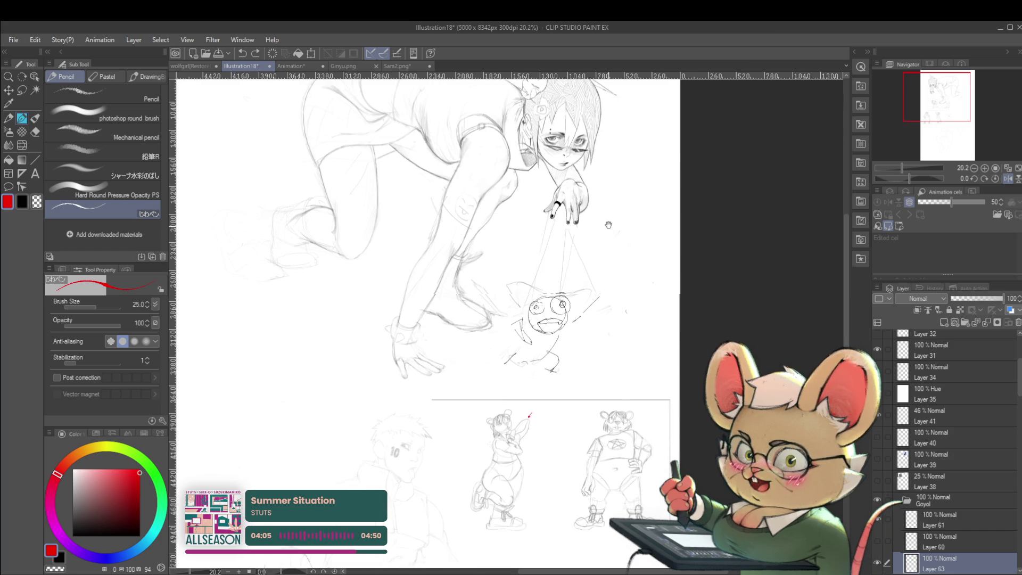
pyautogui.moveTo(361, 295); pyautogui.dragTo(381, 295)
pyautogui.scroll(-2, 395, 264)
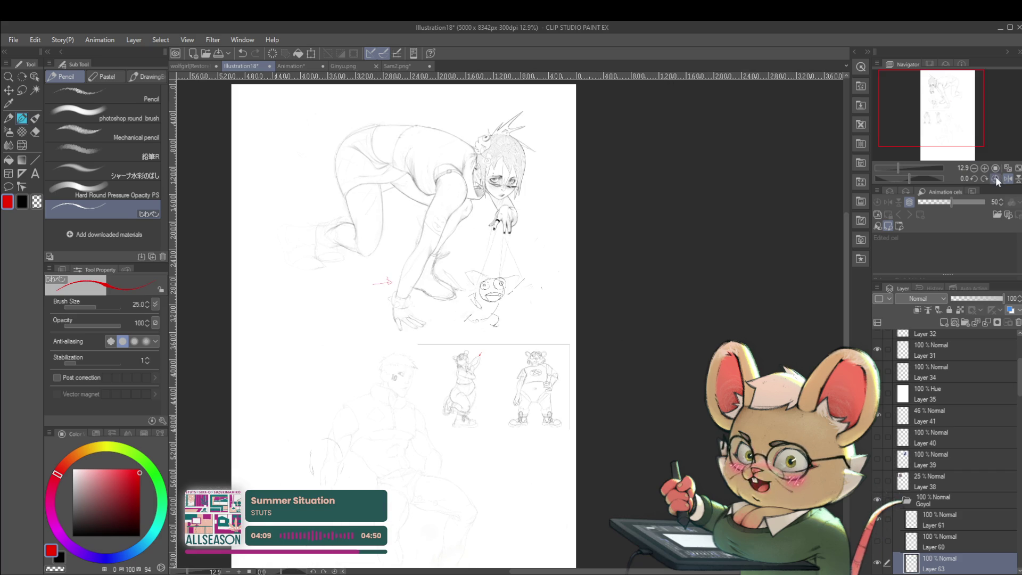
pyautogui.click(1007, 179)
# Handwrite the red note 'use ref' above the arrow at the raised hand.
pyautogui.moveTo(777, 303); pyautogui.dragTo(740, 332)
pyautogui.moveTo(780, 296); pyautogui.dragTo(736, 280)
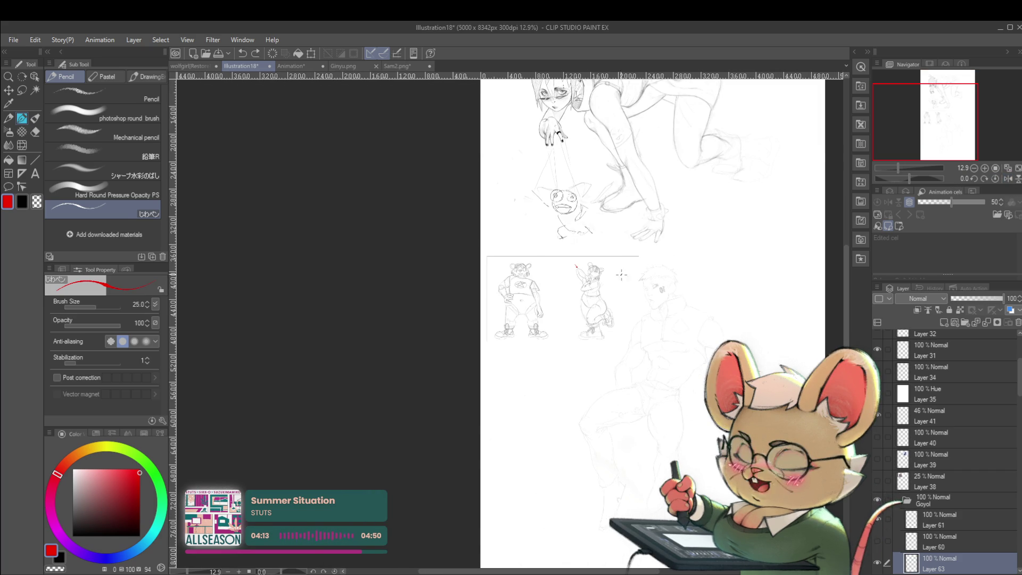
pyautogui.scroll(10, 585, 263)
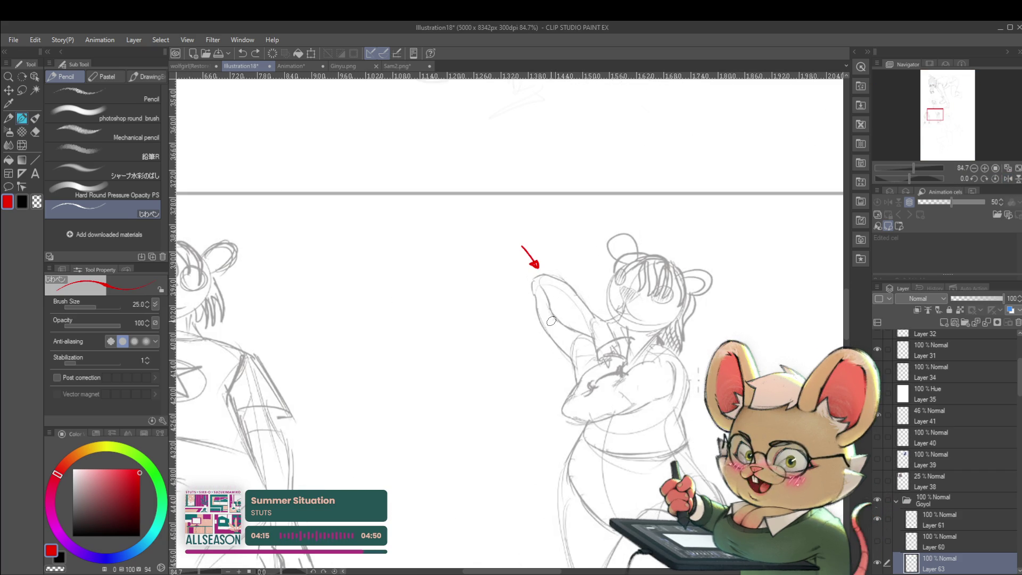
pyautogui.moveTo(474, 220)
pyautogui.mouseDown()
pyautogui.moveTo(490, 225)
pyautogui.moveTo(551, 201)
pyautogui.mouseUp()
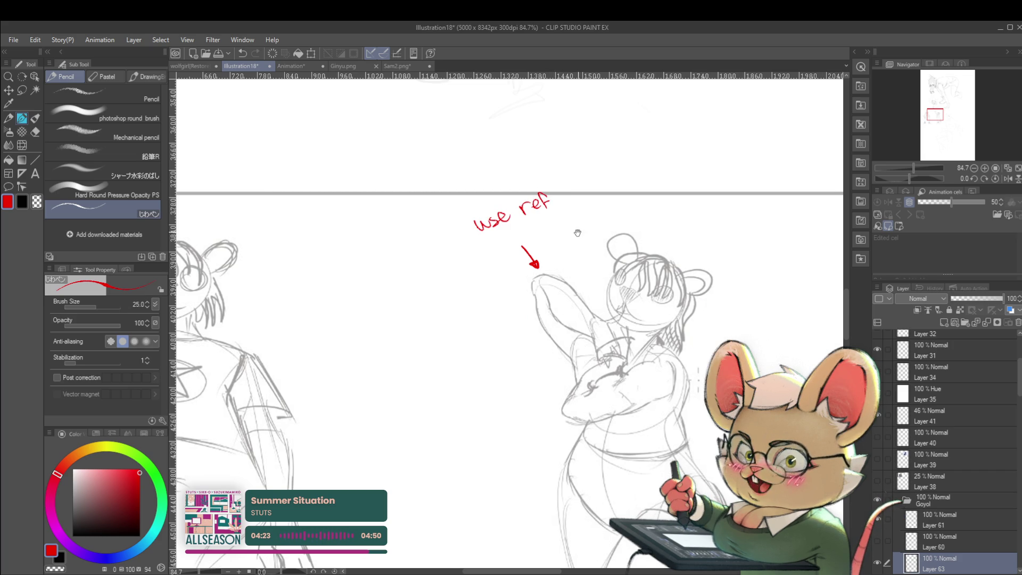
pyautogui.scroll(-10, 579, 231)
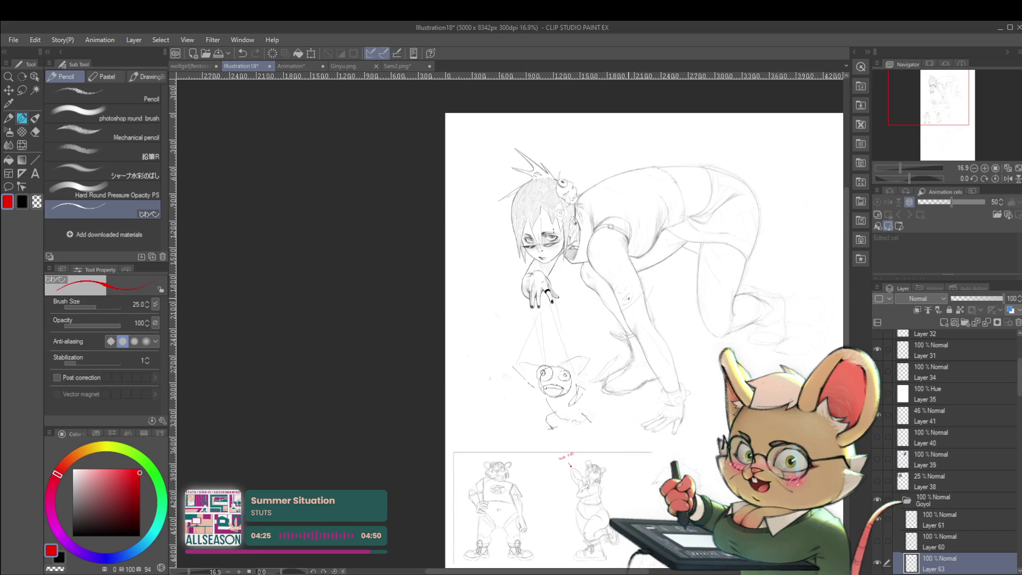
# Sketch a larger red head study beside the puppet, then draw and undo a double-headed arrow above it.
pyautogui.scroll(5, 535, 291)
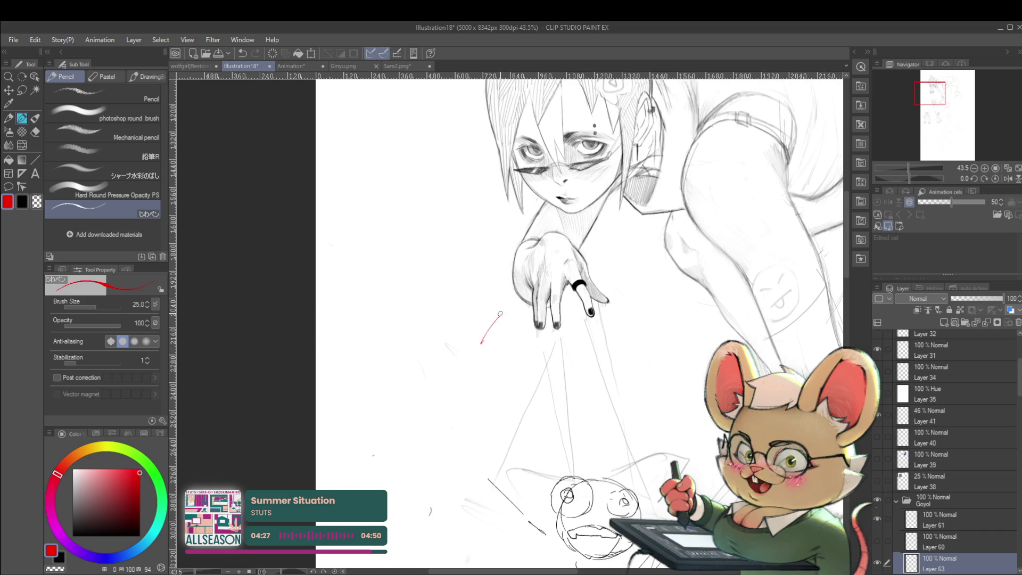
pyautogui.moveTo(514, 378); pyautogui.dragTo(567, 289)
pyautogui.scroll(-2, 567, 289)
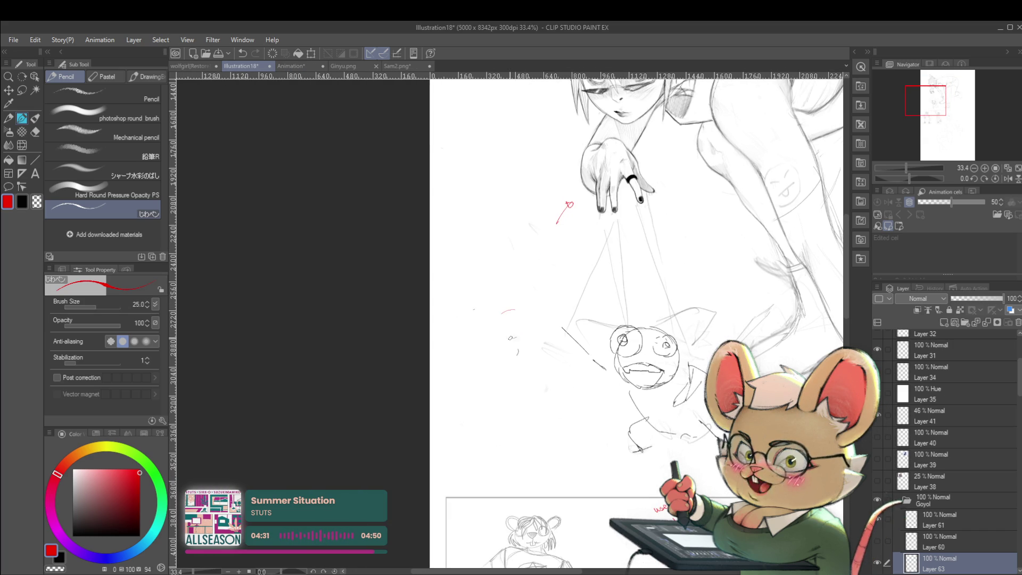
pyautogui.moveTo(532, 292)
pyautogui.mouseDown()
pyautogui.moveTo(508, 327)
pyautogui.moveTo(549, 347)
pyautogui.moveTo(533, 362)
pyautogui.mouseUp()
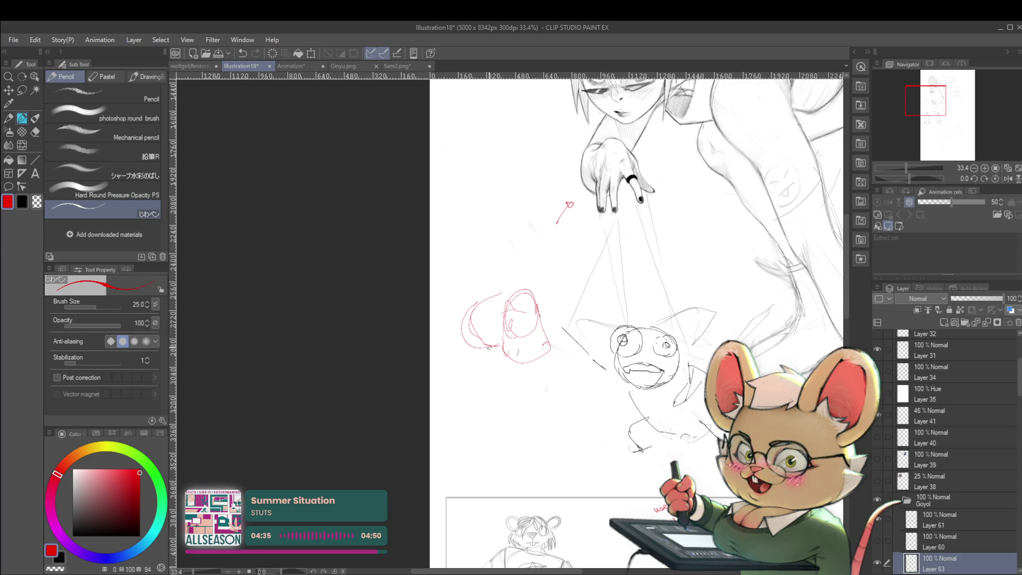
pyautogui.moveTo(473, 311)
pyautogui.mouseDown()
pyautogui.moveTo(503, 297)
pyautogui.moveTo(512, 306)
pyautogui.moveTo(500, 307)
pyautogui.mouseUp()
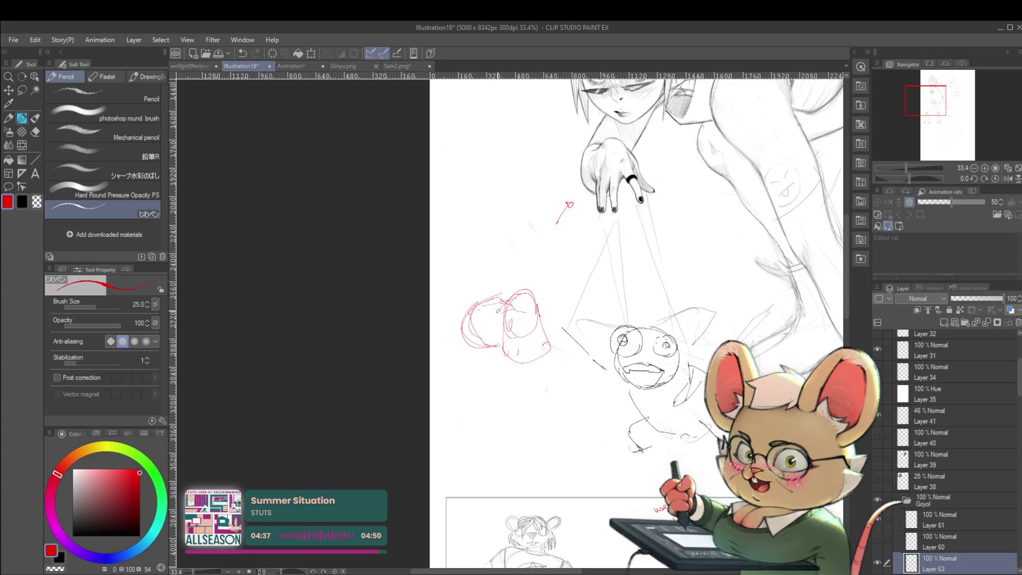
pyautogui.moveTo(461, 279); pyautogui.dragTo(514, 280)
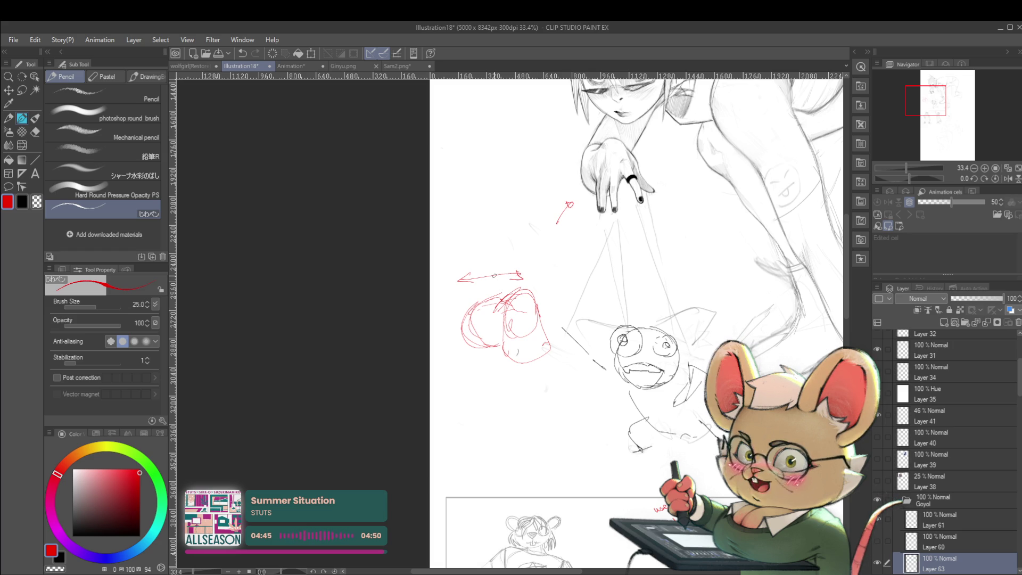
pyautogui.hotkey('ctrl', 'z')
pyautogui.hotkey('ctrl', 'z')
pyautogui.hotkey('ctrl', 'z')
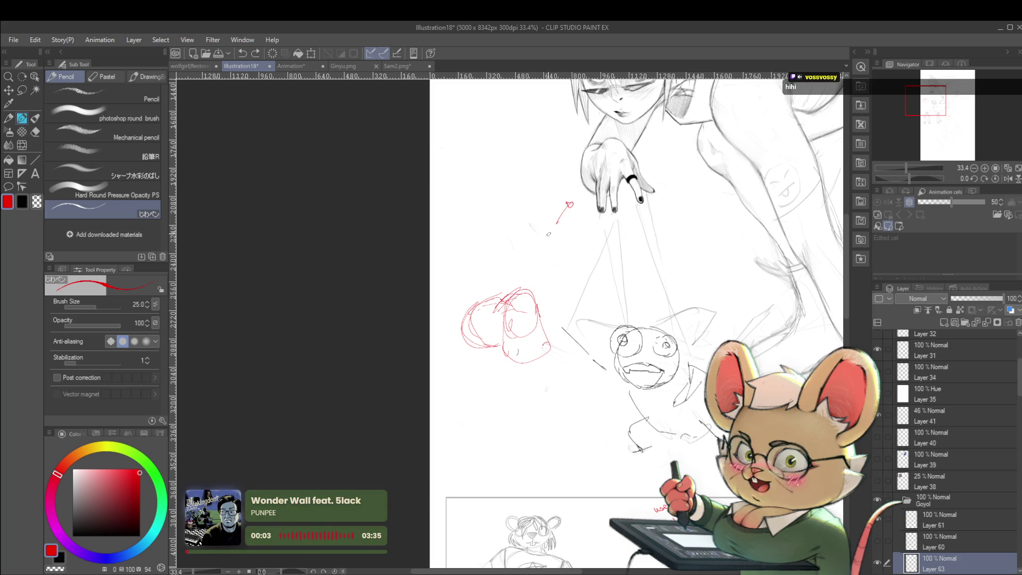
# Zoom out to check the page, then zoom back in on the lower sketches with the 'use ref' note.
pyautogui.scroll(-3, 635, 215)
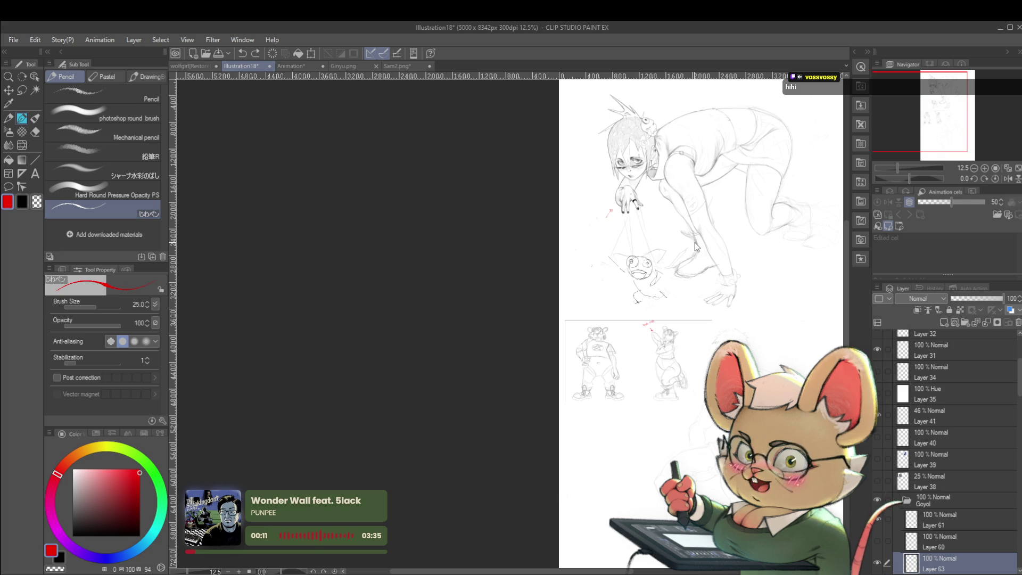
pyautogui.scroll(4, 651, 318)
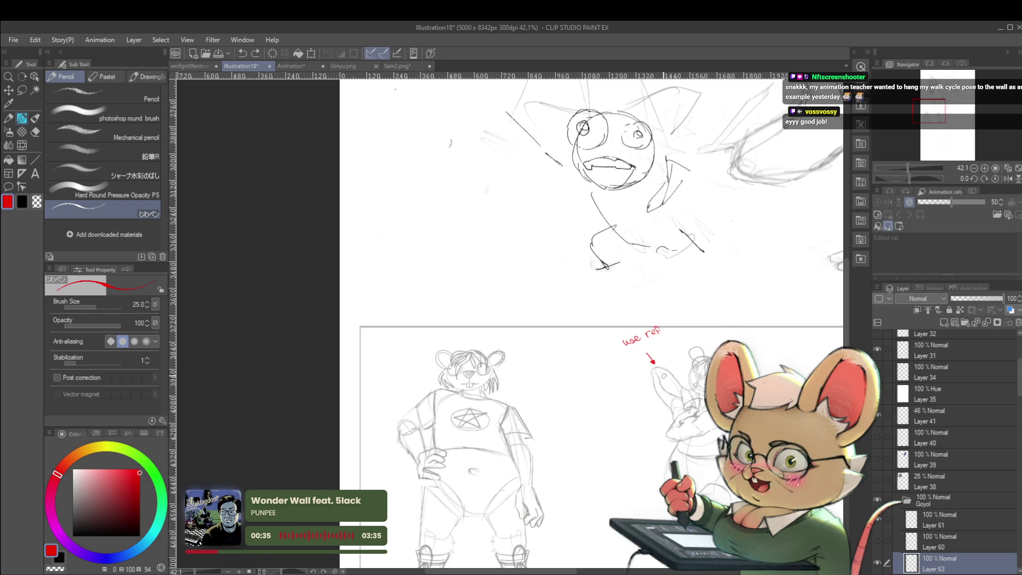
# Flip and restore the canvas view, then draw a red curve down the right figure's left face side.
pyautogui.click(1009, 179)
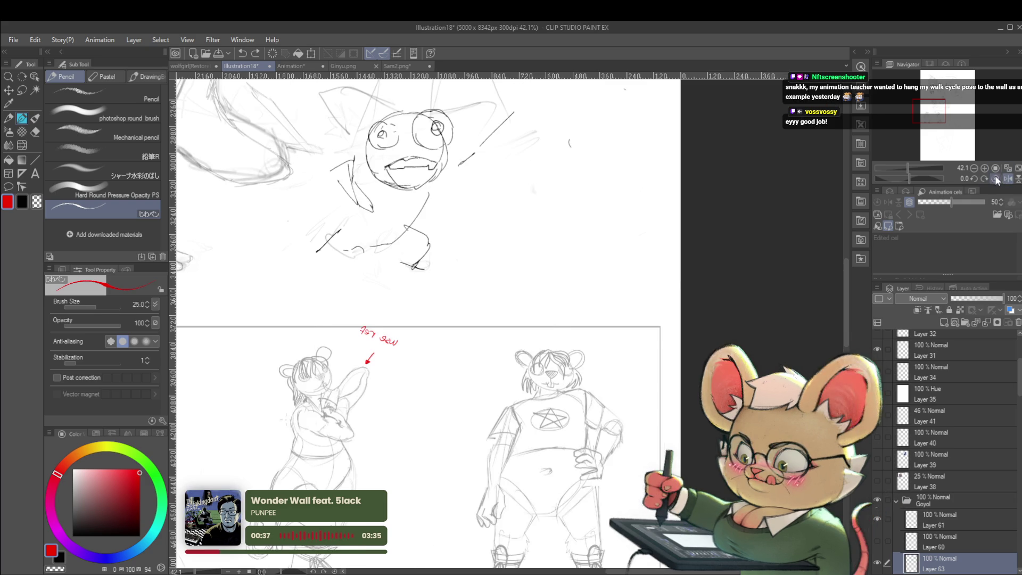
pyautogui.click(993, 178)
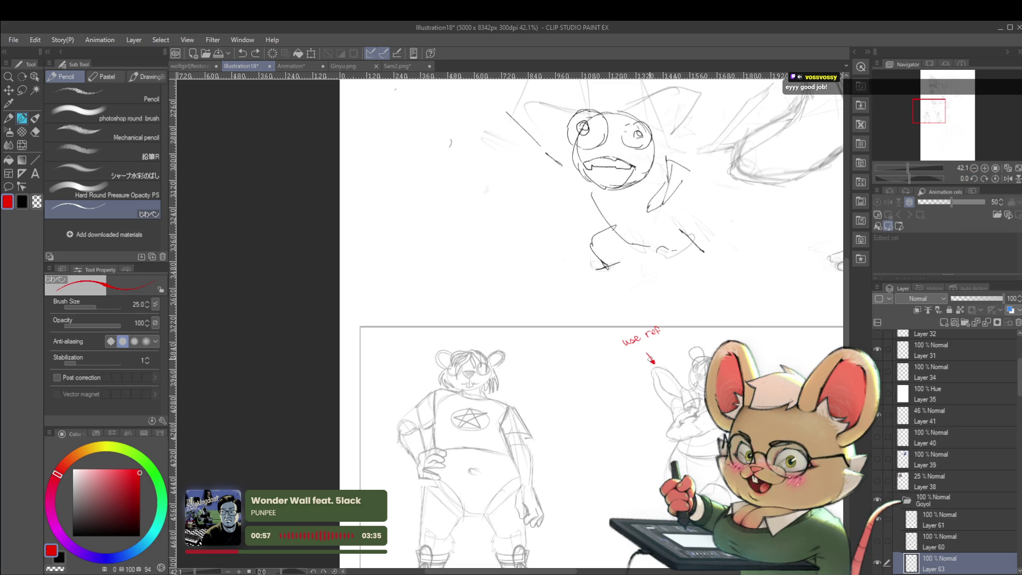
pyautogui.moveTo(690, 334)
pyautogui.mouseDown()
pyautogui.moveTo(694, 306)
pyautogui.moveTo(621, 283)
pyautogui.mouseUp()
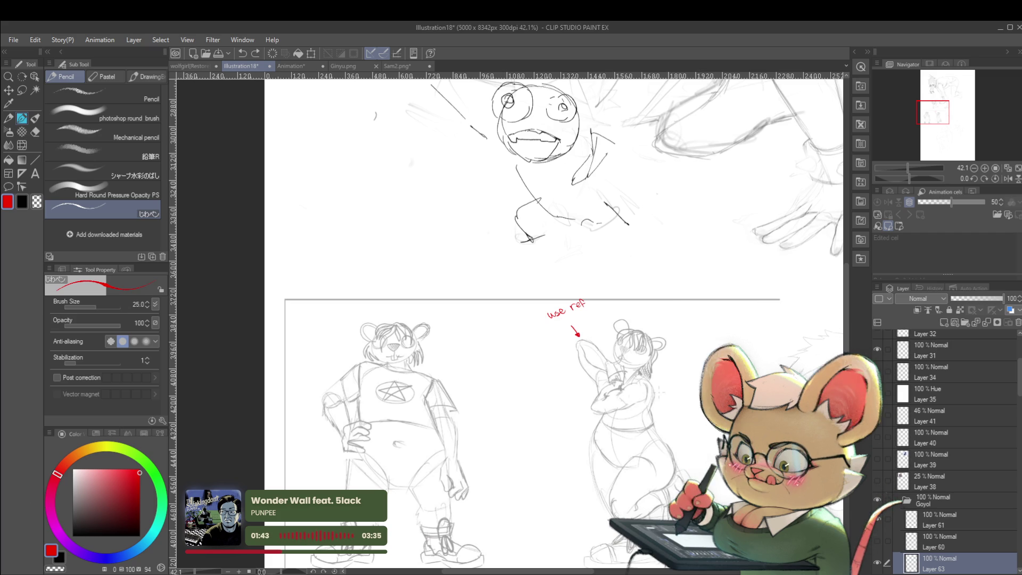
pyautogui.moveTo(677, 304); pyautogui.dragTo(715, 217)
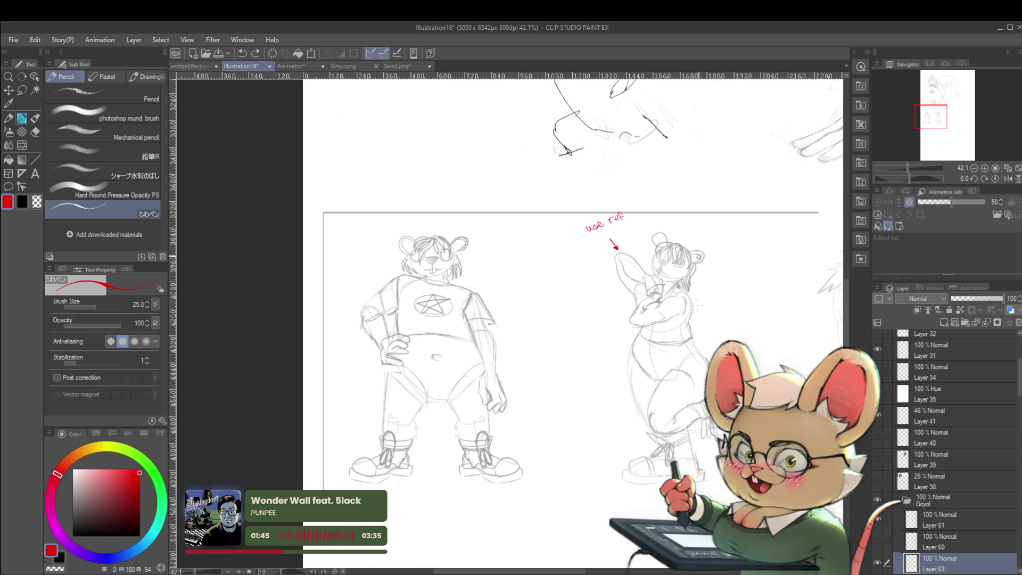
pyautogui.scroll(3, 703, 248)
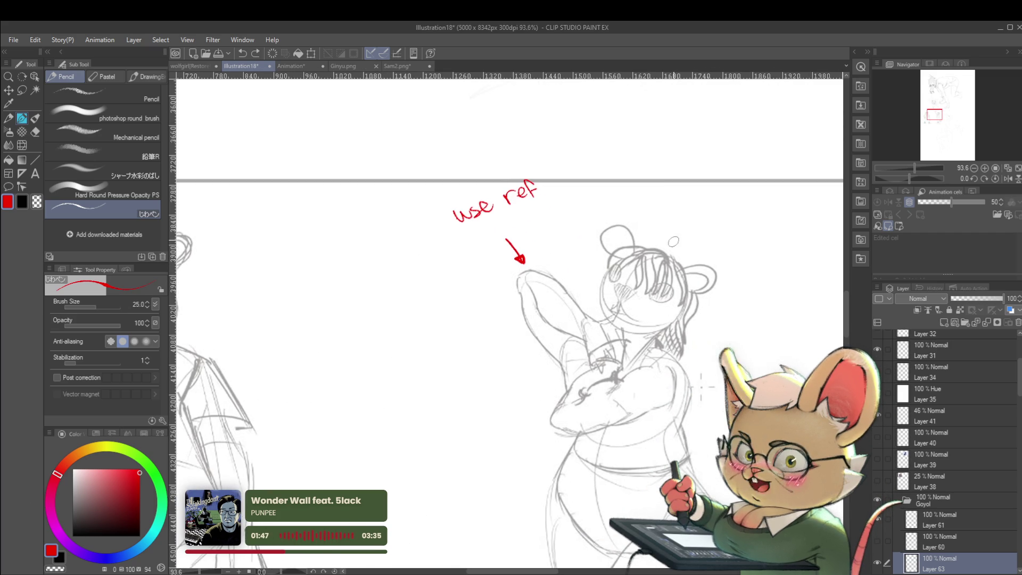
pyautogui.scroll(2, 677, 273)
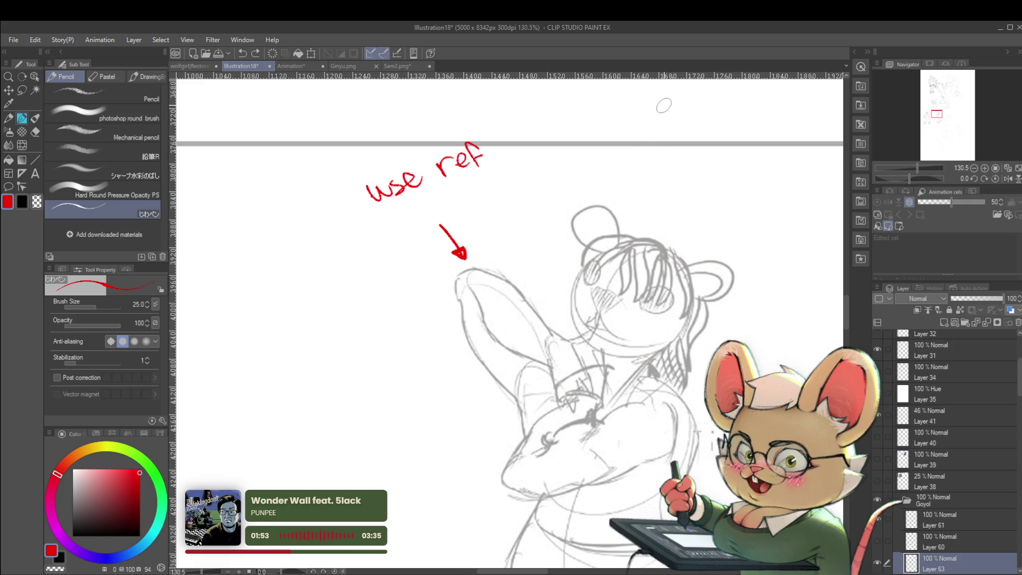
pyautogui.scroll(1, 620, 229)
pyautogui.moveTo(569, 284); pyautogui.dragTo(598, 379)
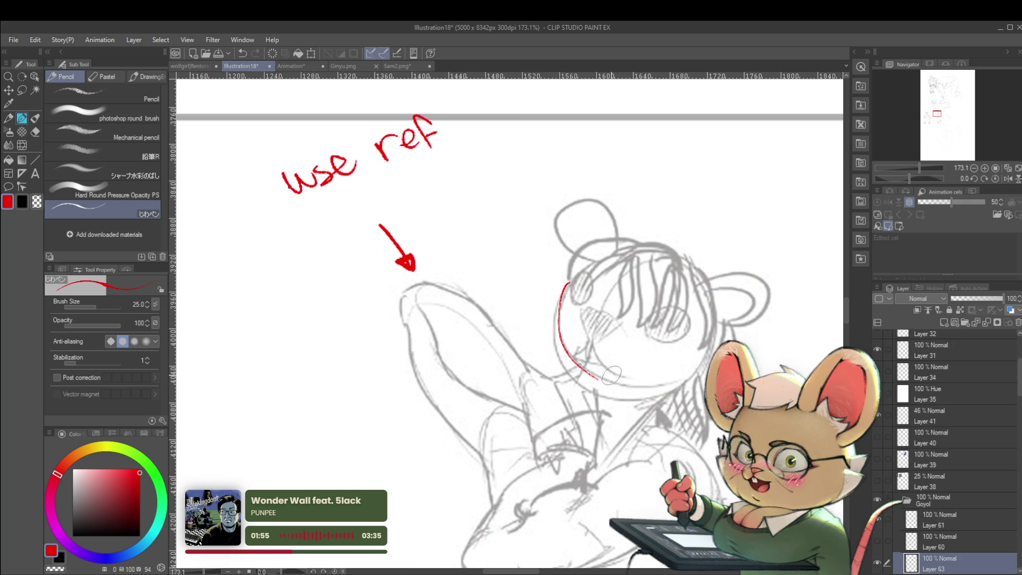
# Redraw the red curve along the mouse figure's face, undoing the failed attempts.
pyautogui.moveTo(560, 291); pyautogui.dragTo(601, 397)
pyautogui.moveTo(565, 279); pyautogui.dragTo(601, 383)
pyautogui.hotkey('ctrl', 'z')
pyautogui.moveTo(562, 278)
pyautogui.mouseDown()
pyautogui.moveTo(598, 375)
pyautogui.moveTo(565, 286)
pyautogui.mouseUp()
pyautogui.hotkey('ctrl', 'z')
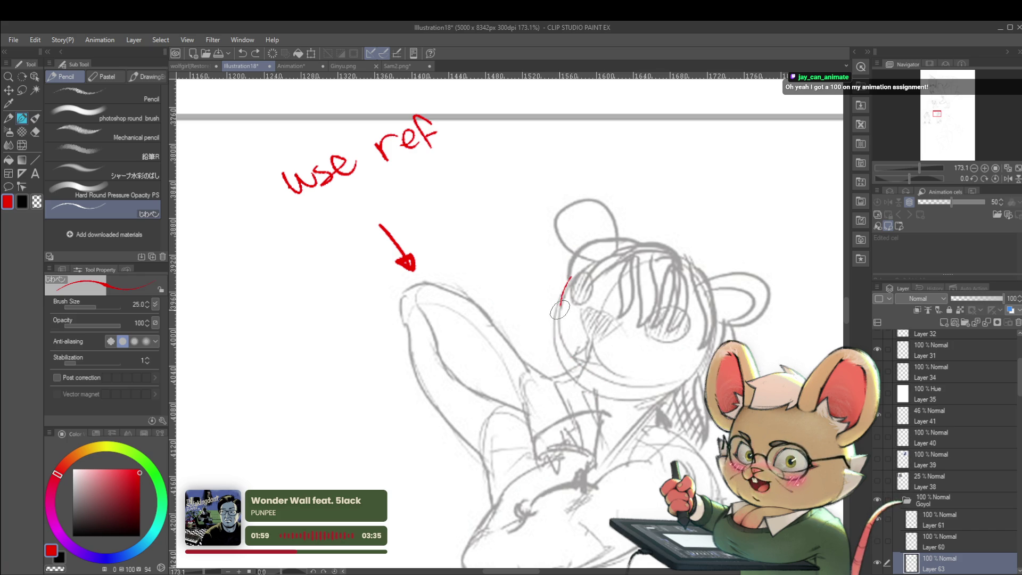
# Draw red contour strokes down the figure's left side and lower-left edge.
pyautogui.scroll(-5, 590, 394)
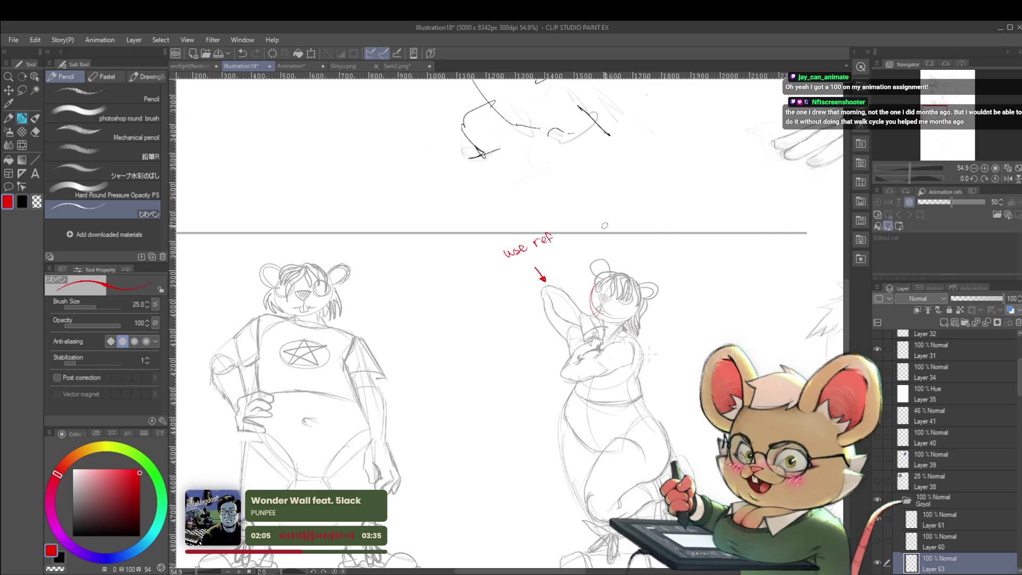
pyautogui.scroll(1, 620, 336)
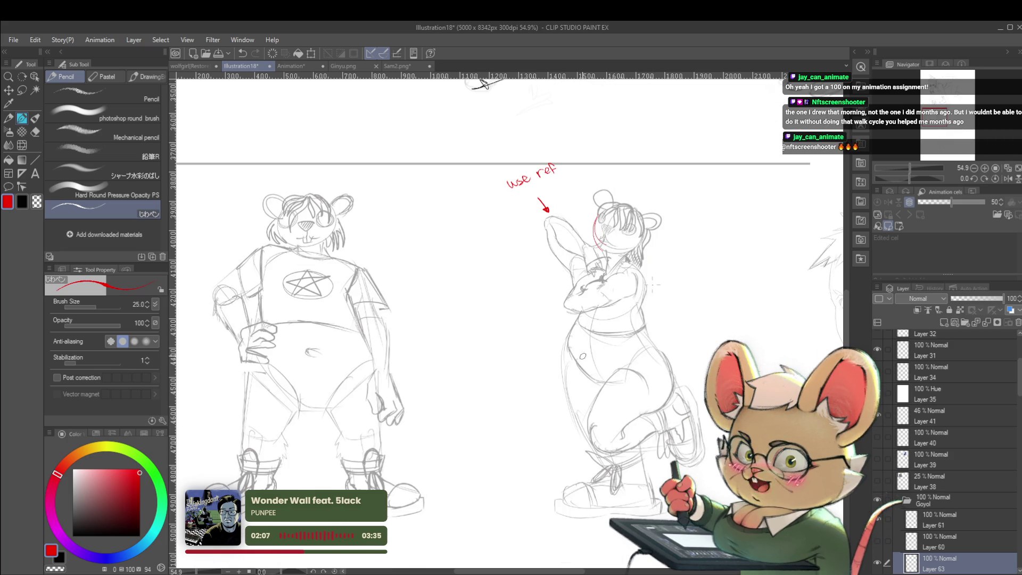
pyautogui.scroll(1, 601, 353)
pyautogui.scroll(1, 560, 417)
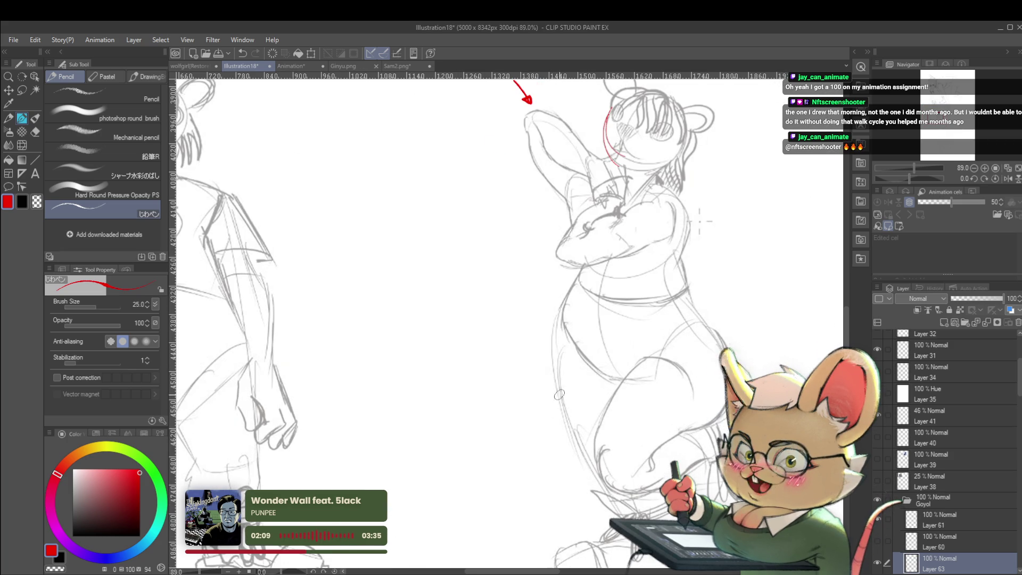
pyautogui.moveTo(585, 460); pyautogui.dragTo(557, 338)
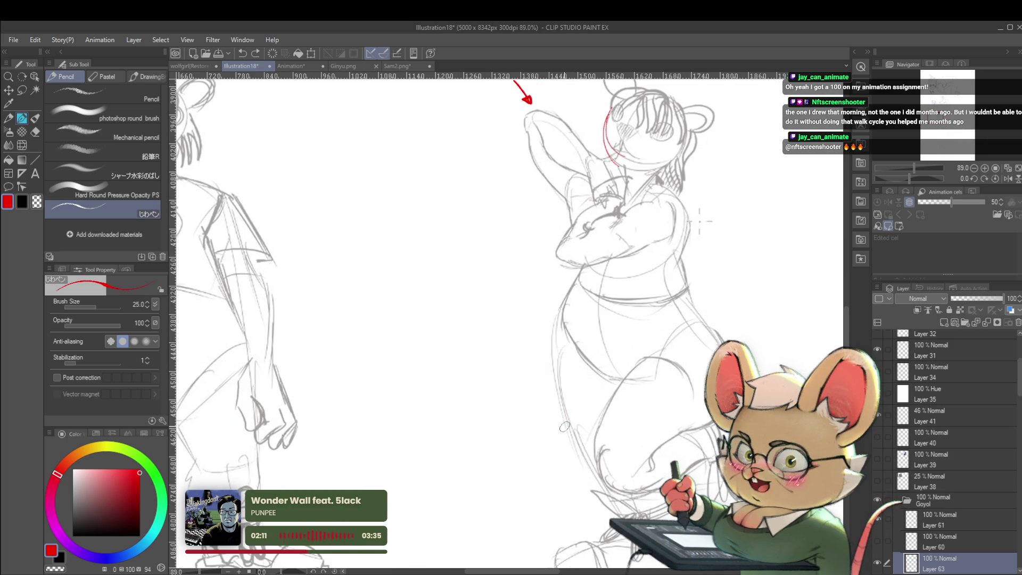
pyautogui.moveTo(574, 435); pyautogui.dragTo(567, 346)
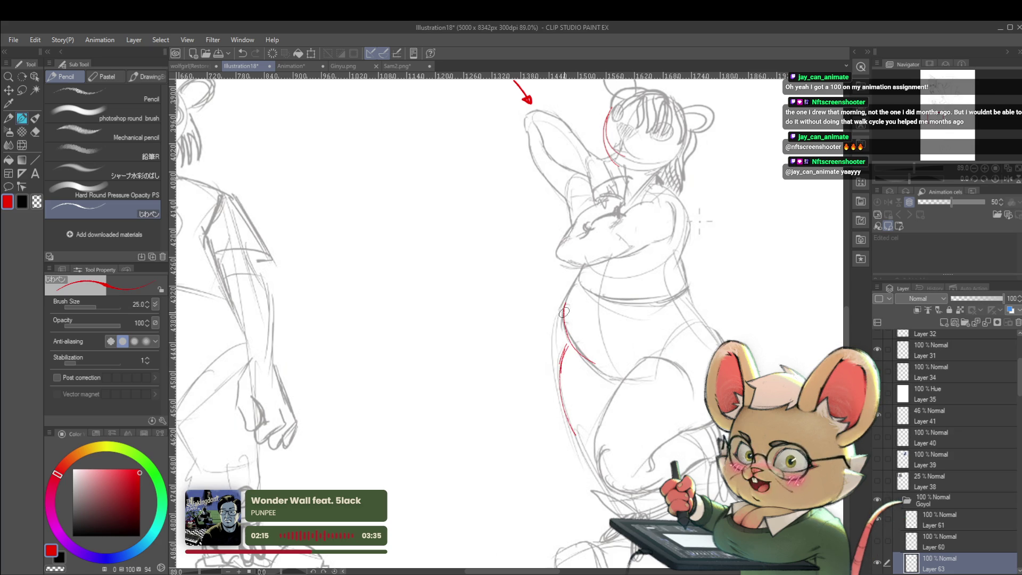
pyautogui.moveTo(568, 291); pyautogui.dragTo(558, 364)
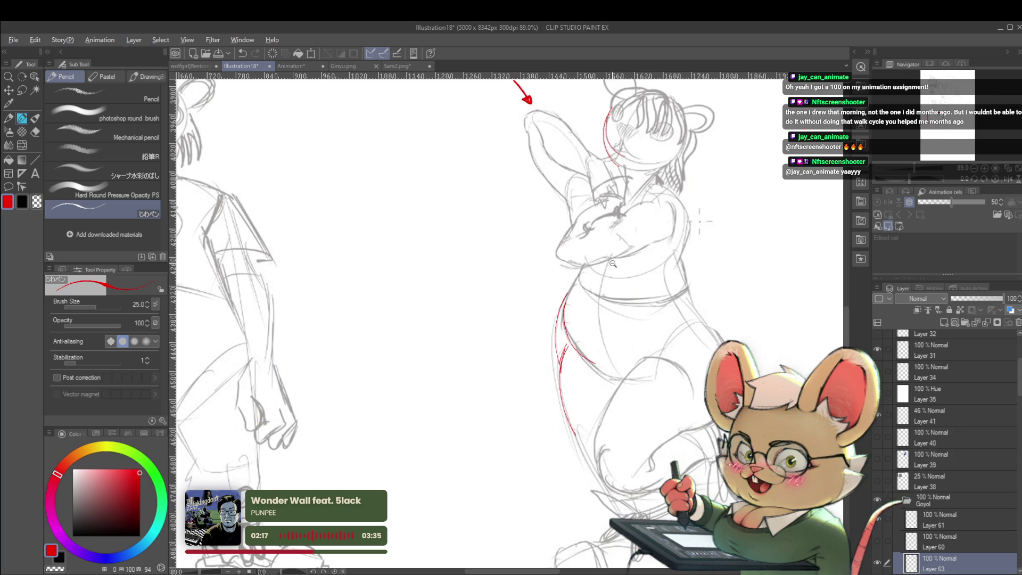
# Circle the figure's hip with a red ellipse and begin a question mark beside it.
pyautogui.scroll(-4, 589, 250)
pyautogui.scroll(5, 585, 335)
pyautogui.scroll(-2, 592, 256)
pyautogui.moveTo(564, 361); pyautogui.dragTo(553, 348)
pyautogui.moveTo(490, 233); pyautogui.dragTo(507, 240)
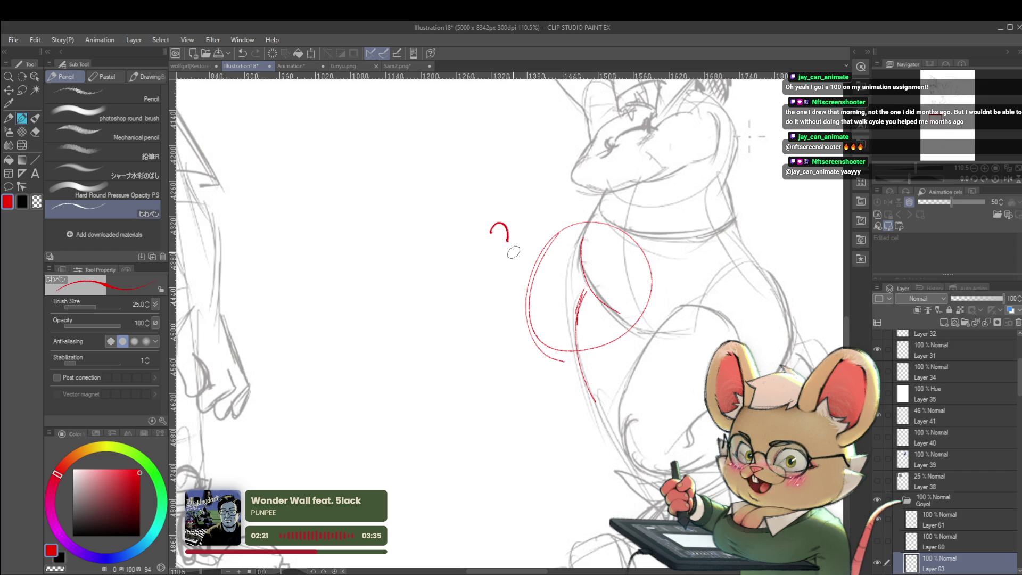
# Zoom in and out repeatedly to review the red hip ellipse, question mark and other corrections.
pyautogui.scroll(-3, 512, 251)
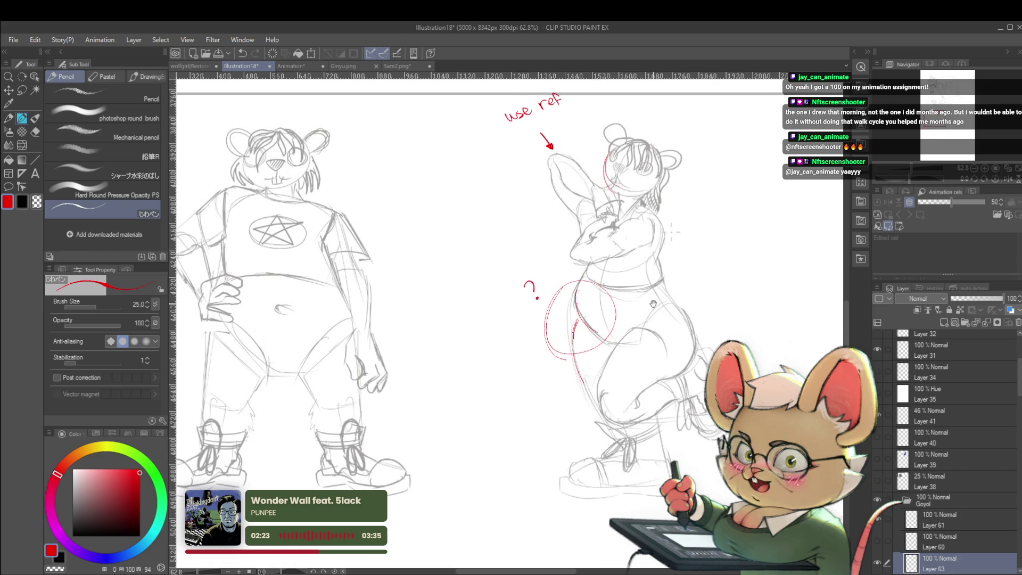
pyautogui.scroll(3, 596, 290)
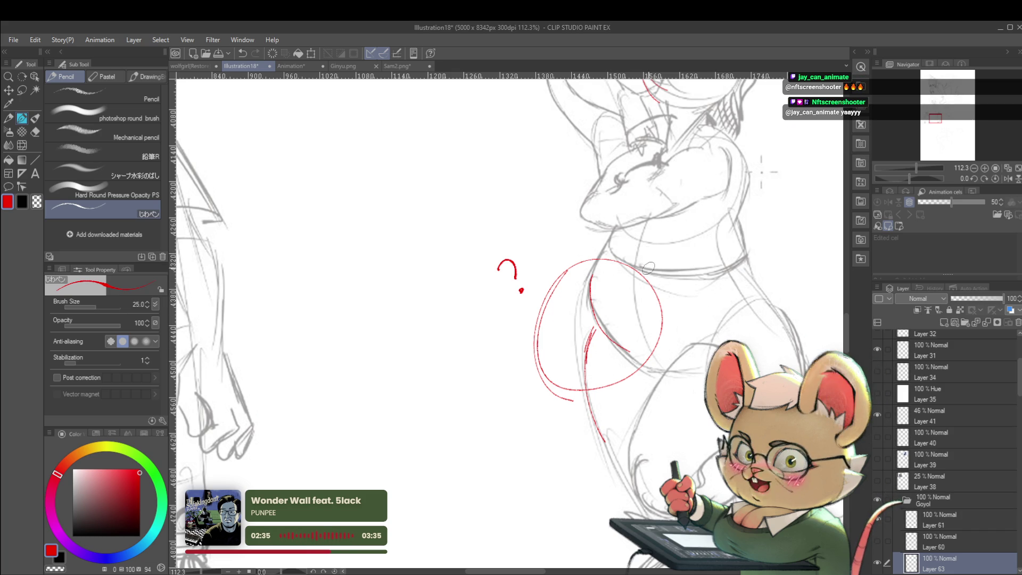
pyautogui.scroll(-2, 649, 267)
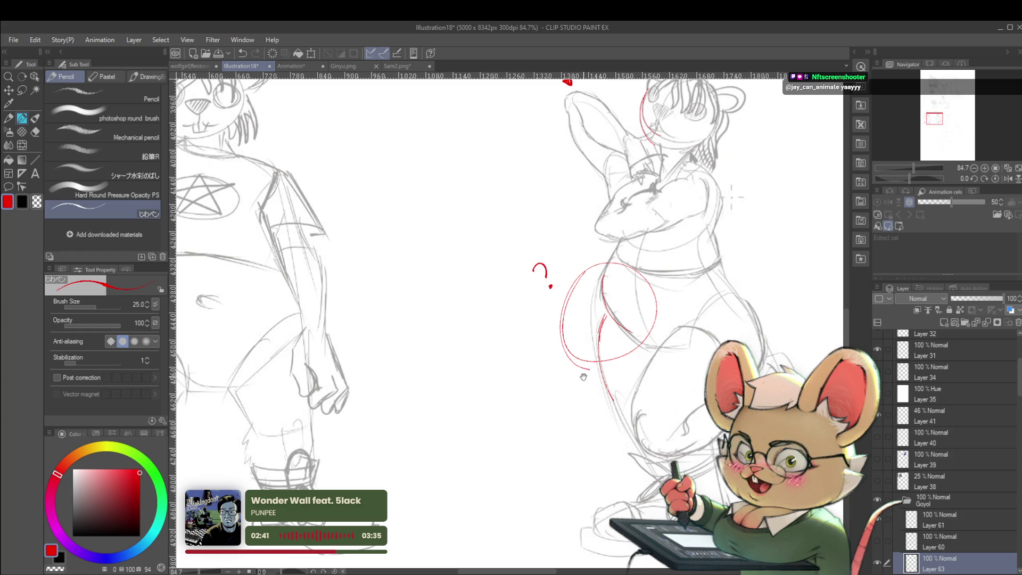
pyautogui.scroll(-3, 691, 255)
pyautogui.scroll(-3, 722, 270)
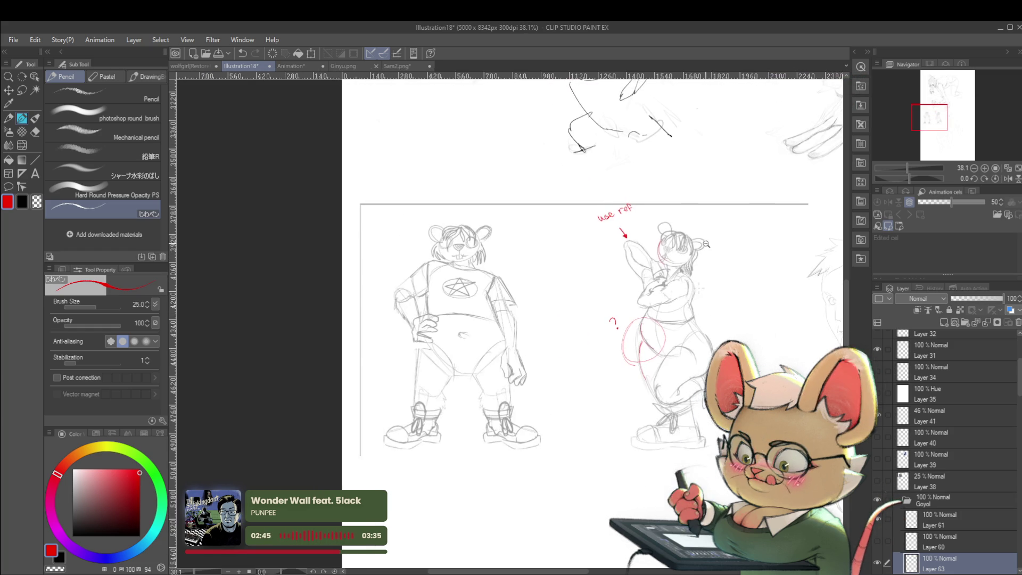
pyautogui.scroll(2, 710, 243)
pyautogui.scroll(2, 621, 229)
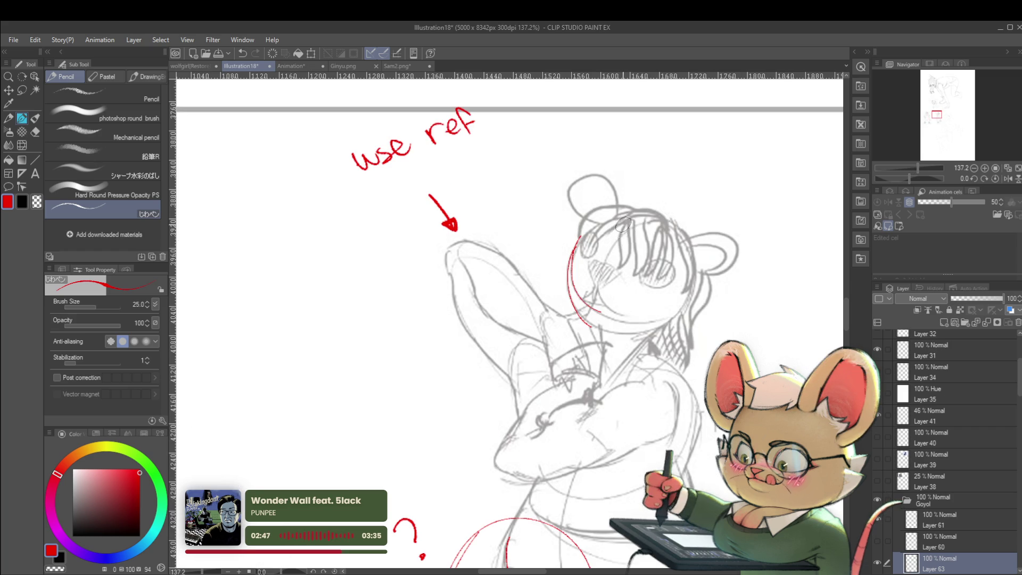
pyautogui.scroll(-3, 654, 289)
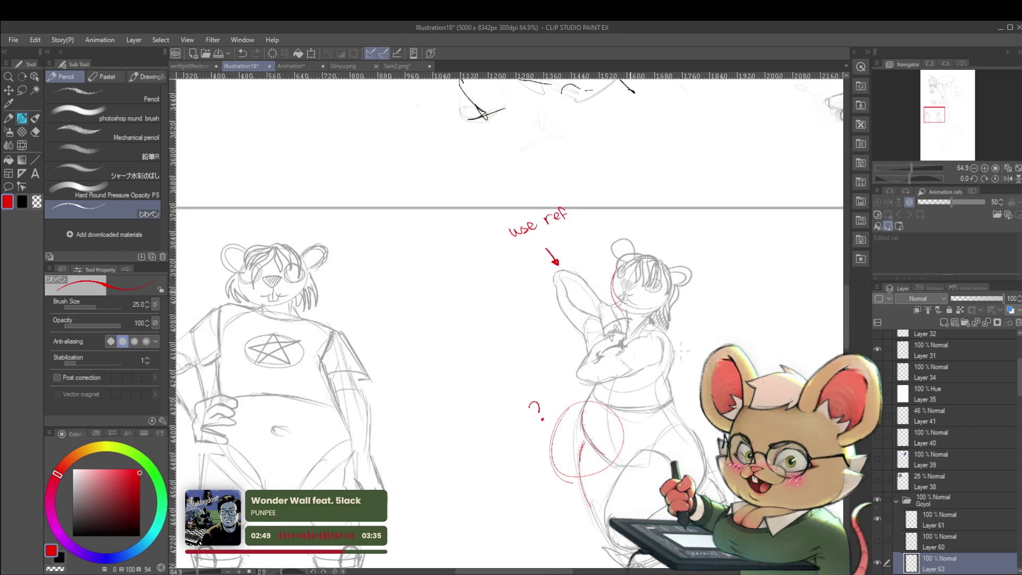
pyautogui.scroll(3, 628, 280)
pyautogui.scroll(2, 685, 261)
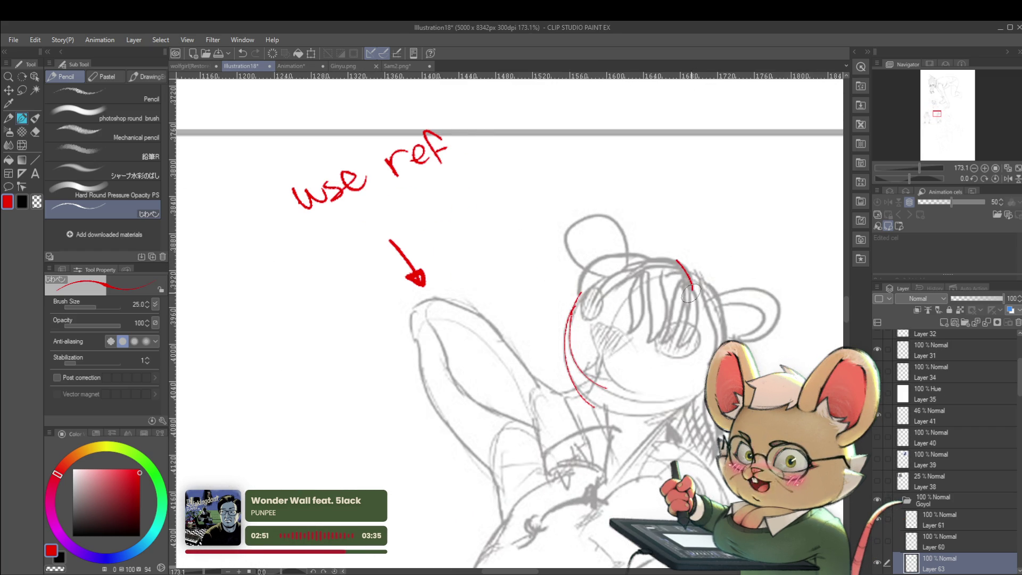
pyautogui.scroll(-3, 687, 262)
pyautogui.scroll(4, 646, 288)
pyautogui.scroll(-5, 708, 307)
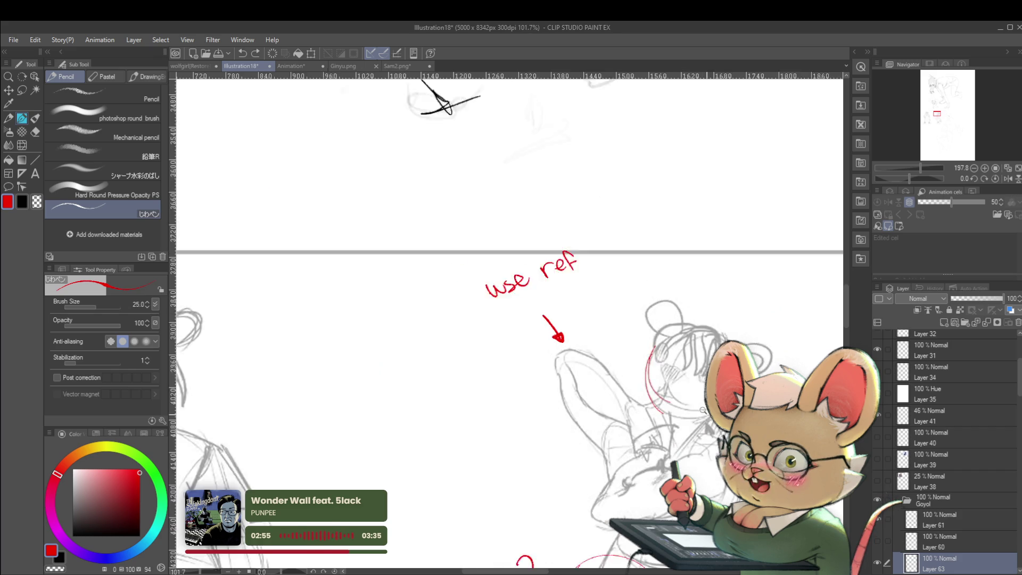
pyautogui.scroll(-2, 684, 333)
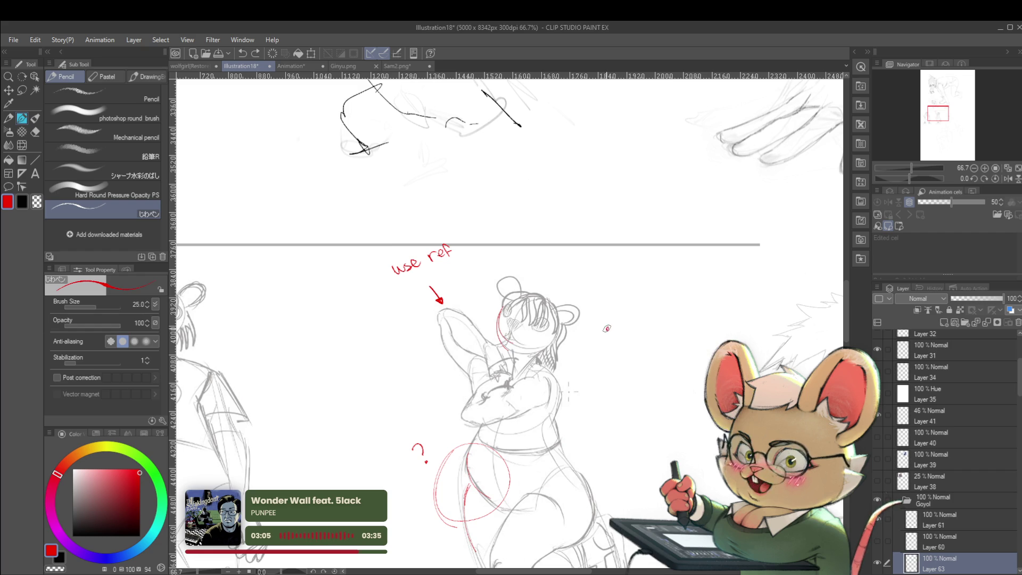
pyautogui.scroll(2, 642, 296)
# Close the red circle right of the figure, then thin the brush and add curved guide lines inside it.
pyautogui.moveTo(682, 285)
pyautogui.mouseDown()
pyautogui.moveTo(649, 314)
pyautogui.moveTo(649, 342)
pyautogui.moveTo(678, 356)
pyautogui.mouseUp()
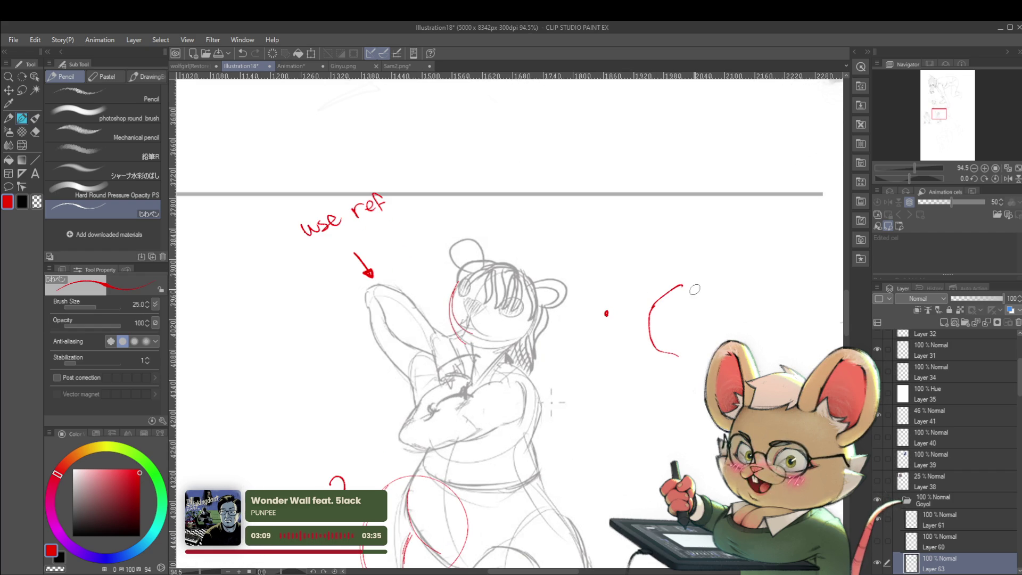
pyautogui.moveTo(717, 318); pyautogui.dragTo(679, 353)
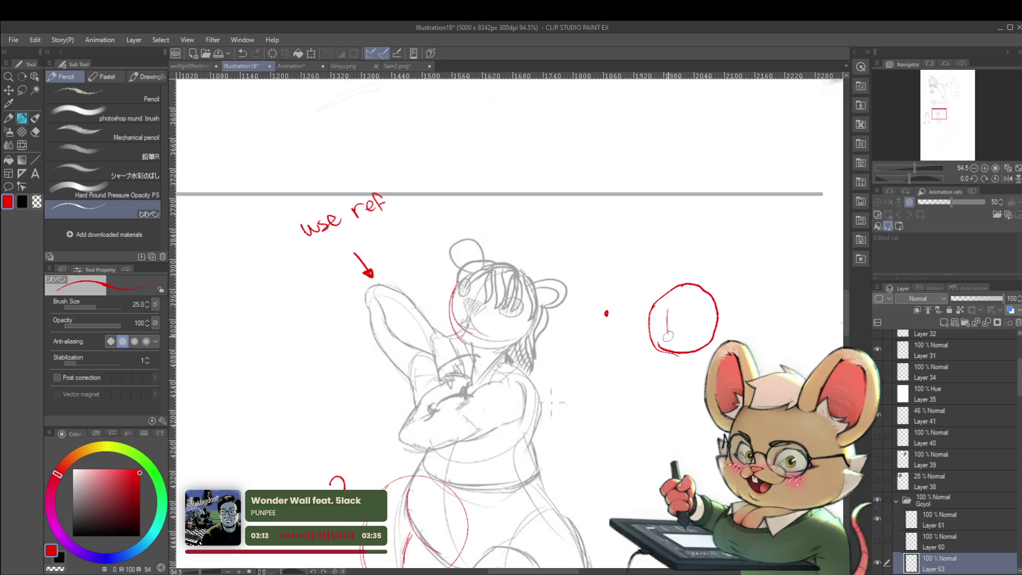
pyautogui.press('[')
pyautogui.press('[')
pyautogui.press('[')
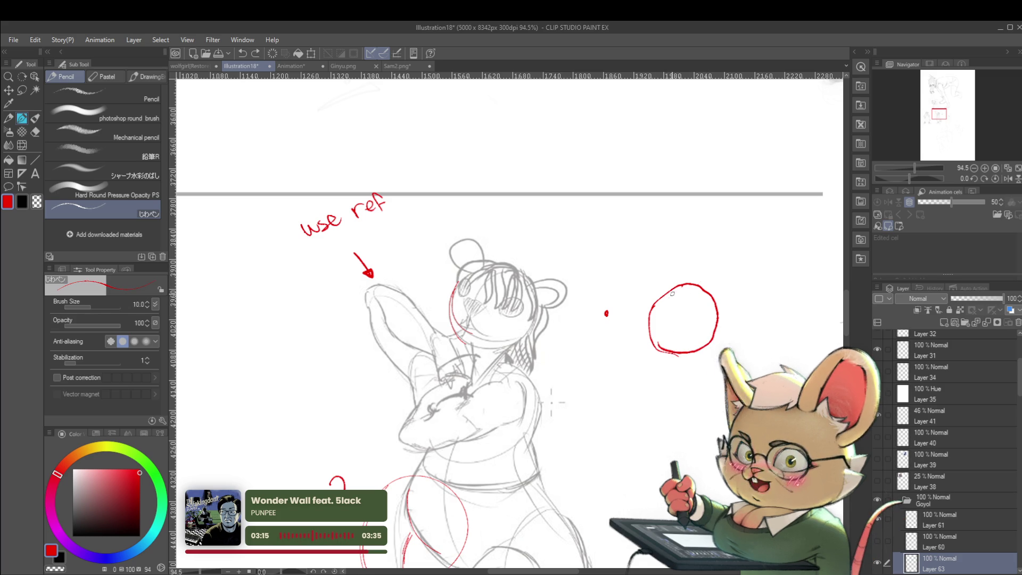
pyautogui.moveTo(676, 293); pyautogui.dragTo(666, 352)
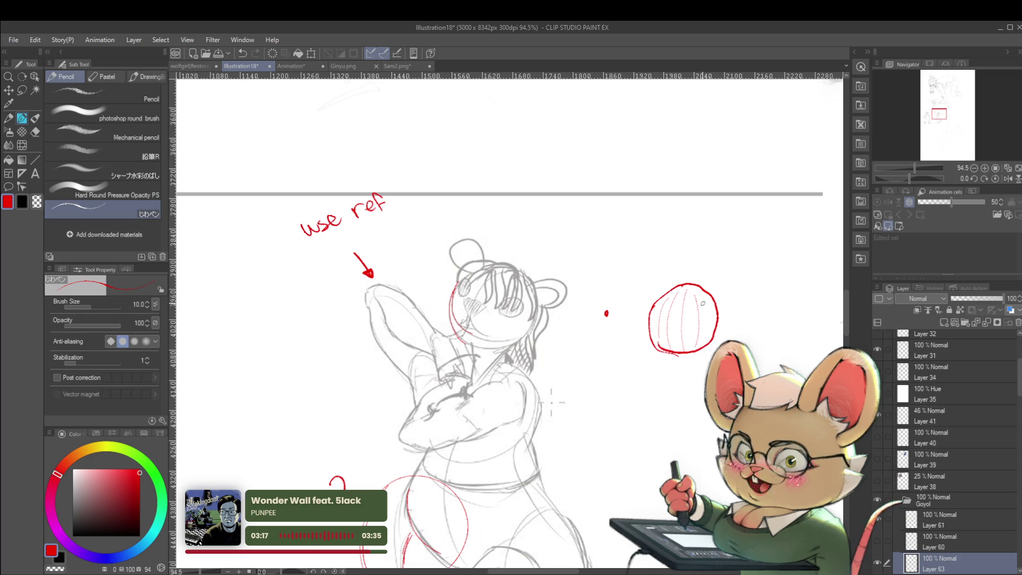
pyautogui.moveTo(724, 301)
pyautogui.mouseDown()
pyautogui.moveTo(681, 314)
pyautogui.moveTo(721, 333)
pyautogui.mouseUp()
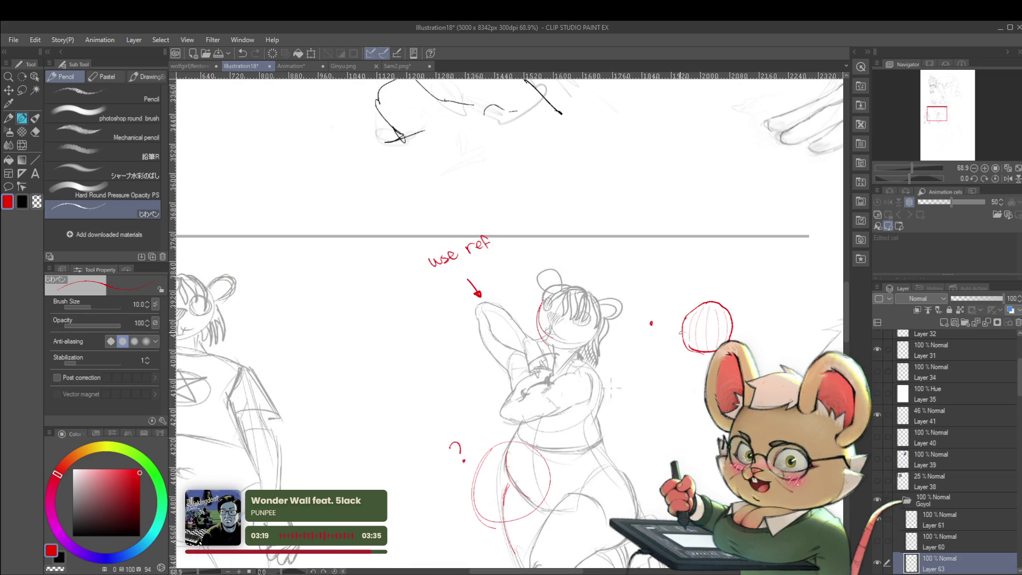
pyautogui.hotkey('ctrl', 'z')
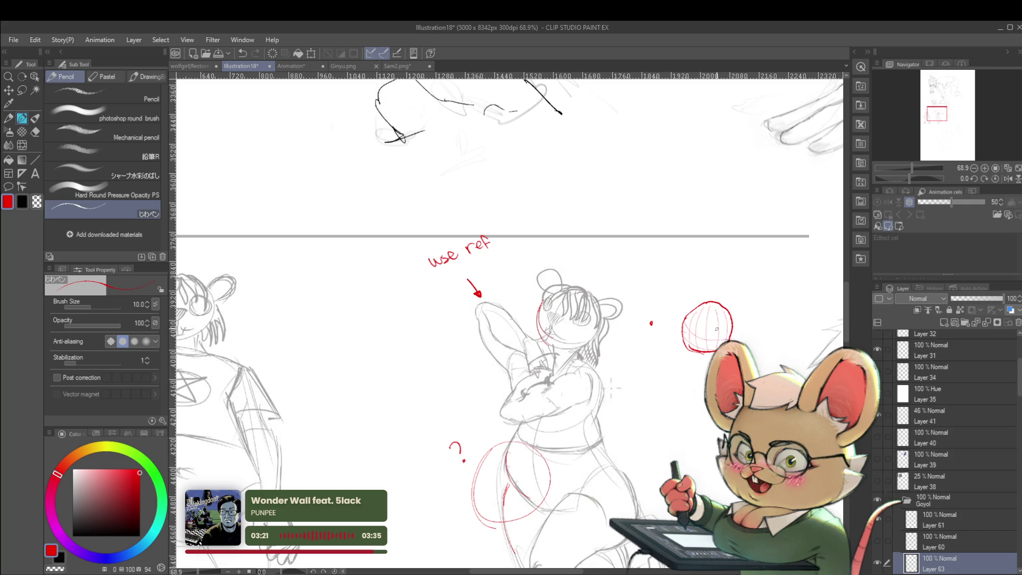
pyautogui.moveTo(731, 314)
pyautogui.mouseDown()
pyautogui.moveTo(720, 259)
pyautogui.moveTo(718, 373)
pyautogui.moveTo(710, 338)
pyautogui.mouseUp()
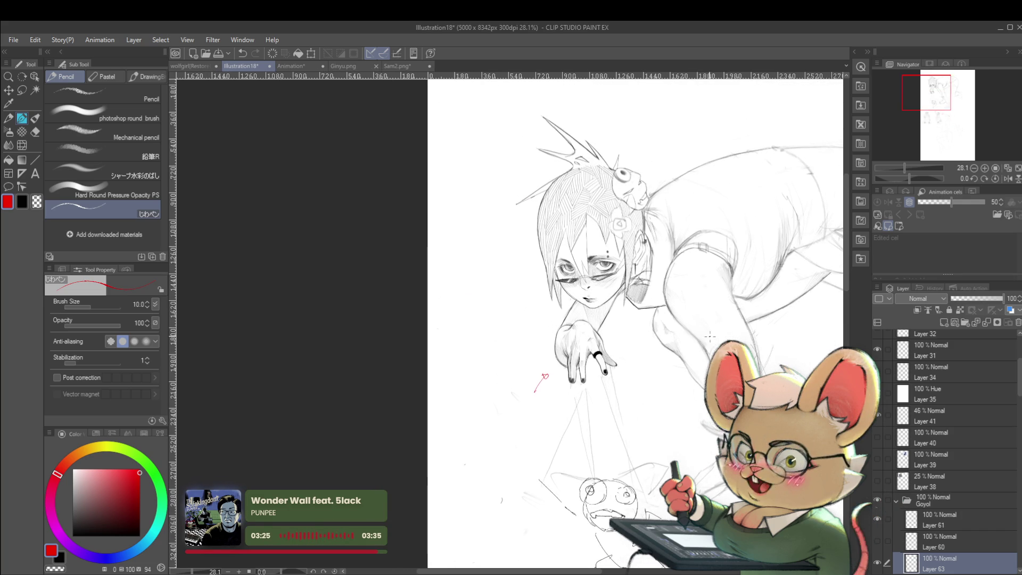
# Zoom around the crawling figure and face sketch, then return to the 'use ref' sketch and its red circle.
pyautogui.moveTo(584, 220); pyautogui.dragTo(560, 167)
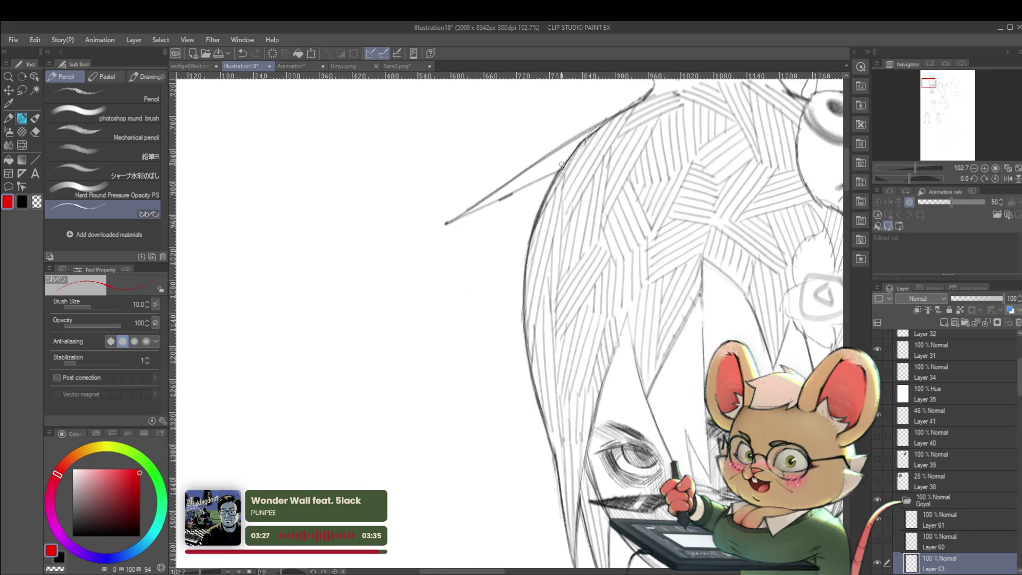
pyautogui.moveTo(536, 429); pyautogui.dragTo(545, 305)
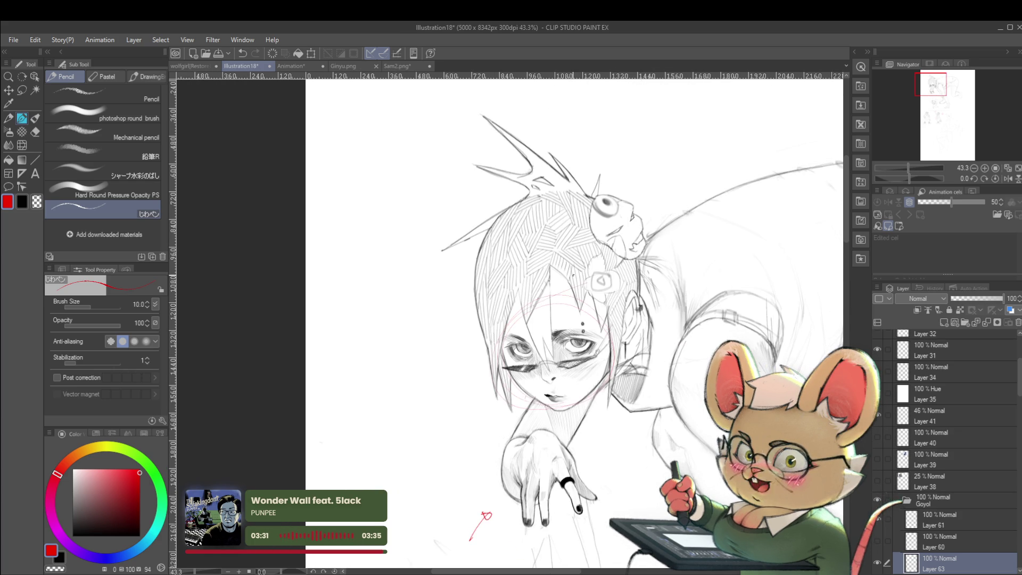
pyautogui.moveTo(696, 257)
pyautogui.mouseDown()
pyautogui.moveTo(665, 266)
pyautogui.moveTo(638, 244)
pyautogui.moveTo(580, 277)
pyautogui.mouseUp()
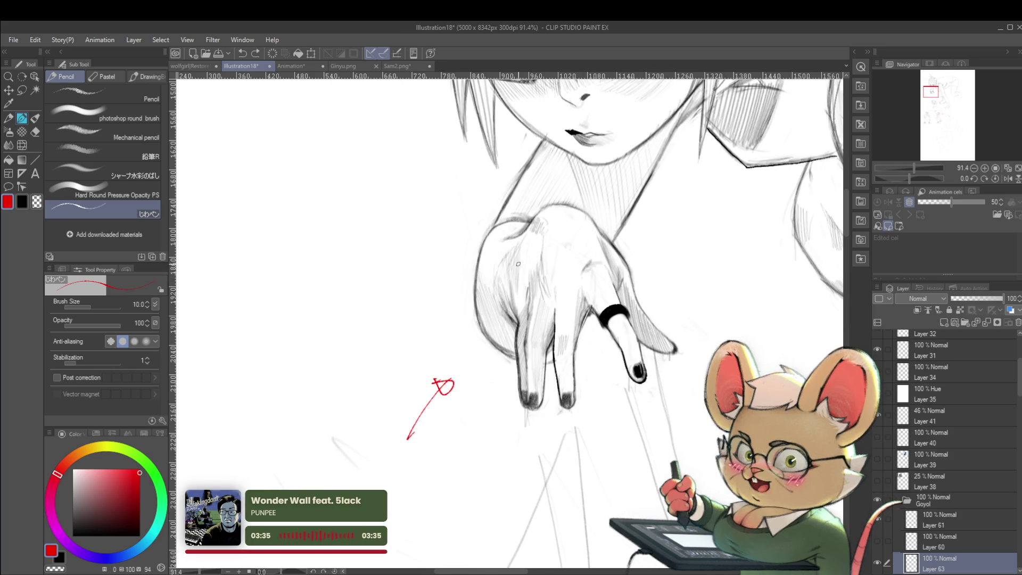
pyautogui.moveTo(491, 347)
pyautogui.mouseDown()
pyautogui.moveTo(628, 442)
pyautogui.moveTo(642, 268)
pyautogui.mouseUp()
pyautogui.moveTo(598, 393); pyautogui.dragTo(665, 397)
pyautogui.moveTo(524, 259)
pyautogui.mouseDown()
pyautogui.moveTo(532, 404)
pyautogui.moveTo(573, 422)
pyautogui.mouseUp()
pyautogui.moveTo(436, 306); pyautogui.dragTo(452, 306)
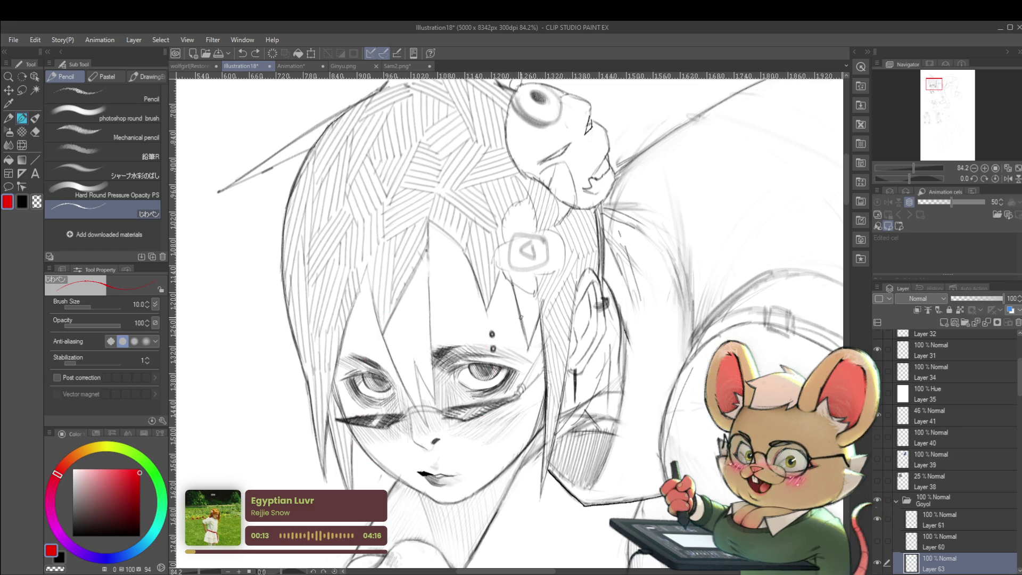
pyautogui.moveTo(541, 318)
pyautogui.mouseDown()
pyautogui.moveTo(527, 319)
pyautogui.moveTo(641, 253)
pyautogui.mouseUp()
pyautogui.scroll(2, 599, 324)
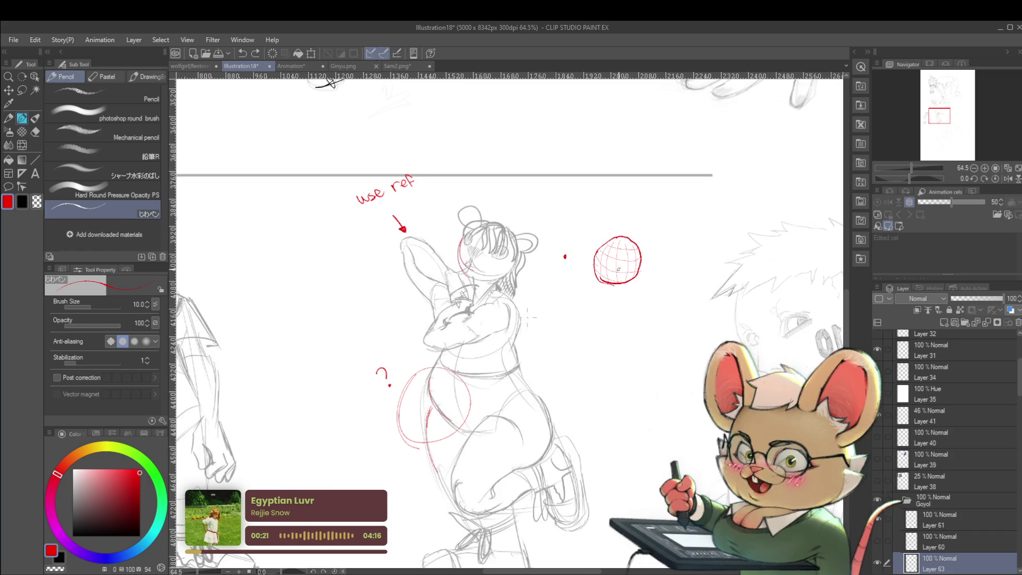
# Lasso the red sphere study and move it up just below the page's top border.
pyautogui.press('m')
pyautogui.moveTo(628, 299); pyautogui.dragTo(587, 276)
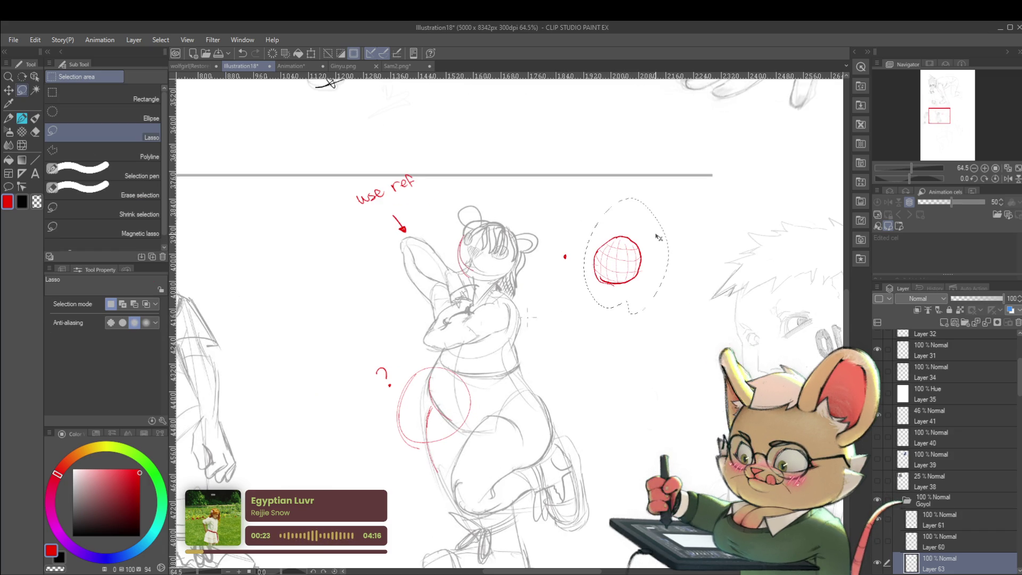
pyautogui.hotkey('ctrl', 't')
pyautogui.moveTo(654, 243); pyautogui.dragTo(654, 200)
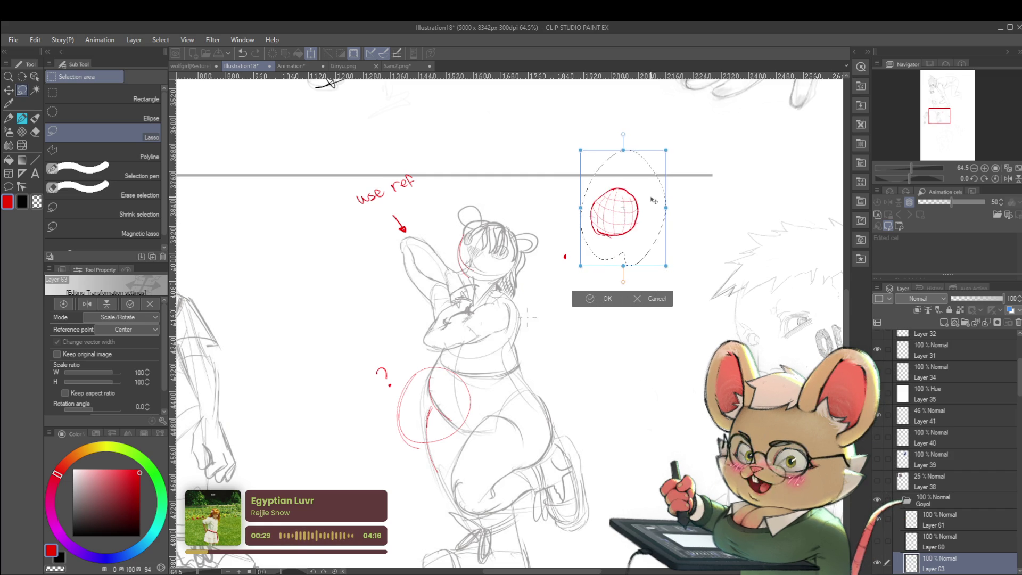
pyautogui.press('Return')
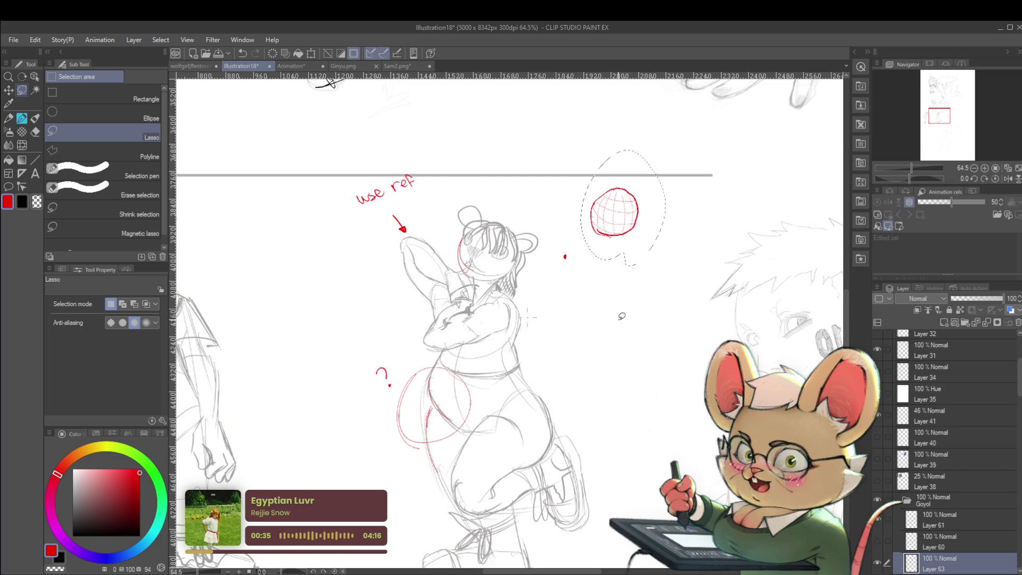
pyautogui.moveTo(645, 319); pyautogui.dragTo(676, 342)
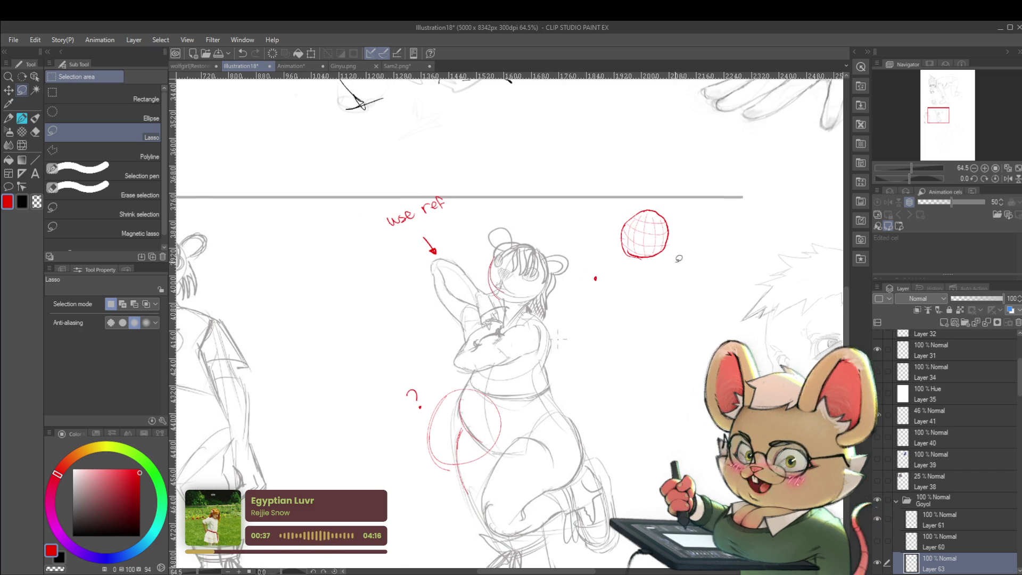
# With the Pencil, handwrite the red heading 'line weight fundamentals' beside the sphere.
pyautogui.press('p')
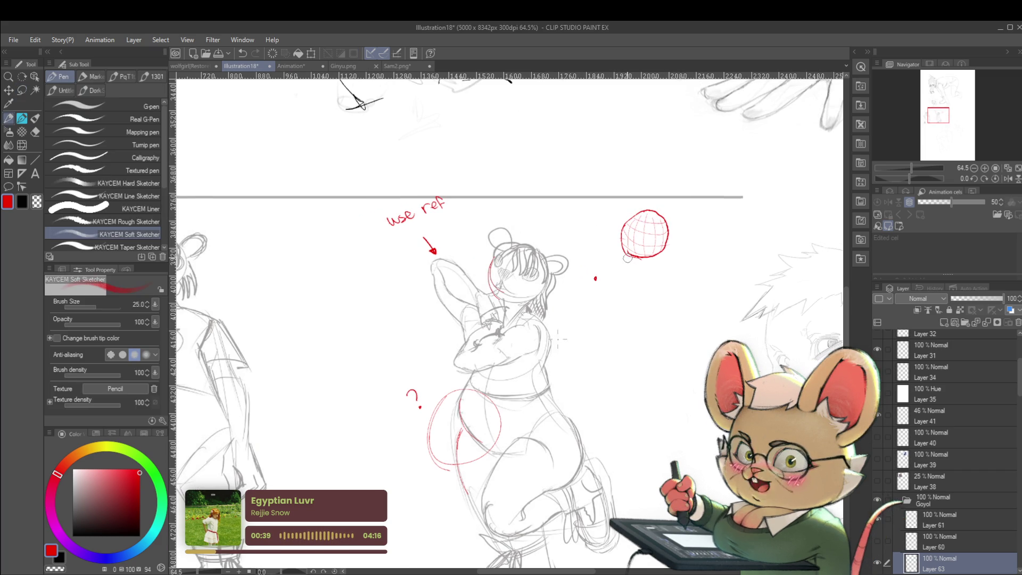
pyautogui.press('p')
pyautogui.scroll(3, 602, 283)
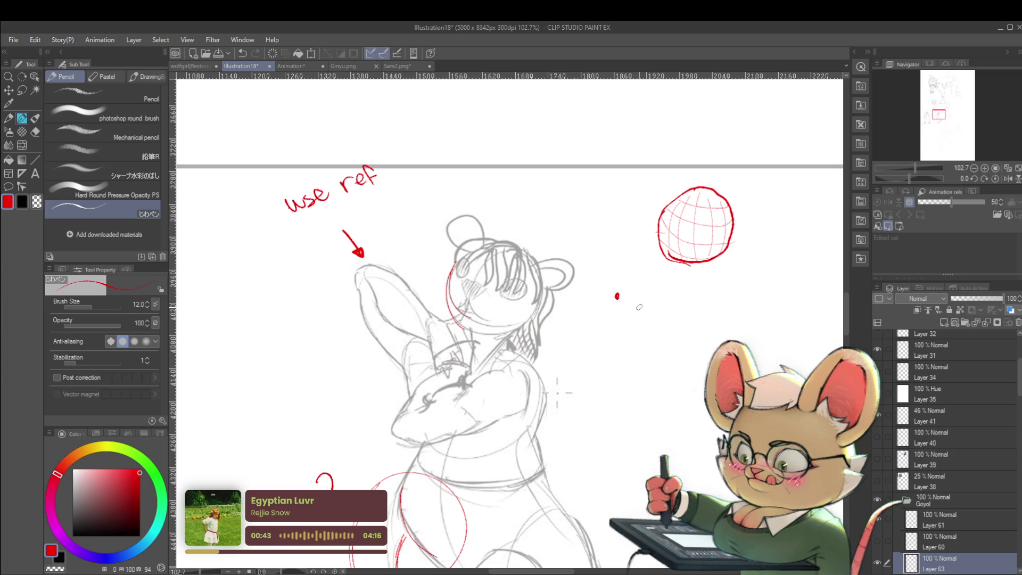
pyautogui.moveTo(645, 288); pyautogui.dragTo(645, 301)
pyautogui.moveTo(646, 283); pyautogui.dragTo(659, 300)
pyautogui.moveTo(722, 281)
pyautogui.mouseDown()
pyautogui.moveTo(654, 311)
pyautogui.moveTo(677, 304)
pyautogui.moveTo(684, 319)
pyautogui.moveTo(705, 308)
pyautogui.mouseUp()
pyautogui.moveTo(655, 254)
pyautogui.mouseDown()
pyautogui.moveTo(686, 246)
pyautogui.moveTo(519, 282)
pyautogui.mouseUp()
pyautogui.moveTo(596, 321); pyautogui.dragTo(602, 326)
pyautogui.moveTo(607, 326); pyautogui.dragTo(775, 317)
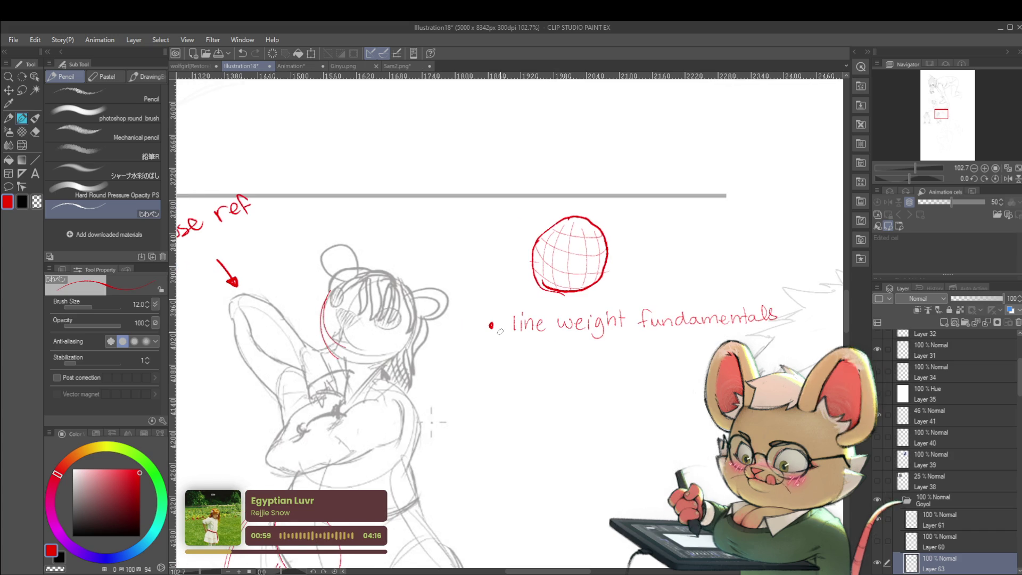
# List 'thick outside' and 'thin inside' as red sub-points beneath the heading.
pyautogui.moveTo(523, 347)
pyautogui.mouseDown()
pyautogui.moveTo(539, 356)
pyautogui.moveTo(532, 361)
pyautogui.moveTo(599, 362)
pyautogui.mouseUp()
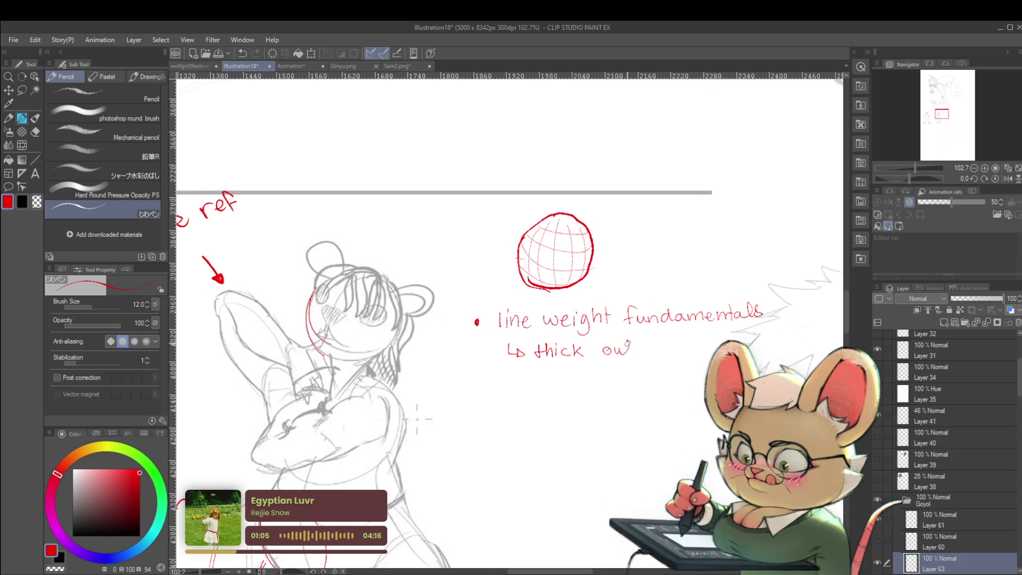
pyautogui.moveTo(646, 345); pyautogui.dragTo(679, 352)
pyautogui.moveTo(509, 379)
pyautogui.mouseDown()
pyautogui.moveTo(539, 338)
pyautogui.moveTo(664, 341)
pyautogui.mouseUp()
pyautogui.scroll(-3, 673, 325)
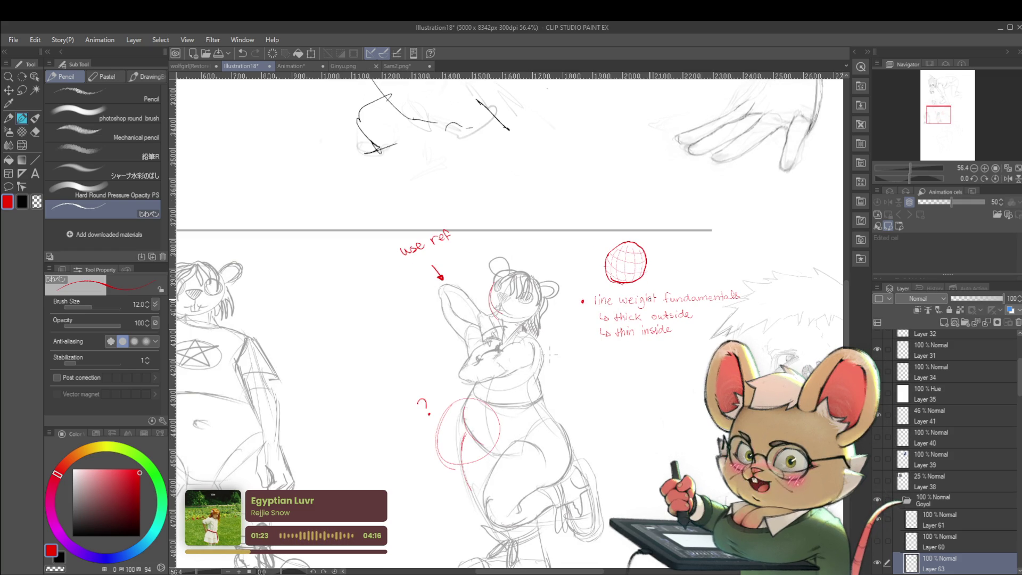
pyautogui.scroll(-2, 696, 441)
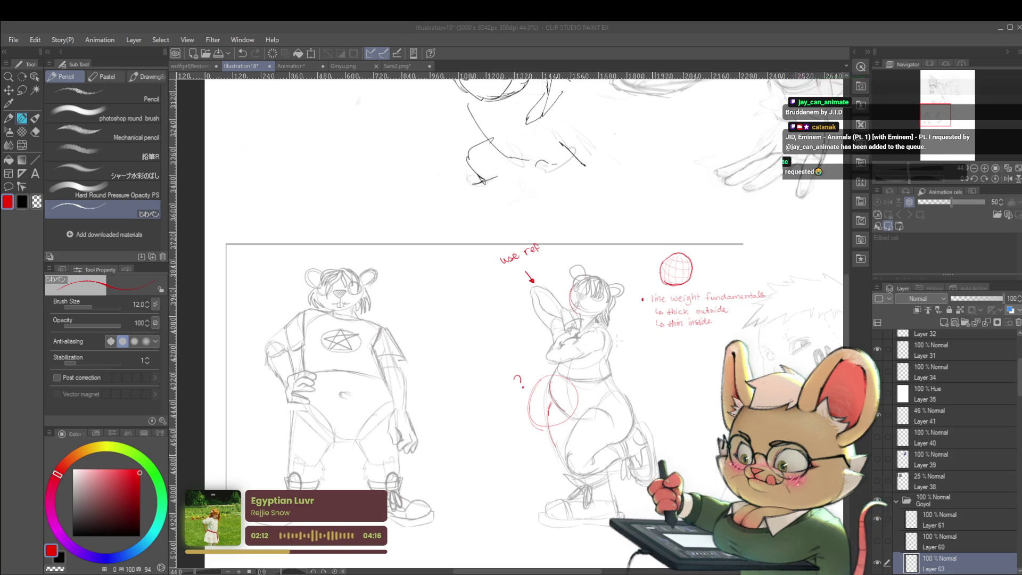
# Zoom in on the crossed-arms figure and mark a red corrected contour down its right side.
pyautogui.moveTo(657, 430); pyautogui.dragTo(692, 387)
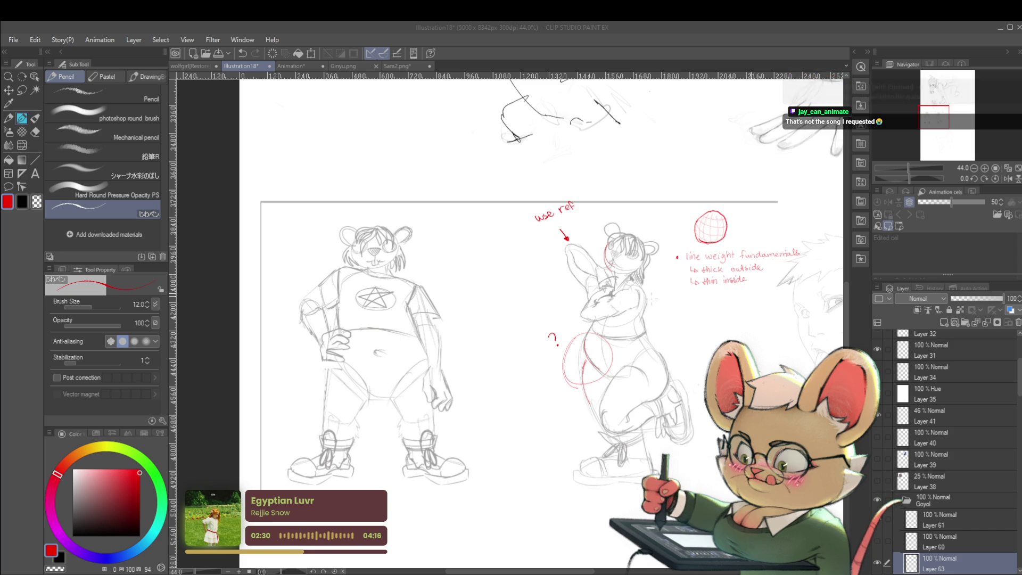
pyautogui.scroll(3, 750, 281)
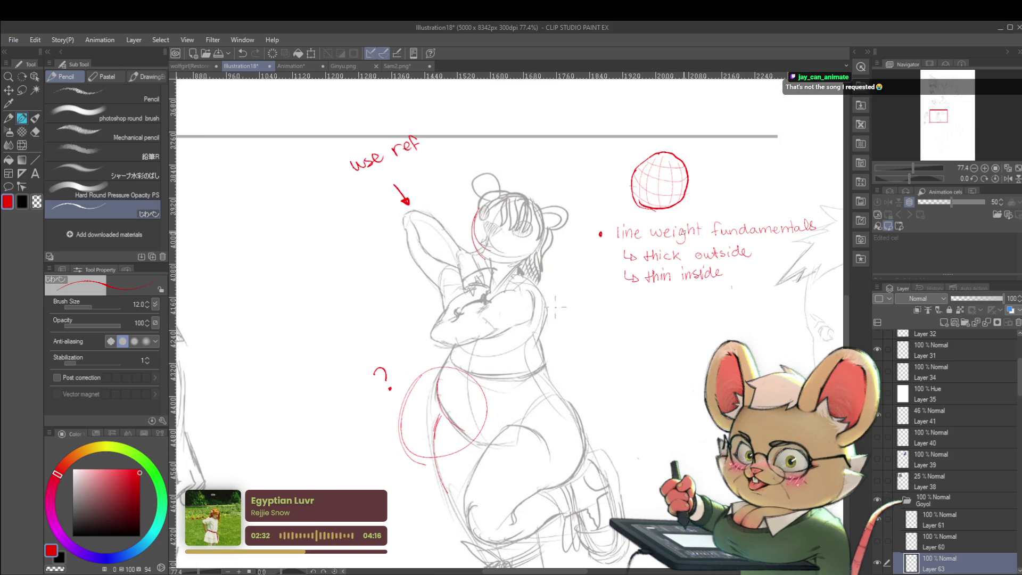
pyautogui.scroll(-2, 679, 338)
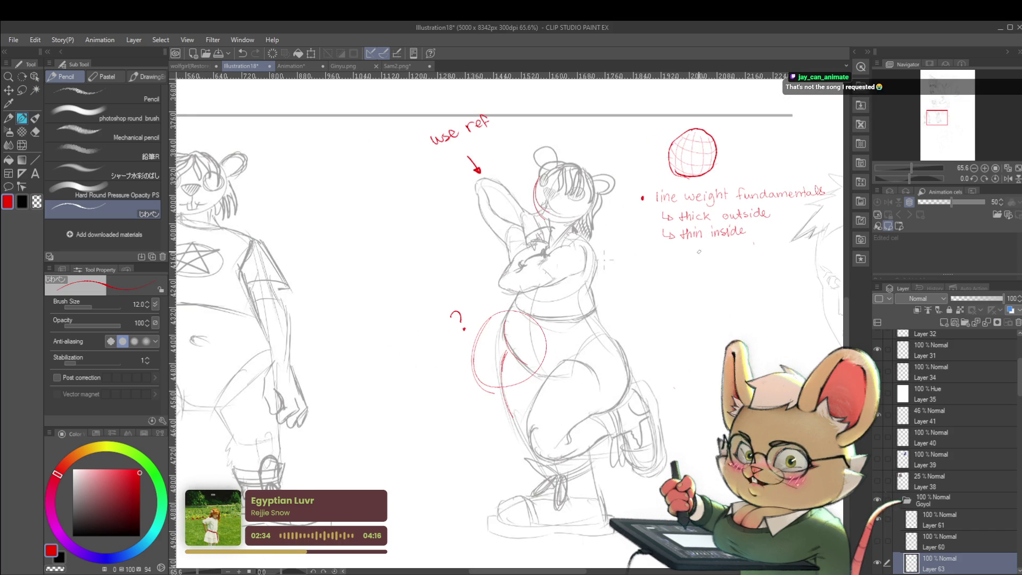
pyautogui.scroll(-2, 676, 292)
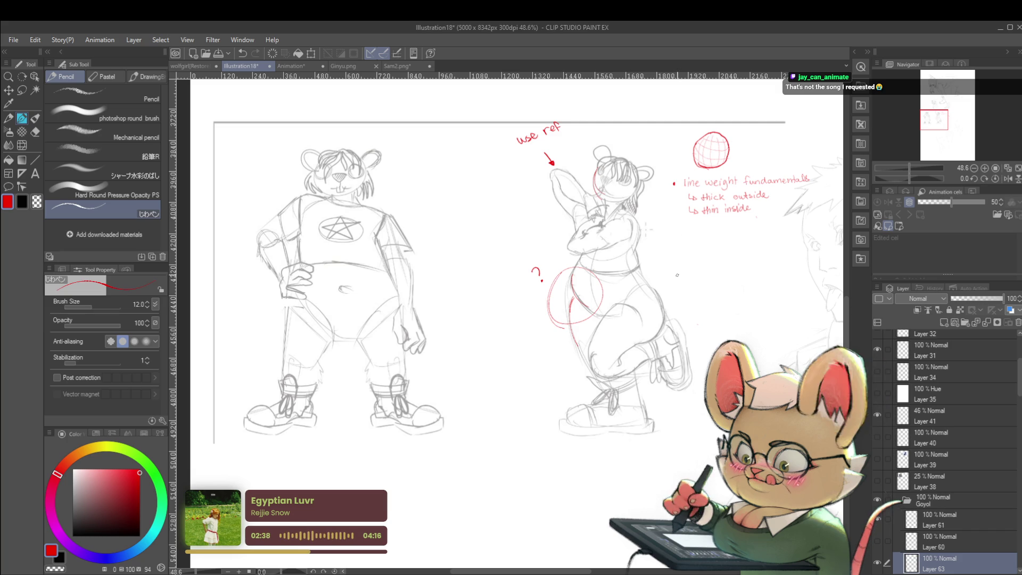
pyautogui.click(691, 277)
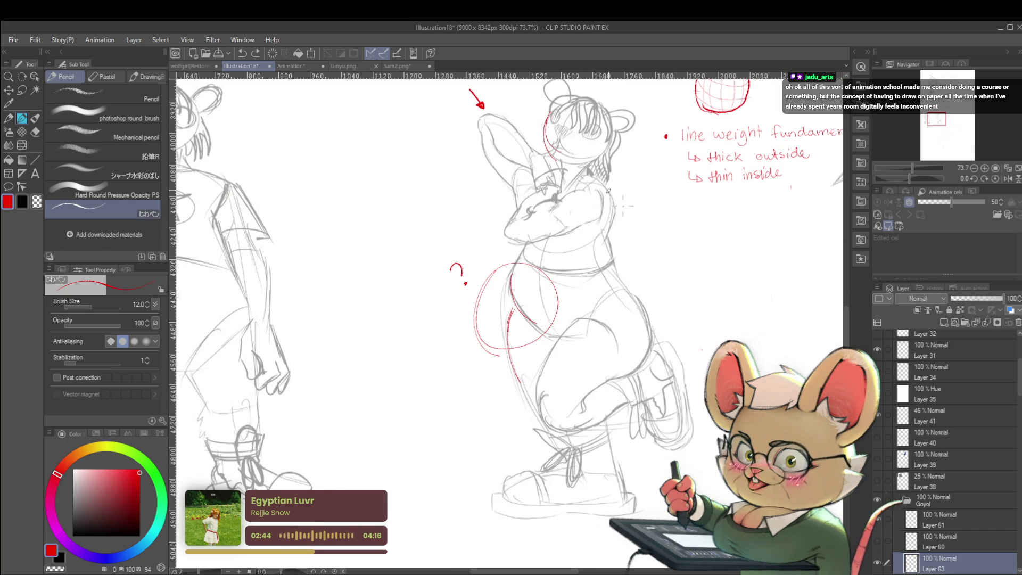
pyautogui.moveTo(614, 209); pyautogui.dragTo(597, 259)
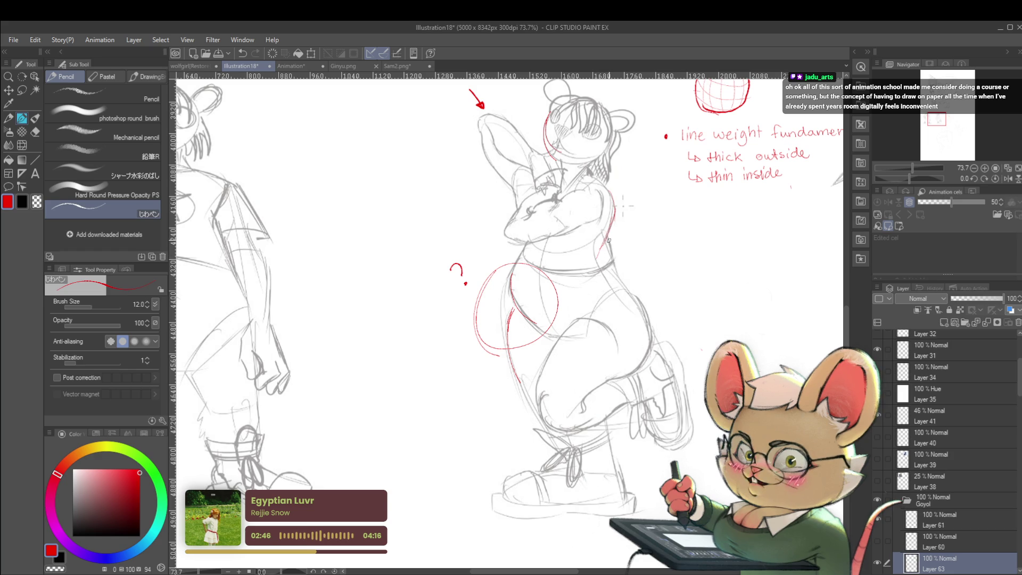
# Undo the two red strokes on the figure's side and pan toward the face sketch.
pyautogui.scroll(-3, 616, 255)
pyautogui.scroll(5, 623, 263)
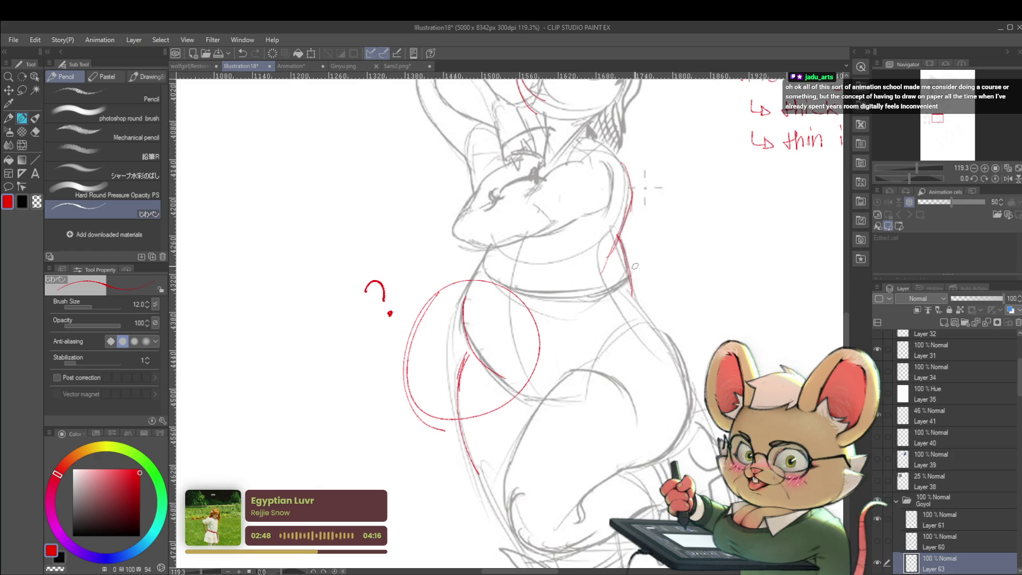
pyautogui.hotkey('ctrl', 'z')
pyautogui.hotkey('ctrl', 'z')
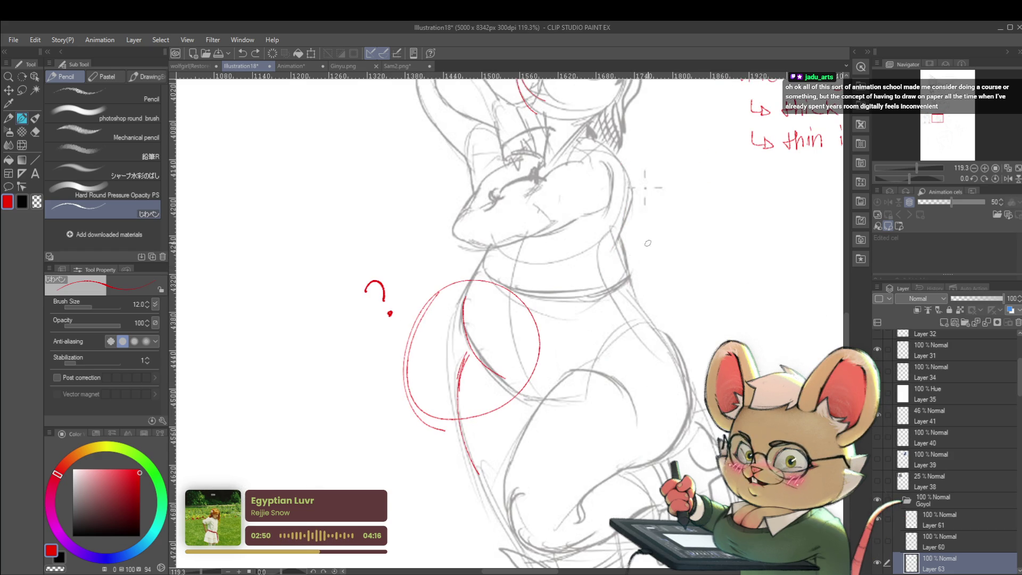
pyautogui.scroll(-2, 625, 273)
pyautogui.scroll(-1, 616, 276)
pyautogui.moveTo(617, 277)
pyautogui.mouseDown()
pyautogui.moveTo(537, 276)
pyautogui.moveTo(584, 288)
pyautogui.mouseUp()
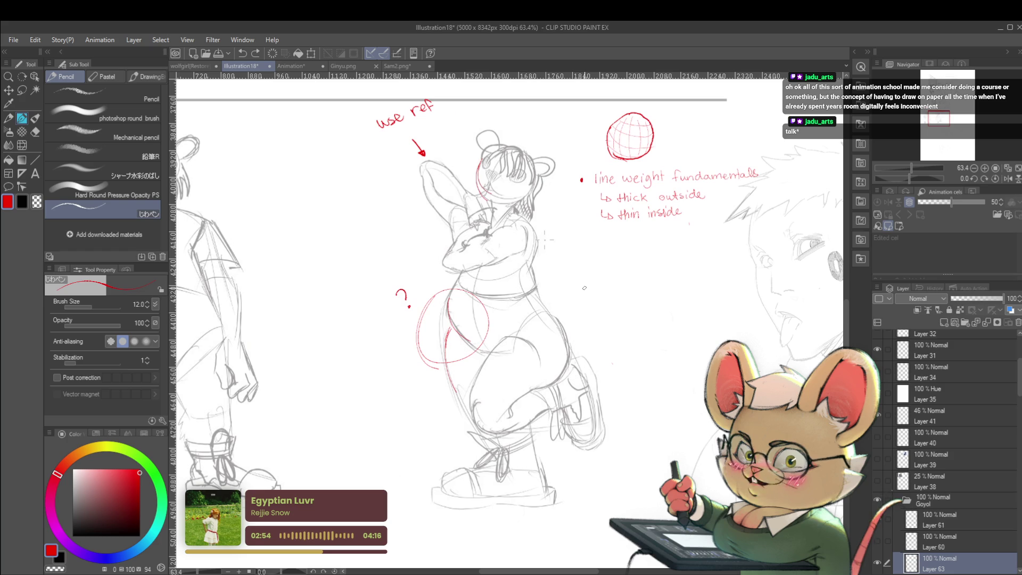
pyautogui.moveTo(671, 304); pyautogui.dragTo(596, 273)
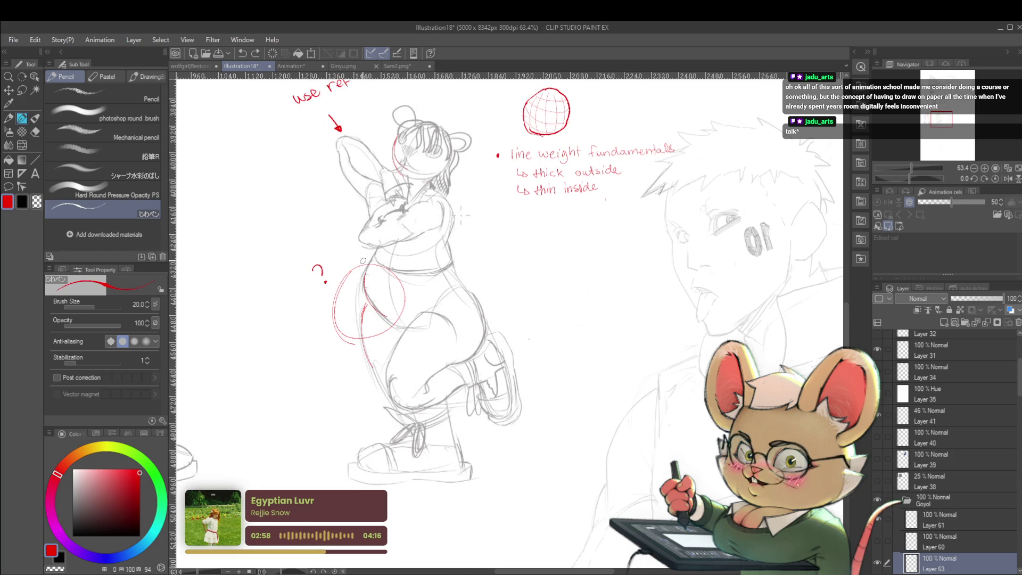
# Draw a red angled '<' mark, a thin vertical guide, and a cleanly redrawn curved line beside it.
pyautogui.moveTo(625, 248)
pyautogui.mouseDown()
pyautogui.moveTo(603, 297)
pyautogui.moveTo(624, 338)
pyautogui.mouseUp()
pyautogui.moveTo(536, 354); pyautogui.dragTo(540, 258)
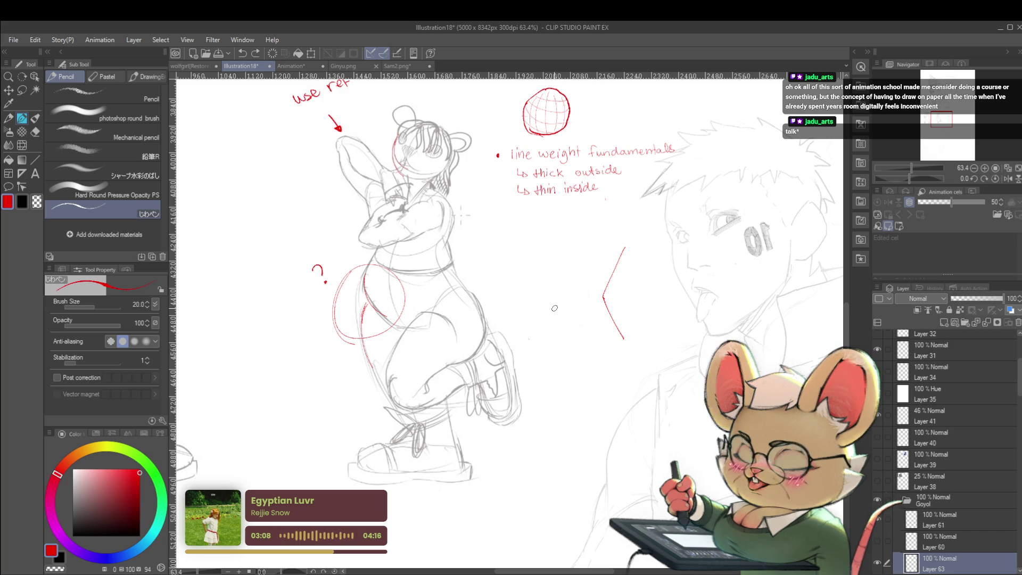
pyautogui.moveTo(554, 345); pyautogui.dragTo(557, 242)
pyautogui.hotkey('ctrl', 'z')
pyautogui.moveTo(549, 335)
pyautogui.mouseDown()
pyautogui.moveTo(577, 237)
pyautogui.moveTo(595, 232)
pyautogui.mouseUp()
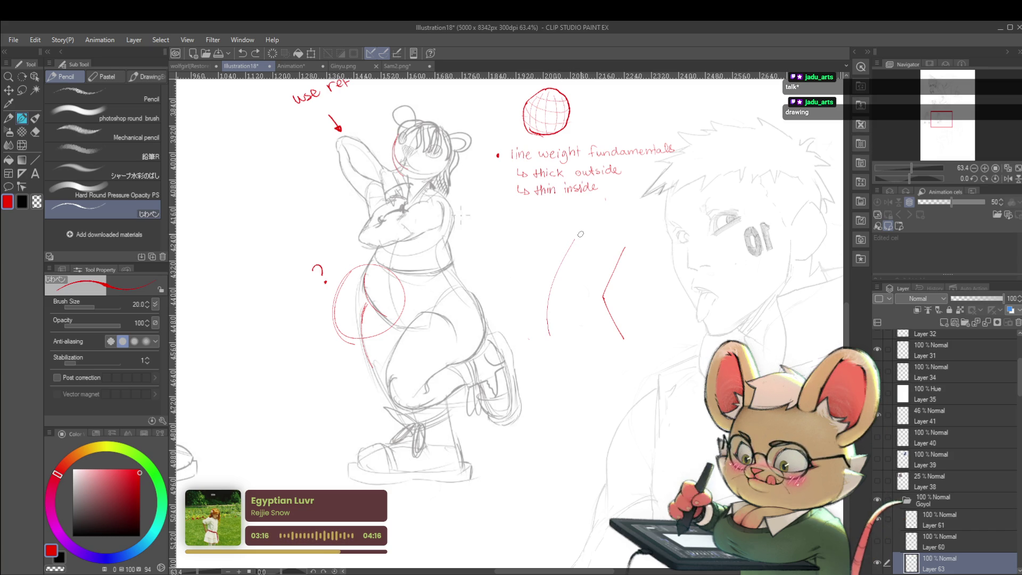
# Add red arrows pointing at the angled and curved lines, and write a 'C' beside the diagram.
pyautogui.scroll(2, 647, 279)
pyautogui.moveTo(654, 278)
pyautogui.mouseDown()
pyautogui.moveTo(620, 284)
pyautogui.moveTo(671, 297)
pyautogui.moveTo(659, 288)
pyautogui.mouseUp()
pyautogui.moveTo(489, 277); pyautogui.dragTo(507, 279)
pyautogui.moveTo(475, 237)
pyautogui.mouseDown()
pyautogui.moveTo(462, 251)
pyautogui.moveTo(475, 261)
pyautogui.mouseUp()
pyautogui.hotkey('ctrl', 'shift', 'Tab')
# On the wolfgirl sheet, pencil a red contour from the bunny-girl's shoulder down her side.
pyautogui.scroll(1, 494, 278)
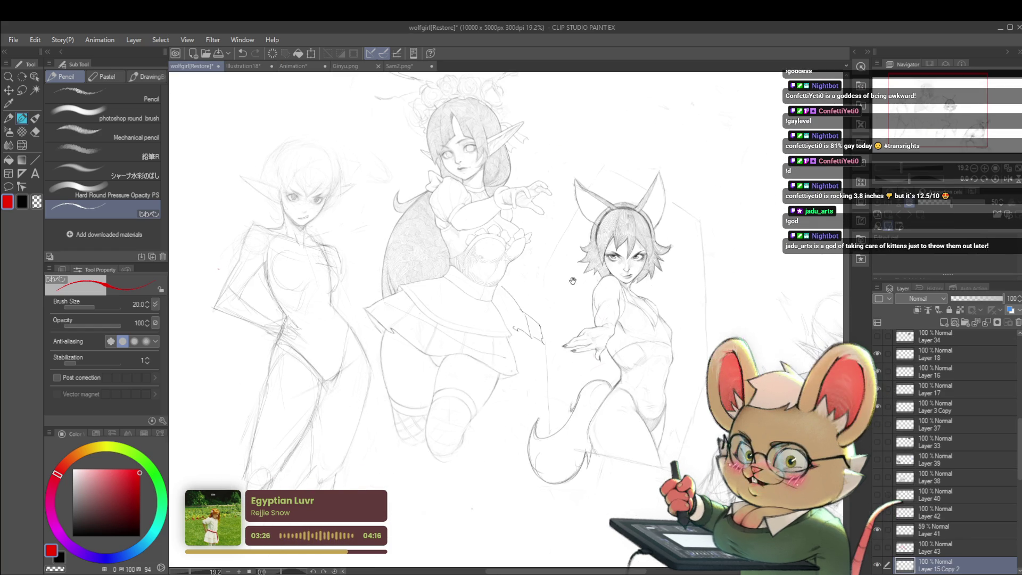
pyautogui.scroll(1, 277, 267)
pyautogui.moveTo(767, 320); pyautogui.dragTo(532, 303)
pyautogui.moveTo(623, 302); pyautogui.dragTo(639, 332)
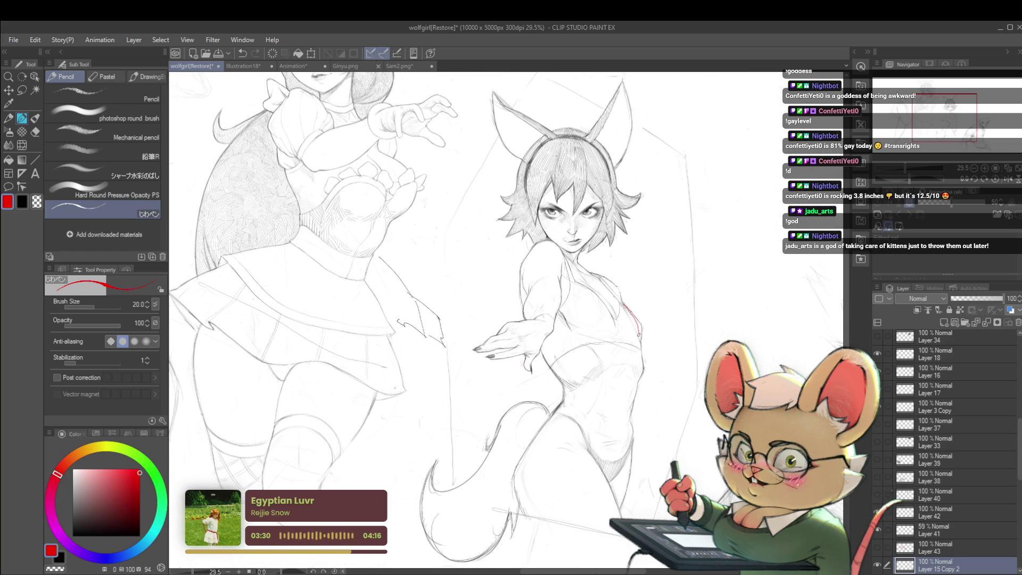
pyautogui.moveTo(639, 377); pyautogui.dragTo(631, 421)
pyautogui.hotkey('ctrl', 'z')
pyautogui.moveTo(641, 374); pyautogui.dragTo(630, 423)
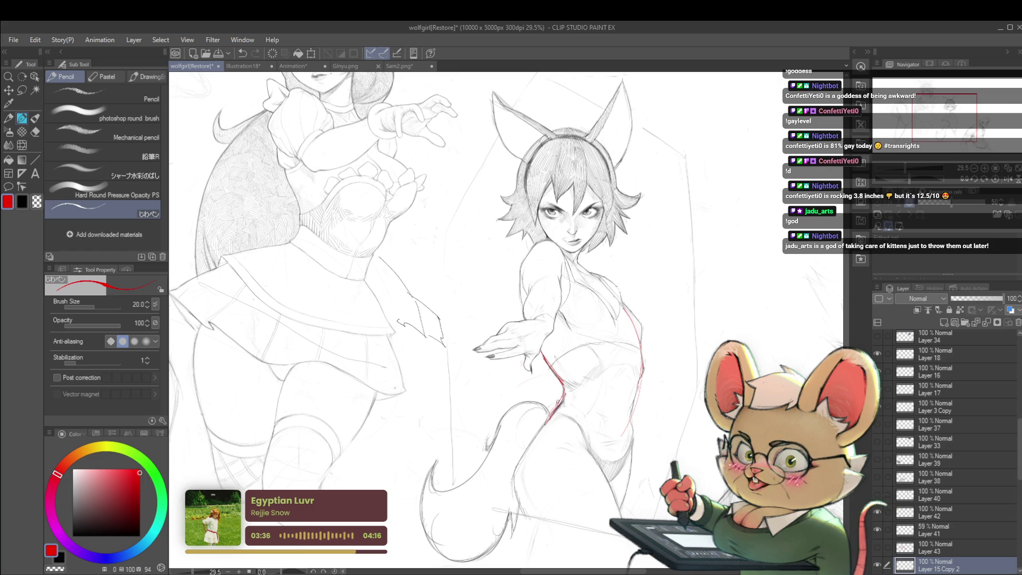
# Fit the sheet in view and mark red contours on the middle figure's waist and right figure's left side.
pyautogui.hotkey('ctrl', '0')
pyautogui.click(987, 183)
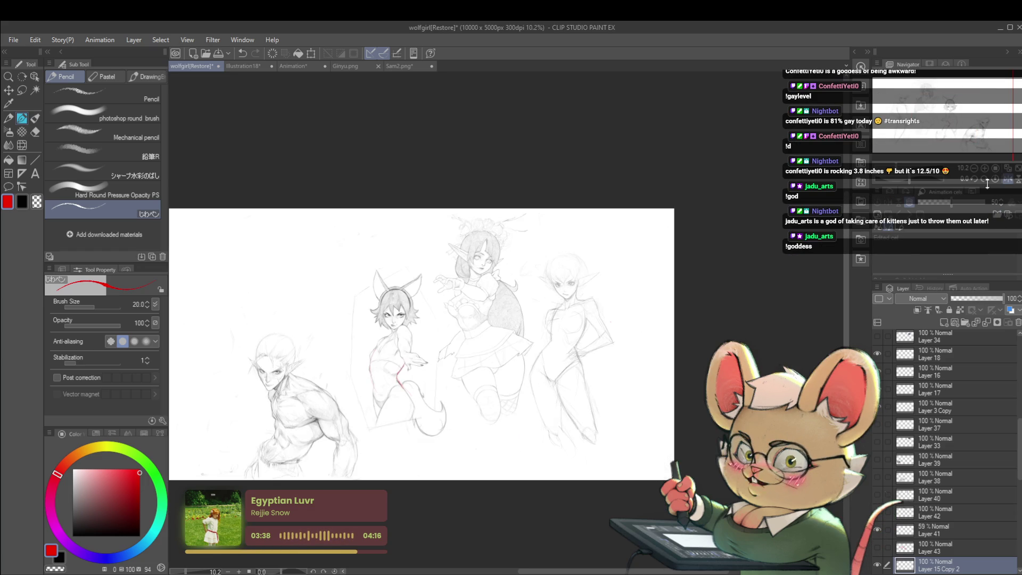
pyautogui.scroll(3, 429, 382)
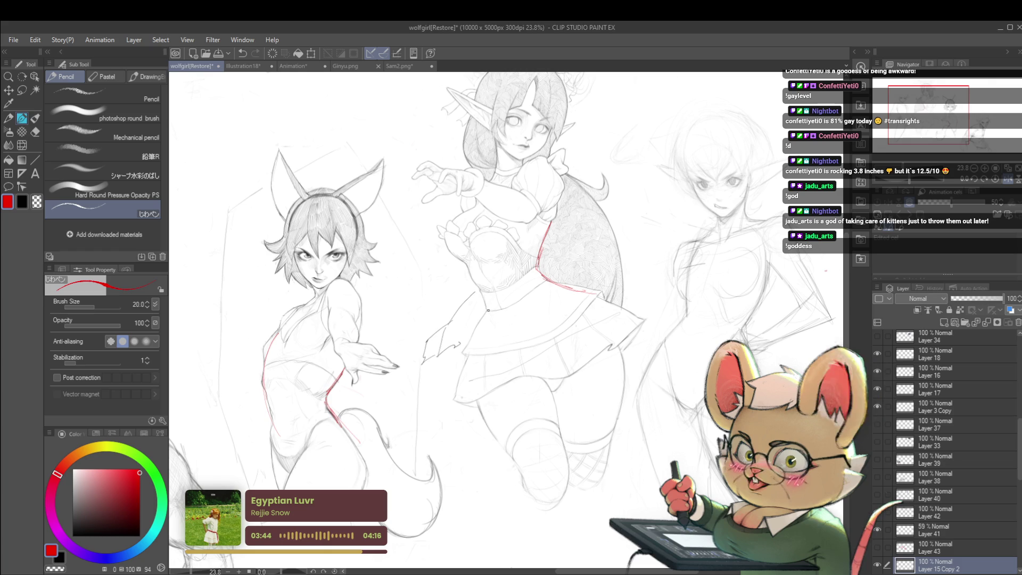
pyautogui.moveTo(487, 308); pyautogui.dragTo(476, 287)
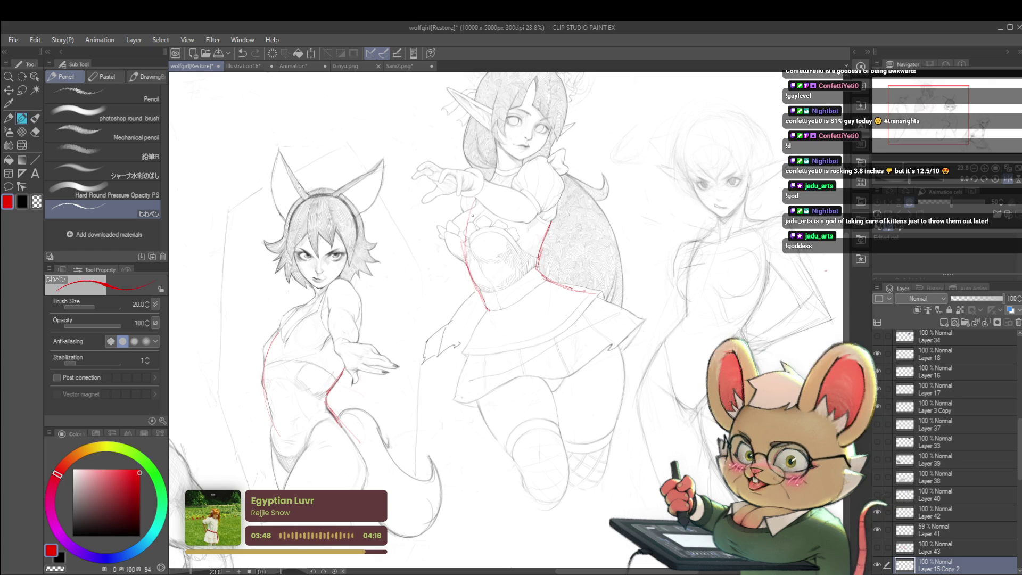
pyautogui.scroll(-2, 508, 174)
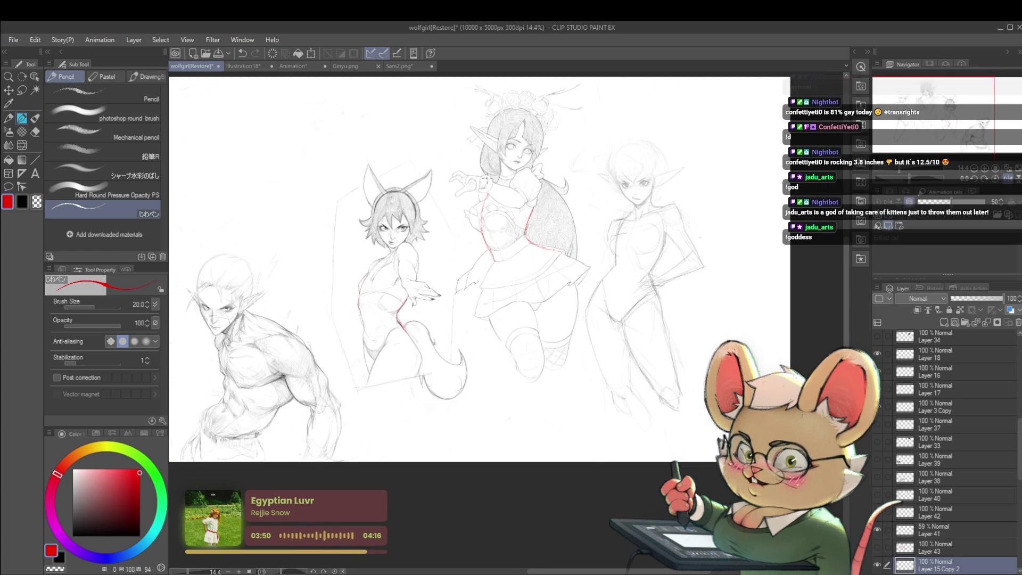
pyautogui.scroll(3, 628, 259)
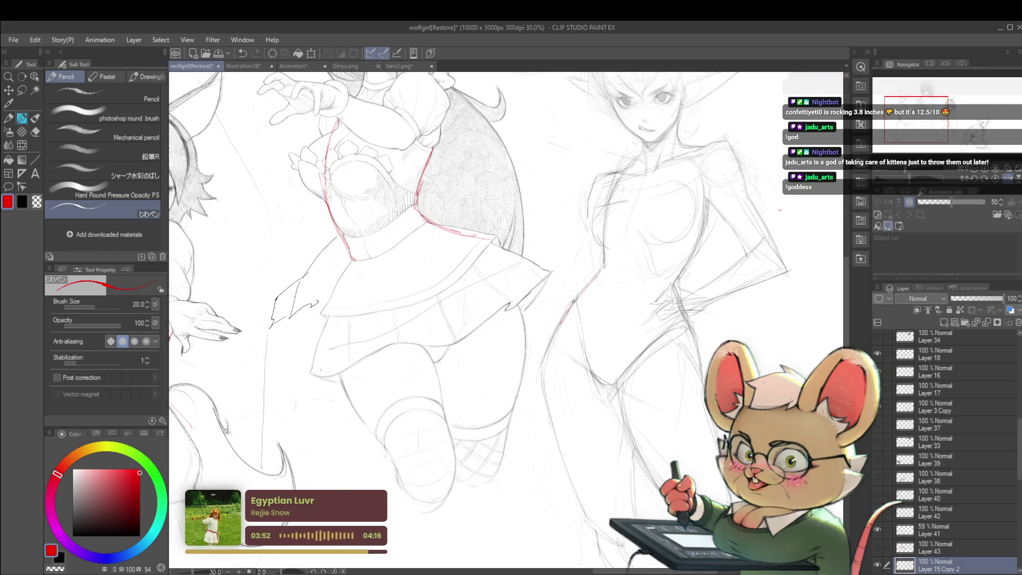
pyautogui.moveTo(560, 325); pyautogui.dragTo(602, 267)
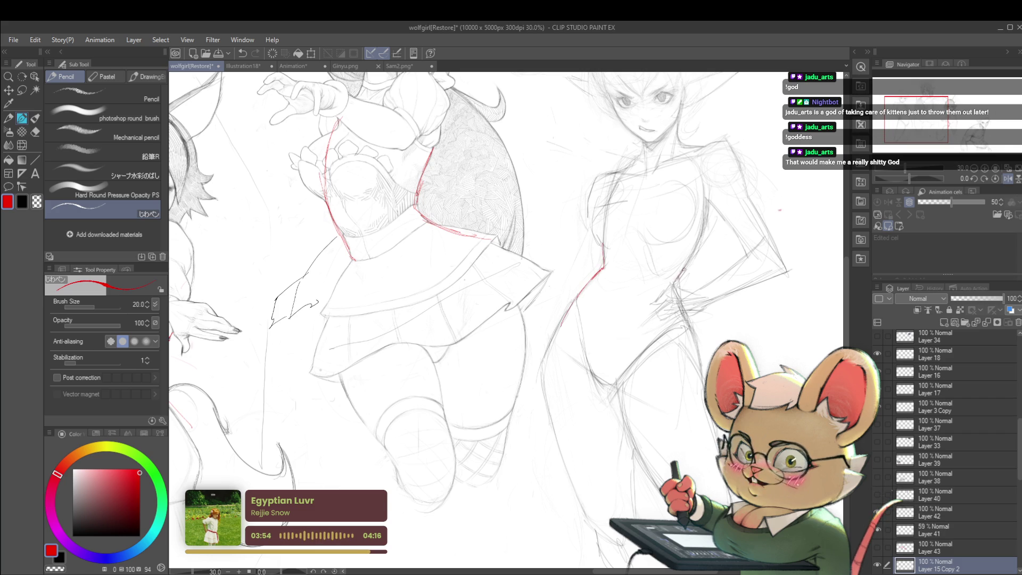
pyautogui.scroll(-3, 686, 306)
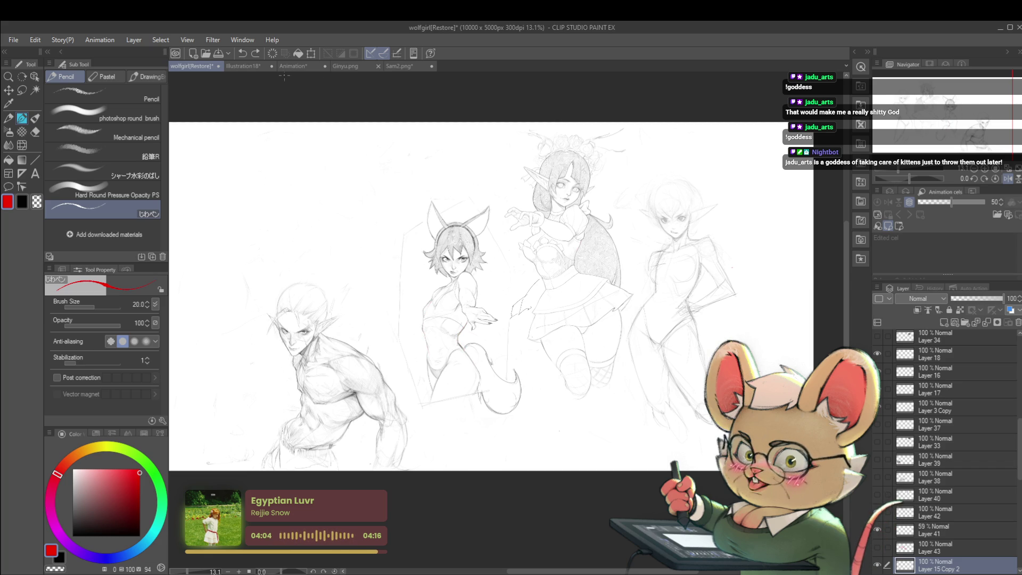
pyautogui.click(250, 65)
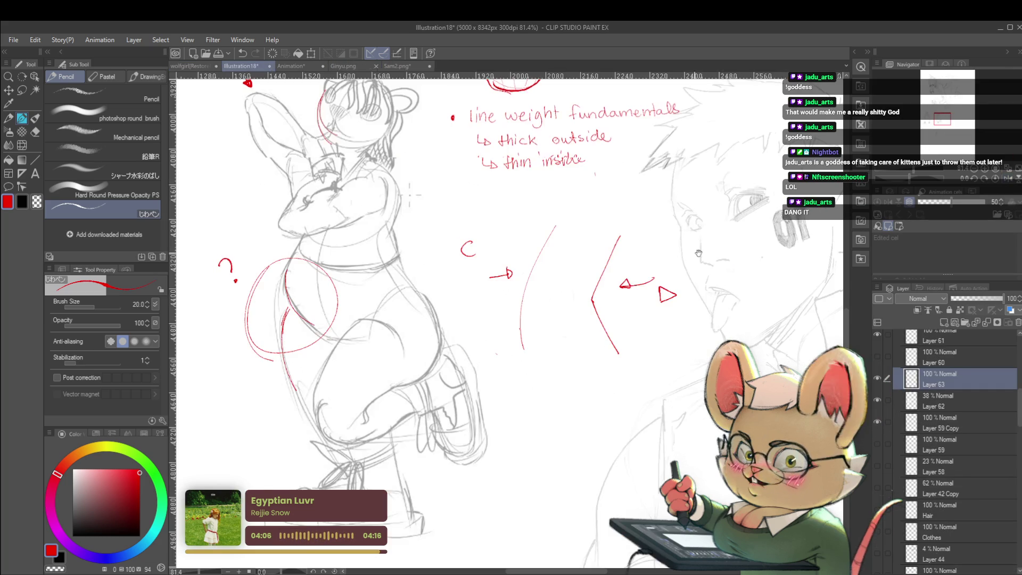
# Draw red contour lines down the mouse figure's side toward the hip and along its torso.
pyautogui.moveTo(547, 222); pyautogui.dragTo(539, 251)
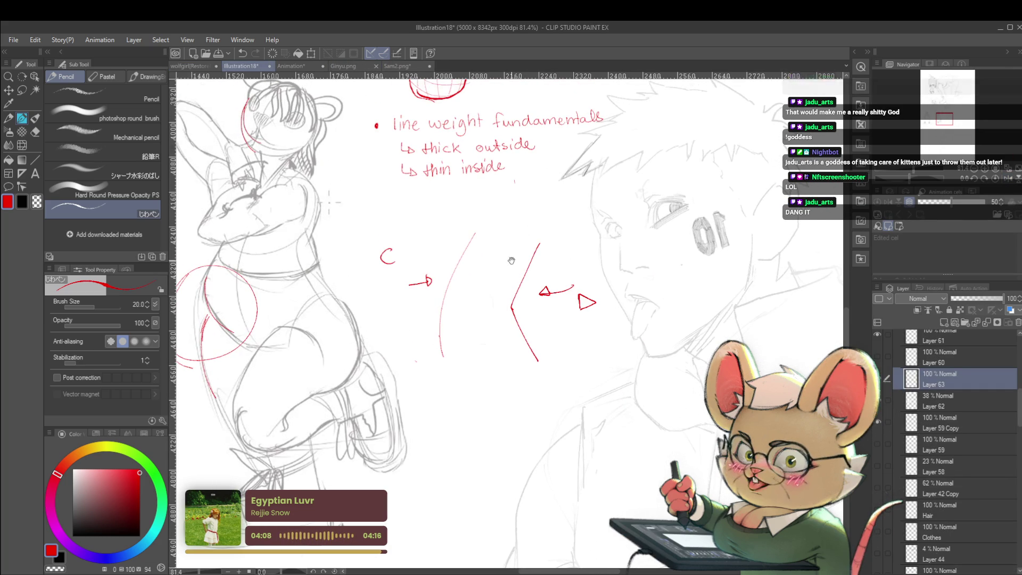
pyautogui.moveTo(440, 272); pyautogui.dragTo(544, 286)
pyautogui.scroll(1, 544, 285)
pyautogui.moveTo(460, 212); pyautogui.dragTo(448, 269)
pyautogui.moveTo(467, 309); pyautogui.dragTo(497, 338)
pyautogui.moveTo(337, 334); pyautogui.dragTo(374, 343)
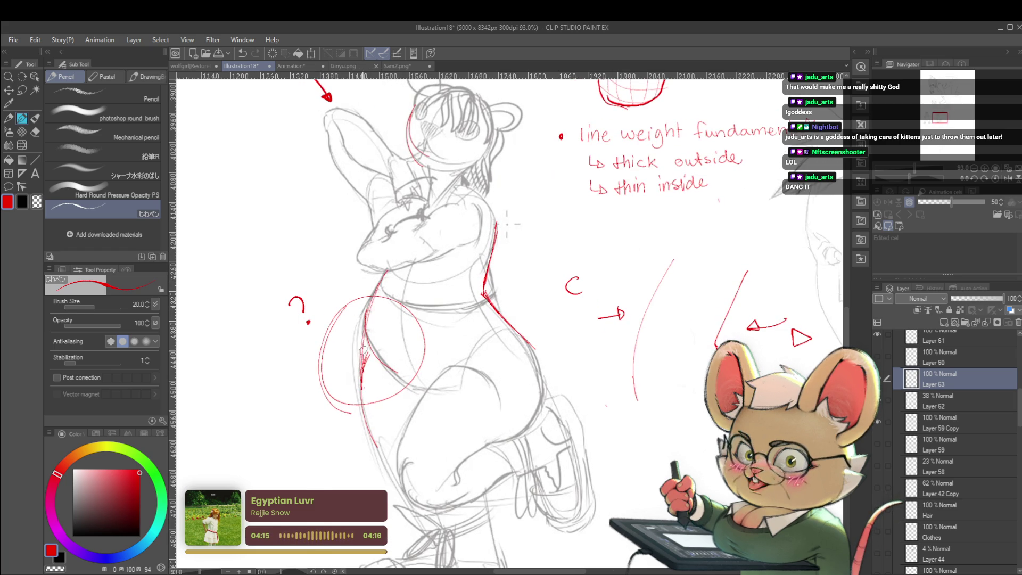
pyautogui.moveTo(424, 215)
pyautogui.mouseDown()
pyautogui.moveTo(394, 258)
pyautogui.moveTo(366, 337)
pyautogui.moveTo(362, 391)
pyautogui.mouseUp()
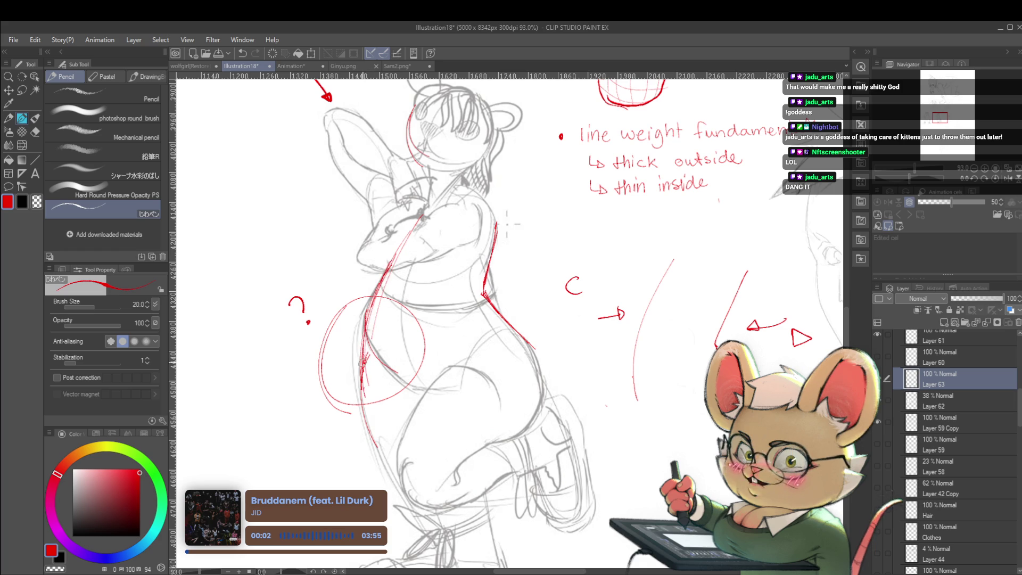
# Mirror the canvas horizontally, then trace a red loop over the chest and along the shoulder.
pyautogui.scroll(-5, 361, 384)
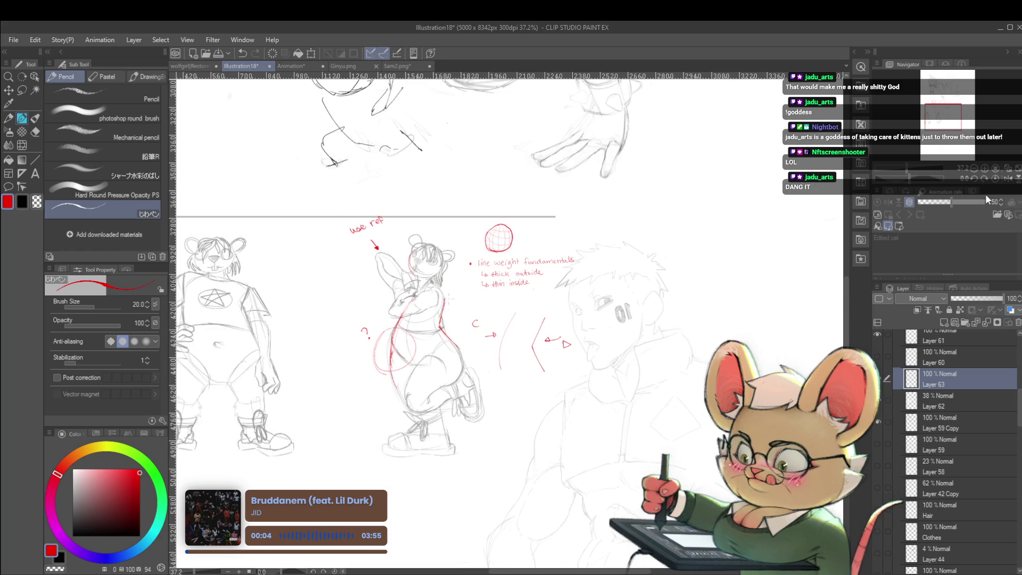
pyautogui.click(1007, 178)
pyautogui.scroll(3, 641, 362)
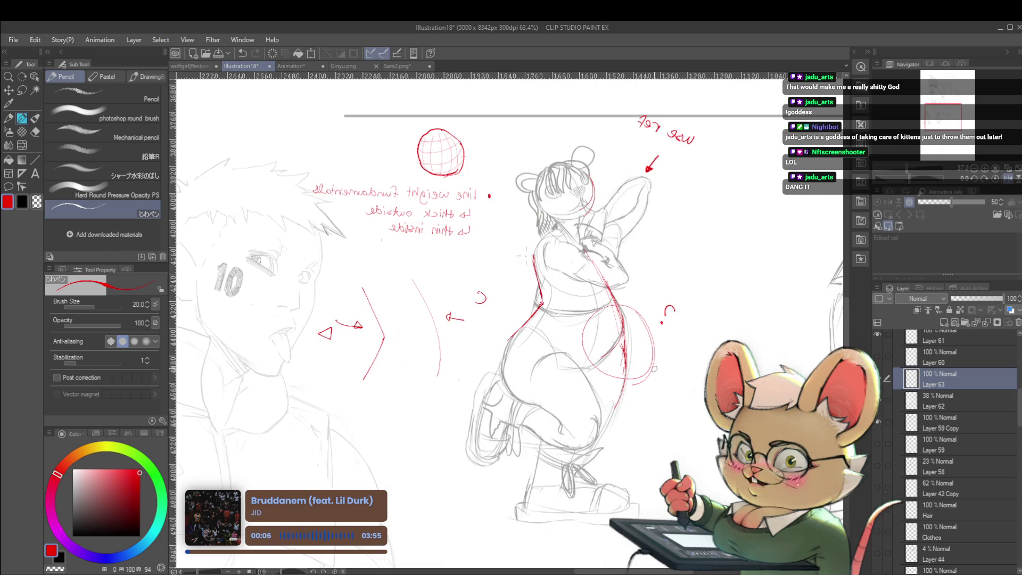
pyautogui.scroll(2, 630, 271)
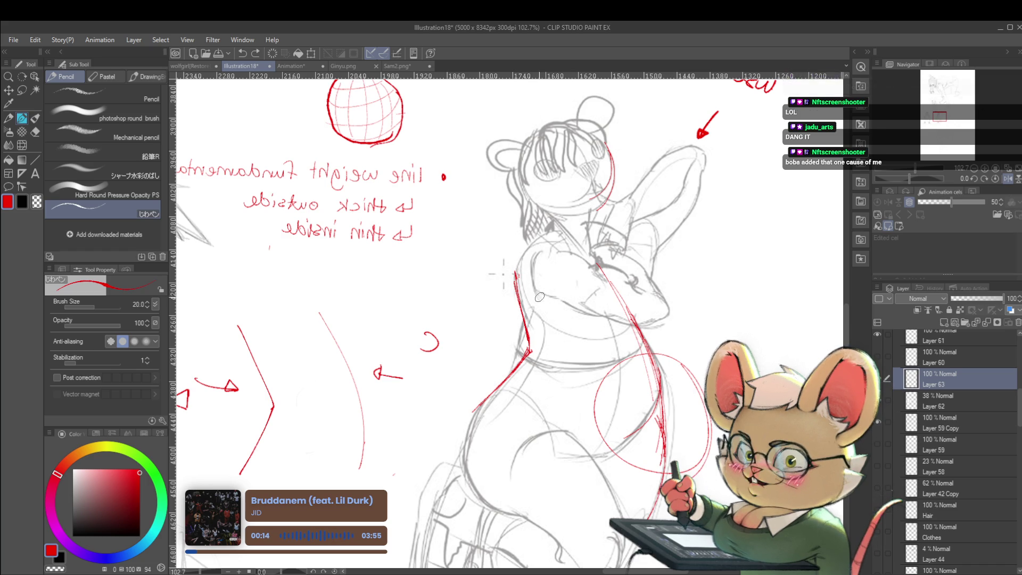
pyautogui.moveTo(539, 301); pyautogui.dragTo(546, 257)
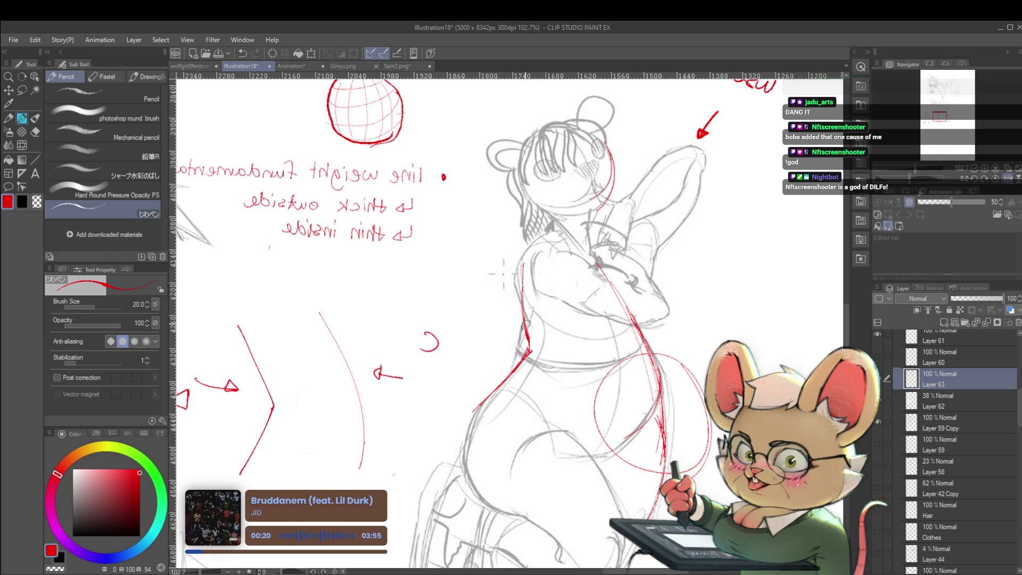
pyautogui.moveTo(523, 263); pyautogui.dragTo(558, 228)
pyautogui.scroll(-5, 577, 217)
# Pan across the sheet and add short red marks on the mouse figure's chest.
pyautogui.press('h')
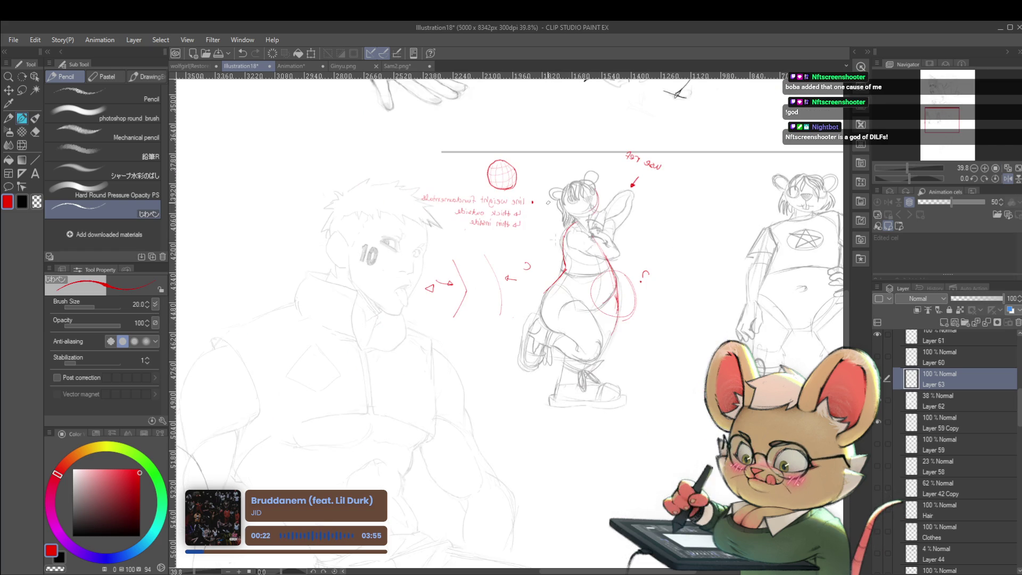
pyautogui.moveTo(813, 267); pyautogui.dragTo(659, 267)
pyautogui.scroll(4, 465, 241)
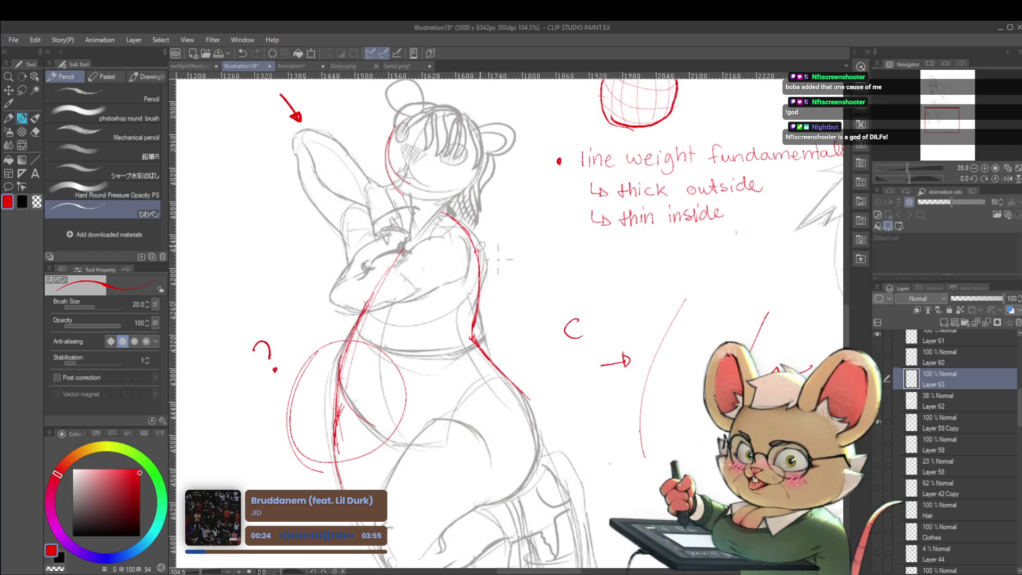
pyautogui.moveTo(435, 218); pyautogui.dragTo(457, 274)
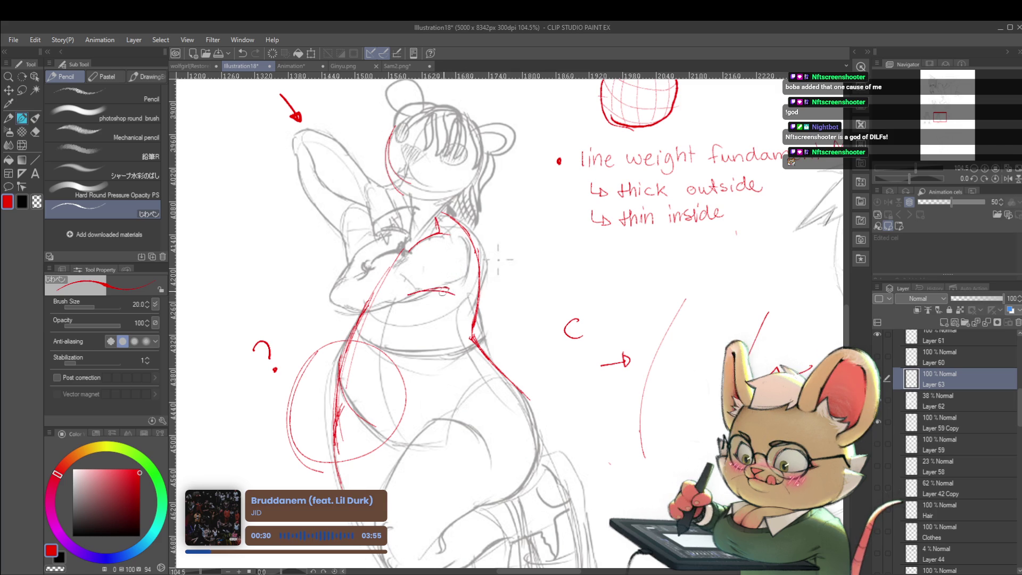
pyautogui.scroll(-4, 387, 296)
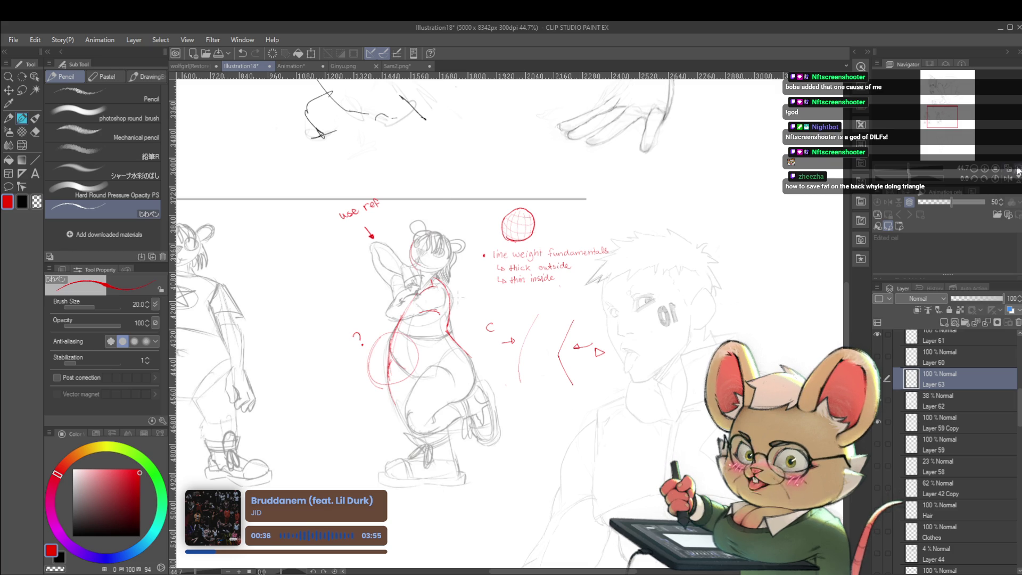
# Mirror the canvas view and add a red stroke along the mouse girl's waist.
pyautogui.click(1004, 180)
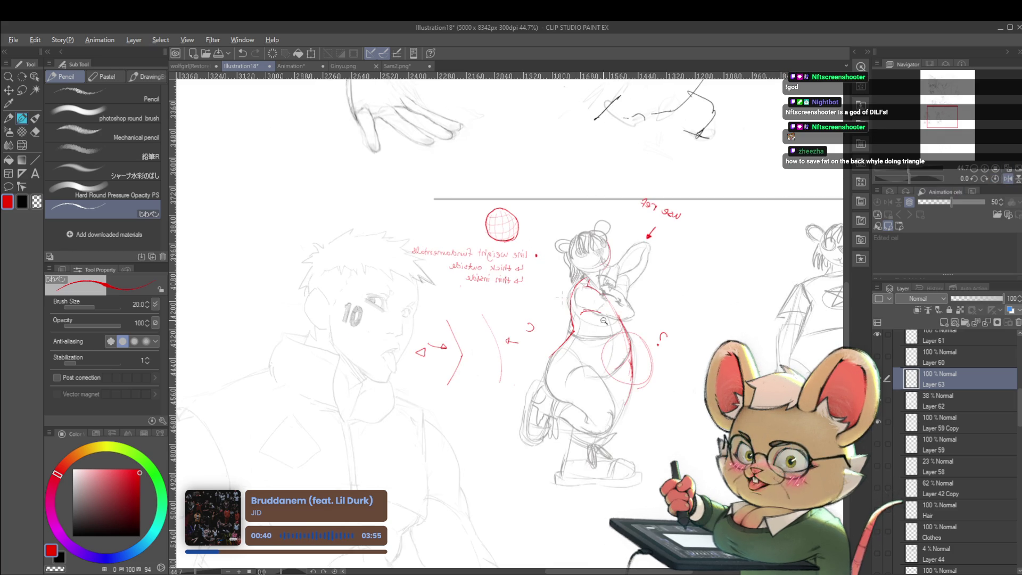
pyautogui.scroll(5, 580, 328)
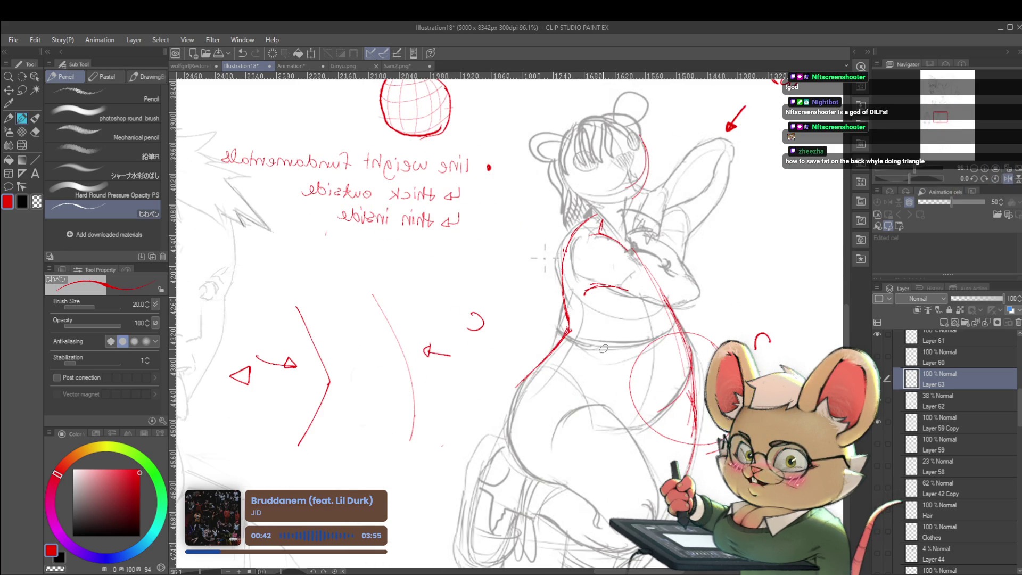
pyautogui.scroll(-3, 630, 224)
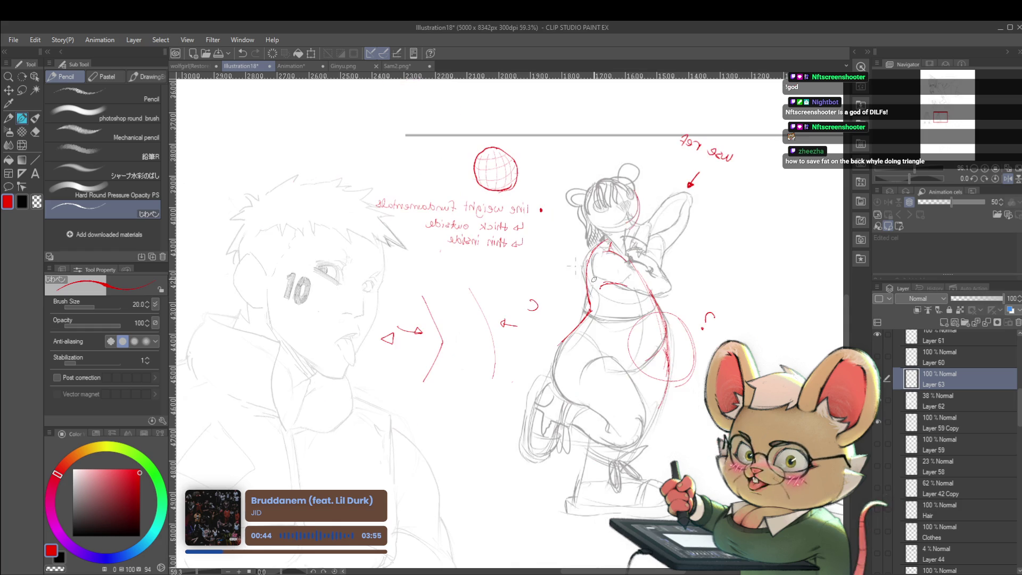
pyautogui.scroll(2, 590, 314)
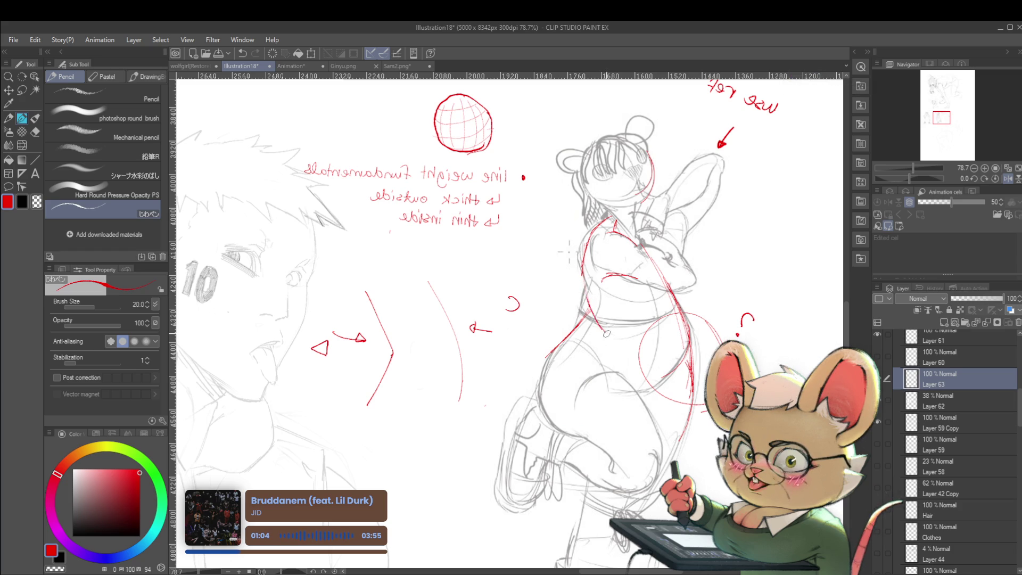
pyautogui.moveTo(587, 316); pyautogui.dragTo(616, 329)
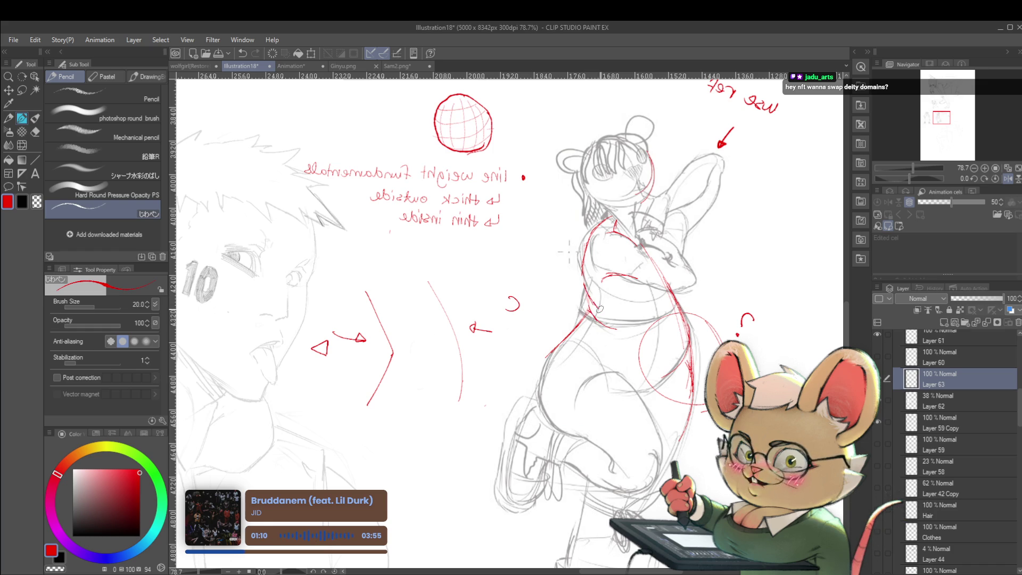
pyautogui.scroll(-4, 587, 260)
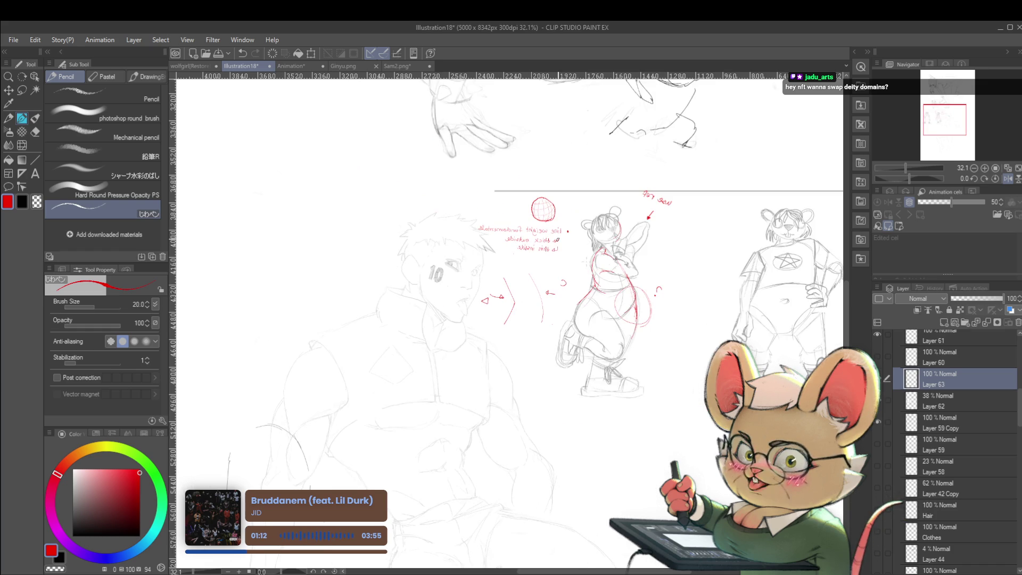
pyautogui.scroll(1, 613, 269)
# Flip the view back and forth to check the drawing, then centre on the figure's torso.
pyautogui.click(1007, 178)
pyautogui.scroll(3, 454, 246)
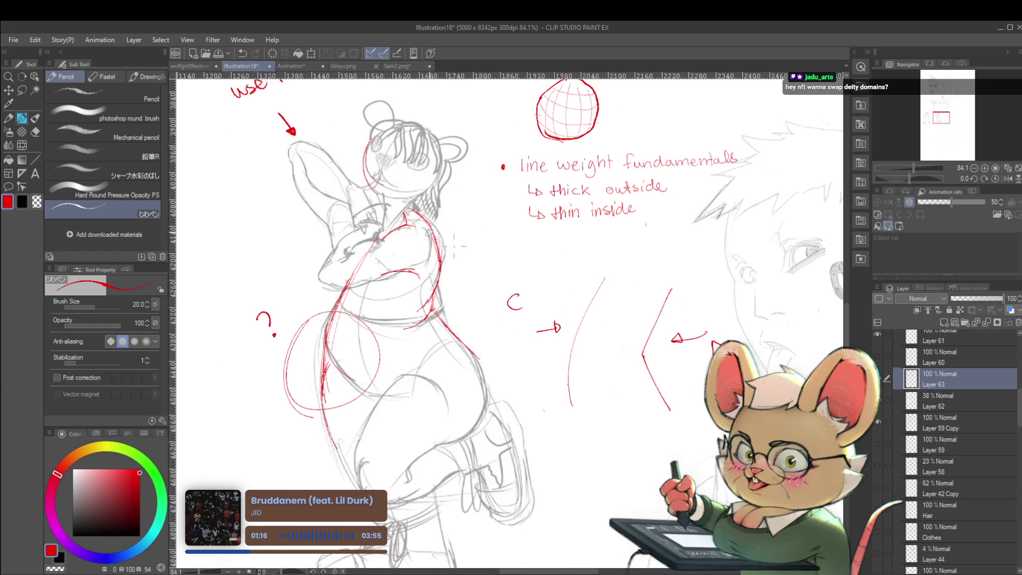
pyautogui.scroll(-4, 453, 246)
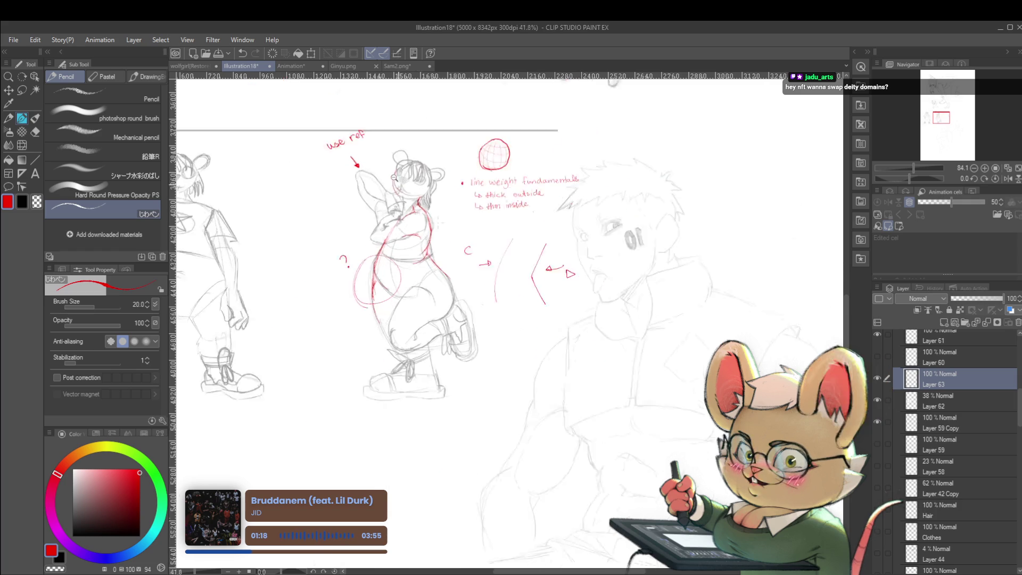
pyautogui.click(997, 181)
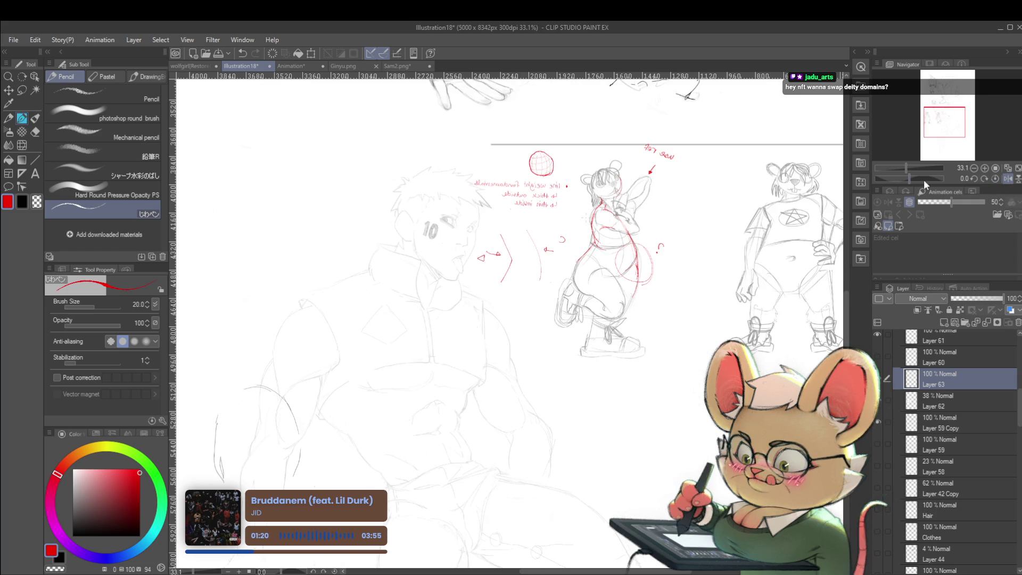
pyautogui.scroll(2, 608, 237)
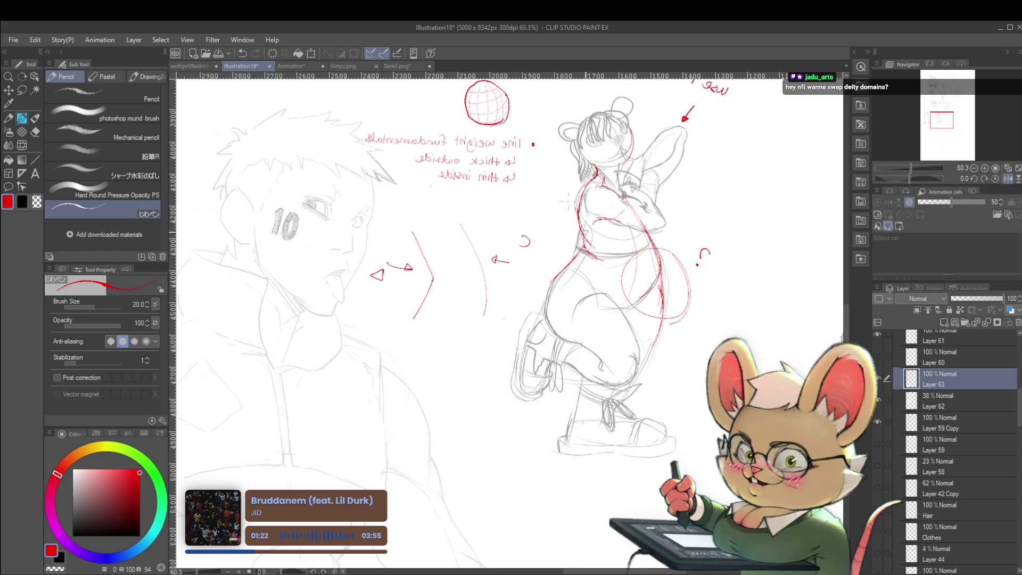
pyautogui.scroll(-2, 668, 265)
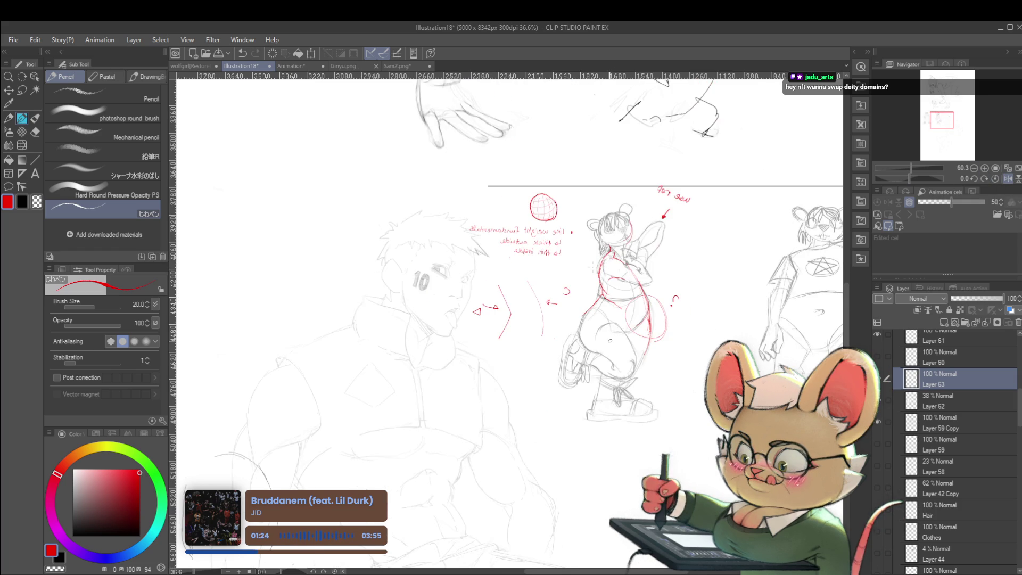
pyautogui.scroll(3, 593, 305)
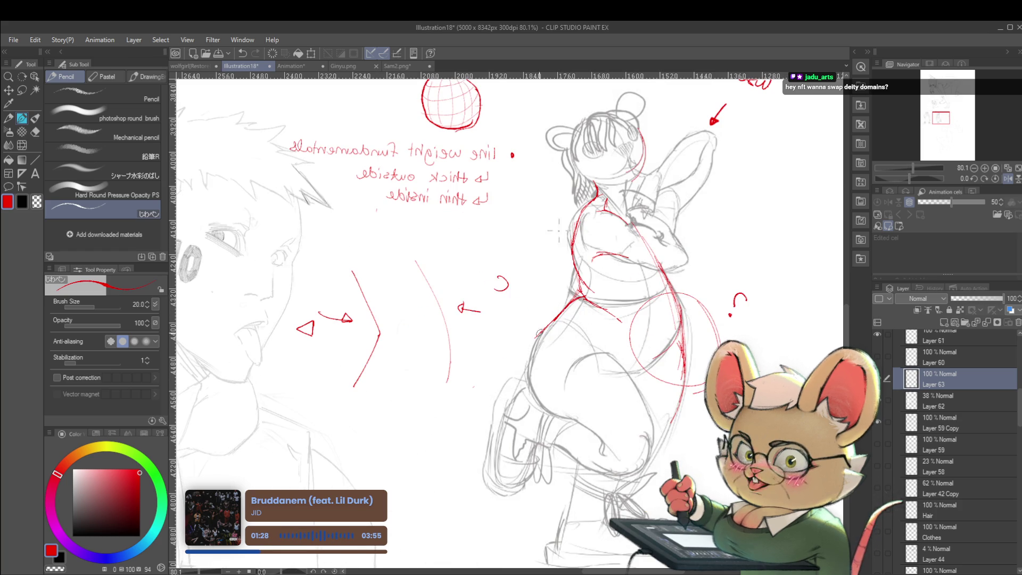
pyautogui.moveTo(778, 241); pyautogui.dragTo(710, 263)
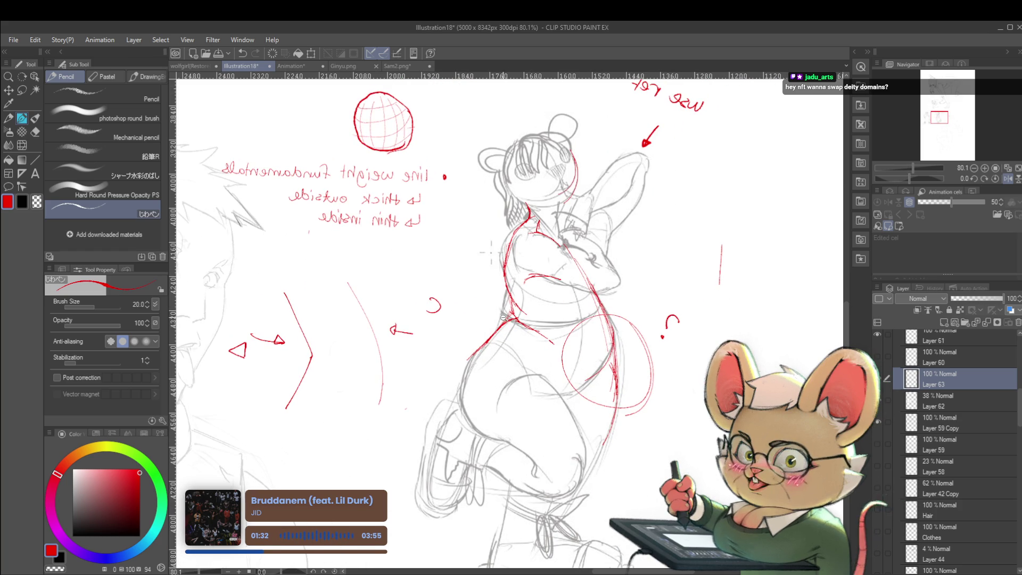
pyautogui.scroll(2, 493, 329)
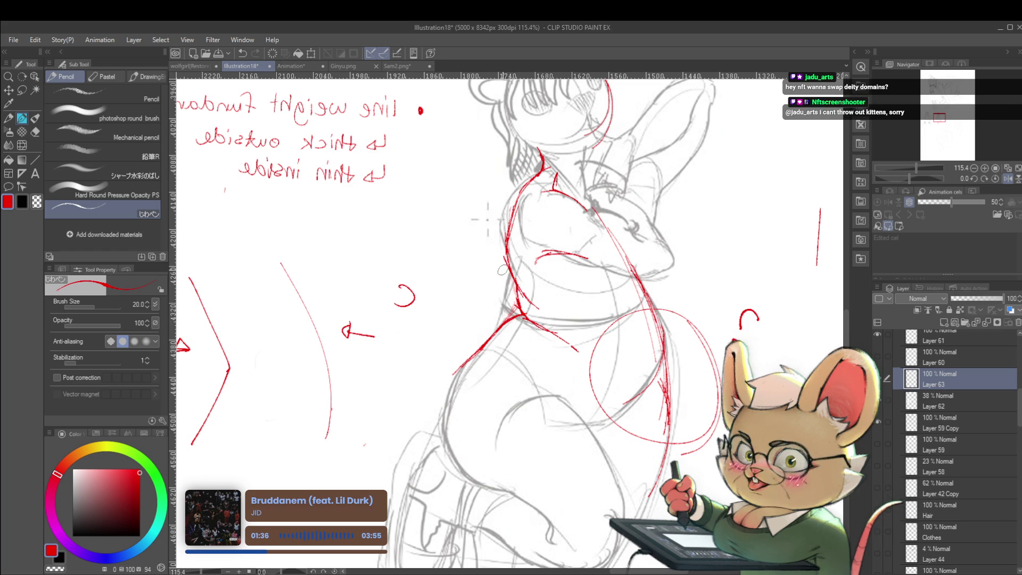
# Switch to blue and draw a short correction line on the mouse girl's waist.
pyautogui.click(99, 563)
pyautogui.moveTo(506, 260); pyautogui.dragTo(515, 283)
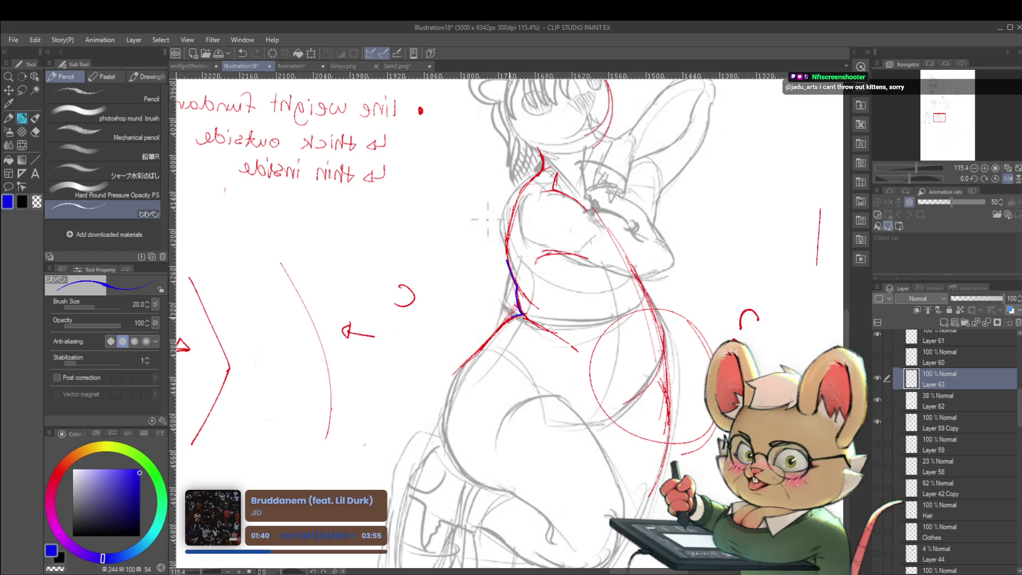
pyautogui.scroll(-5, 481, 347)
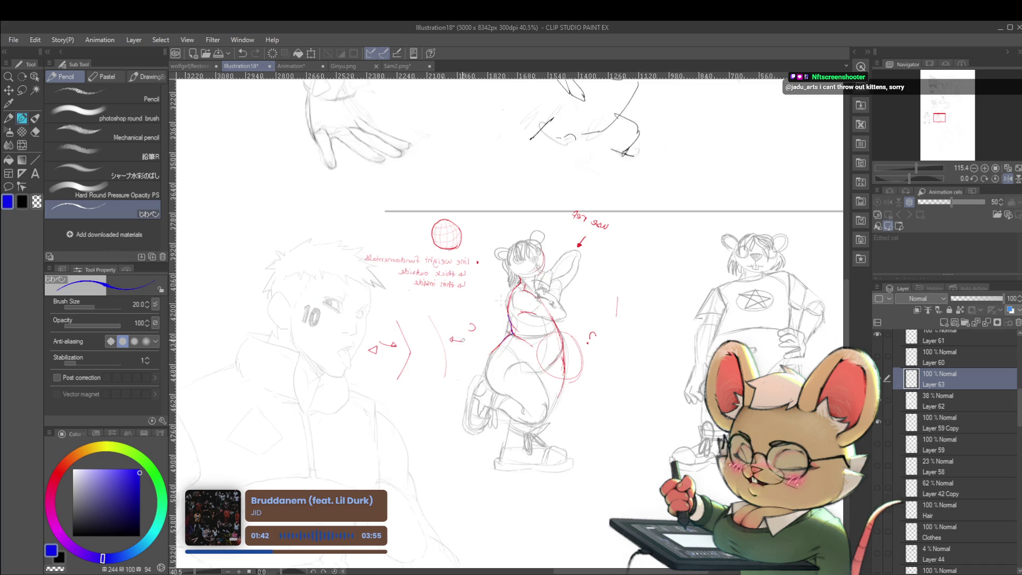
pyautogui.scroll(3, 514, 341)
pyautogui.scroll(-2, 630, 237)
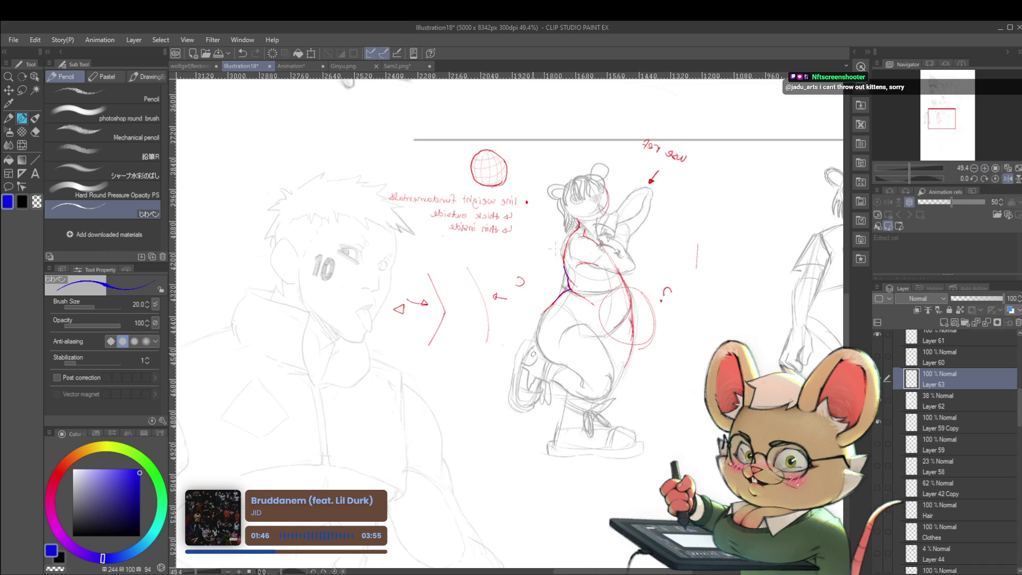
# Return to pure red, unflip the canvas, and try a downward hip line, then undo it.
pyautogui.click(67, 461)
pyautogui.click(59, 472)
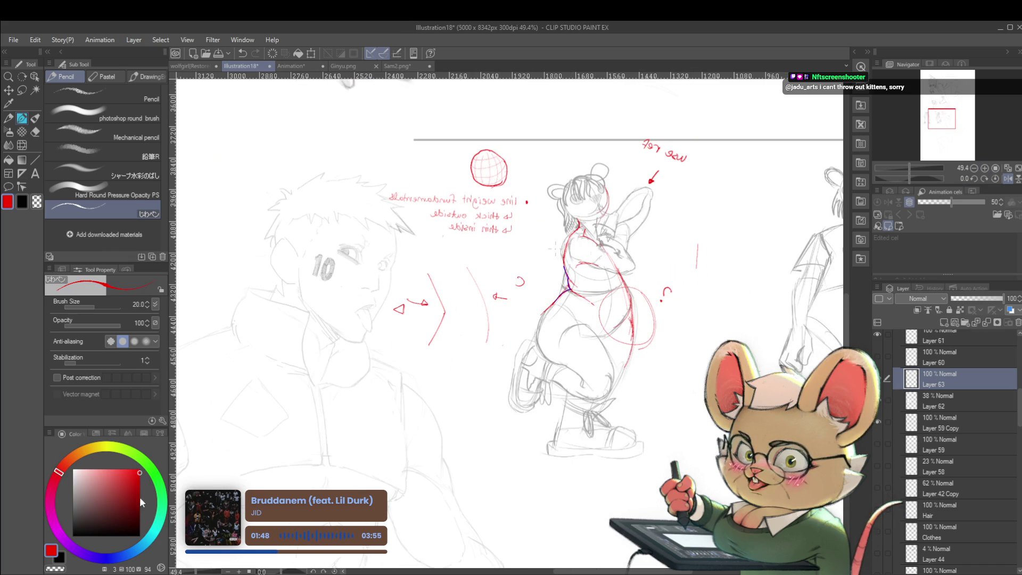
pyautogui.click(1006, 179)
pyautogui.scroll(3, 446, 248)
pyautogui.moveTo(435, 234)
pyautogui.mouseDown()
pyautogui.moveTo(451, 270)
pyautogui.moveTo(430, 312)
pyautogui.mouseUp()
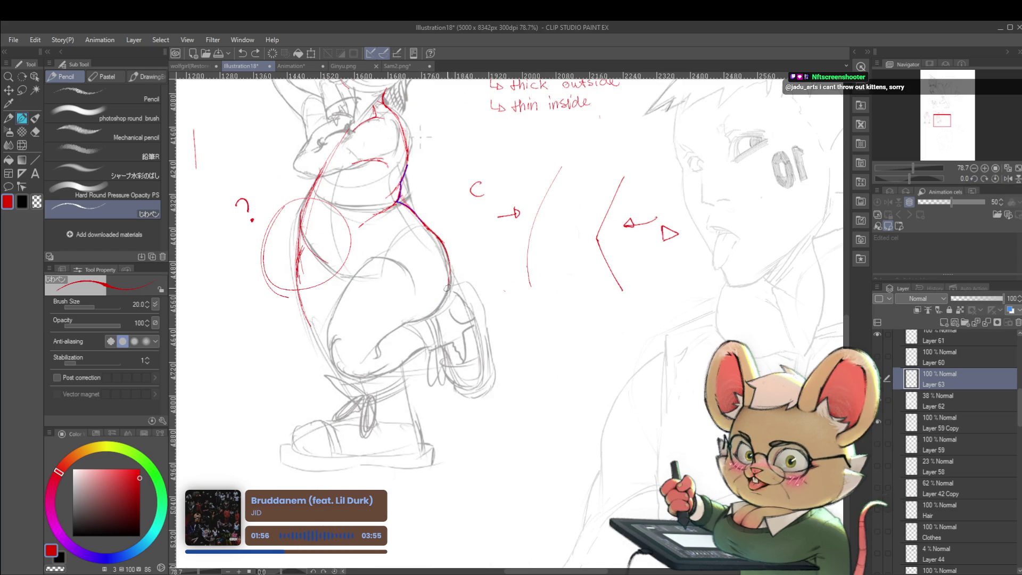
pyautogui.hotkey('ctrl', 'z')
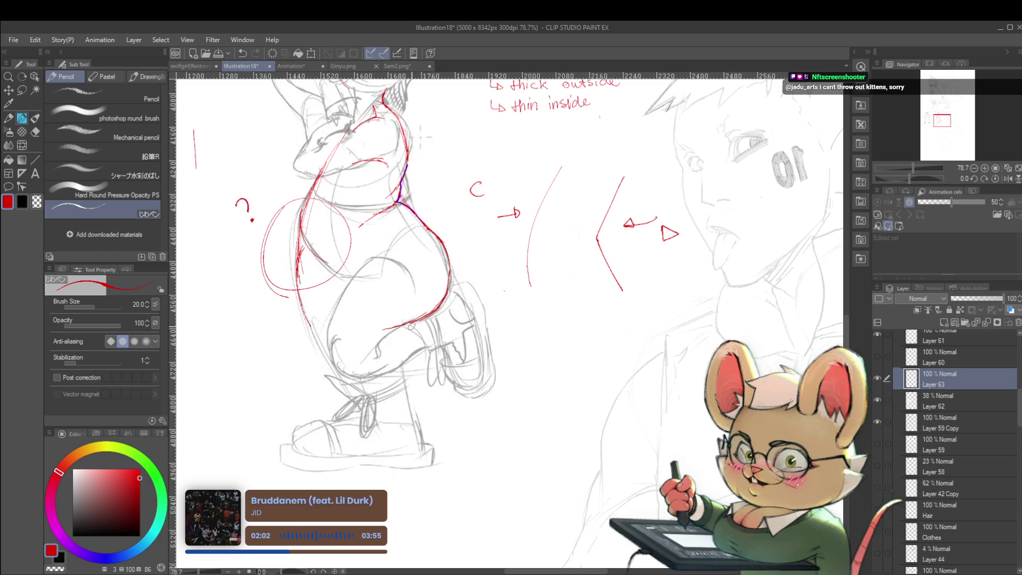
# Mirror the canvas again, undo a stray stroke, and redraw the red hip contour.
pyautogui.scroll(-3, 424, 314)
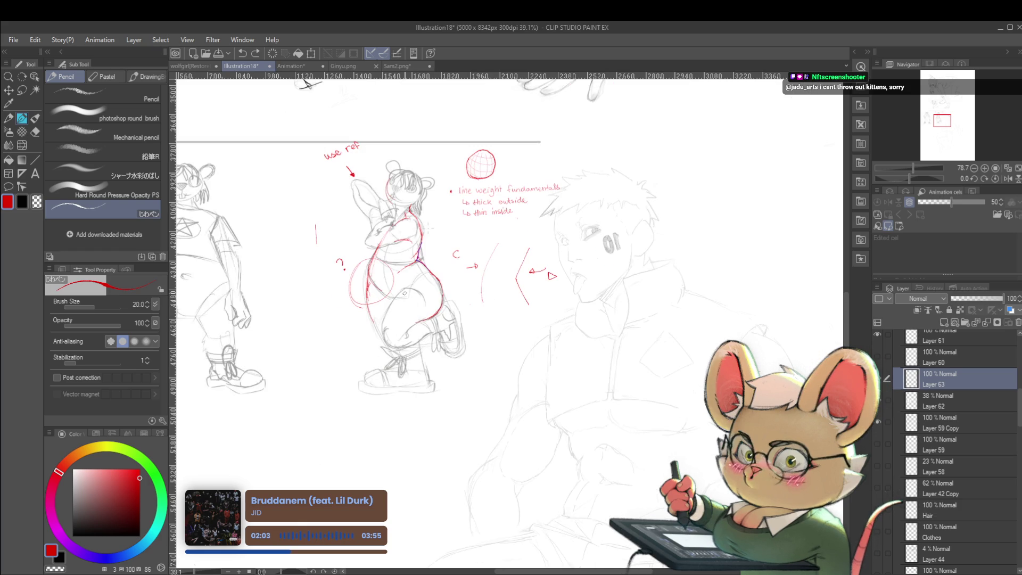
pyautogui.click(1007, 178)
pyautogui.scroll(3, 612, 258)
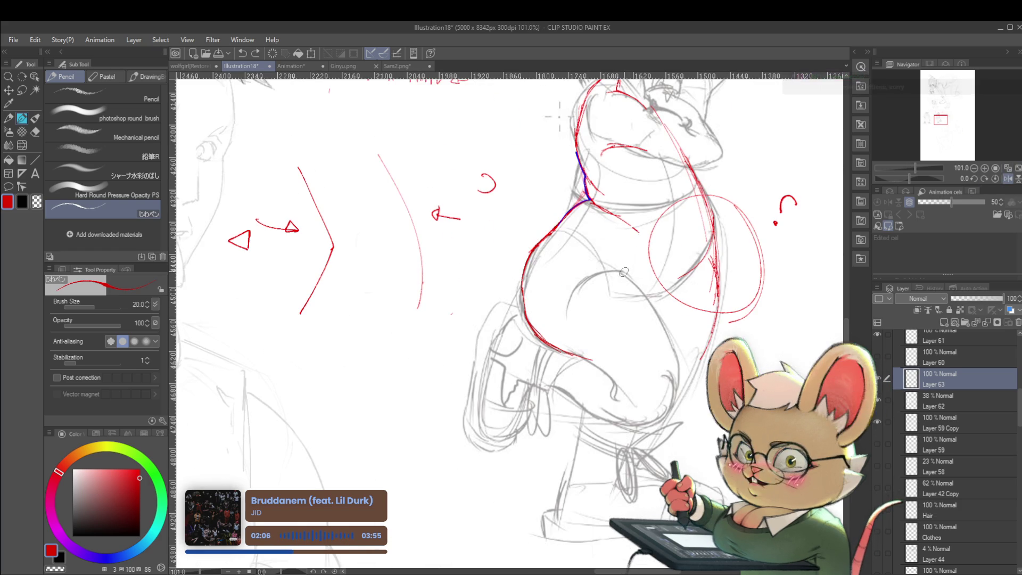
pyautogui.hotkey('ctrl', 'z')
pyautogui.moveTo(592, 234); pyautogui.dragTo(626, 273)
pyautogui.scroll(-5, 621, 258)
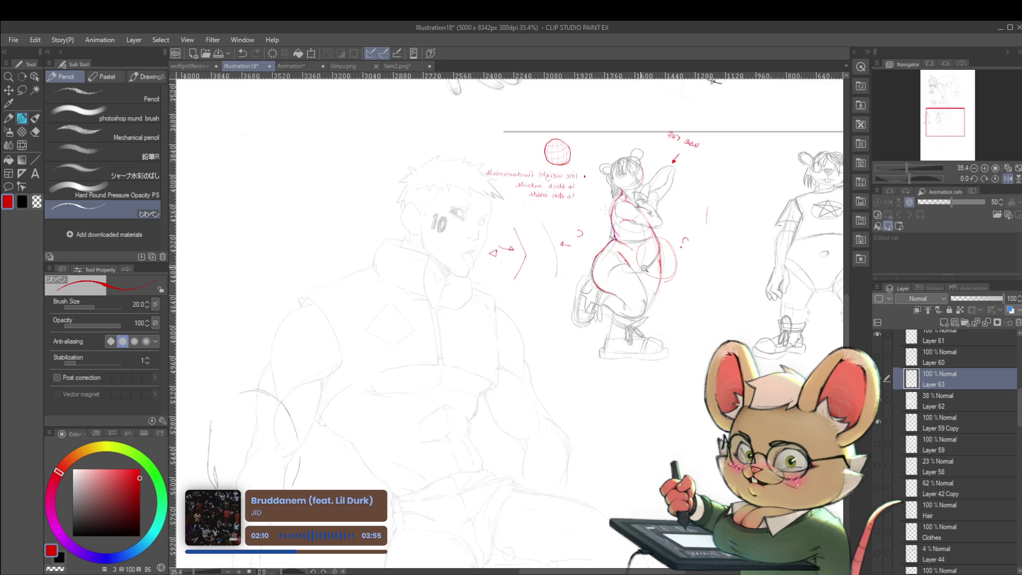
pyautogui.scroll(4, 582, 208)
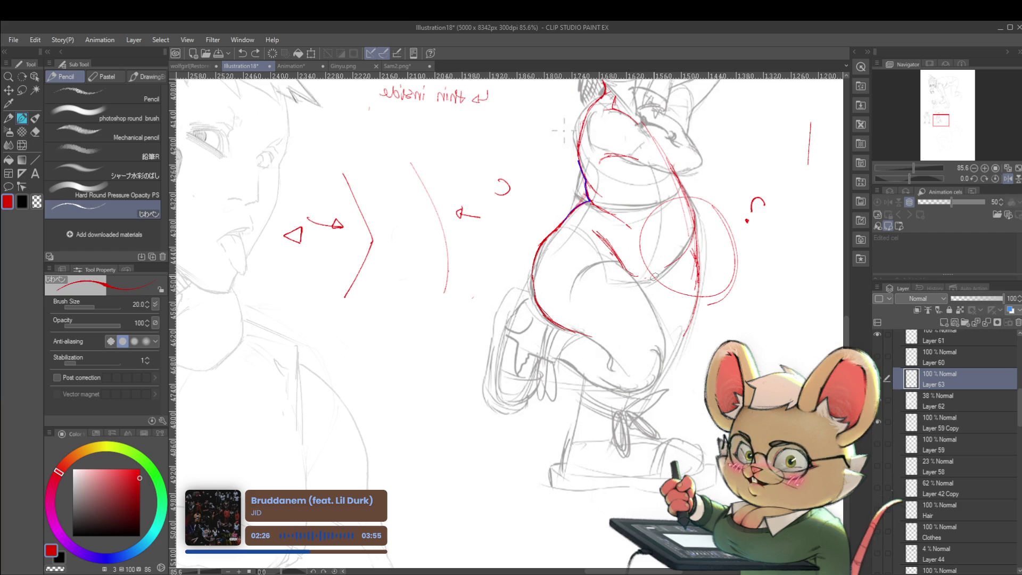
pyautogui.moveTo(641, 286); pyautogui.dragTo(662, 273)
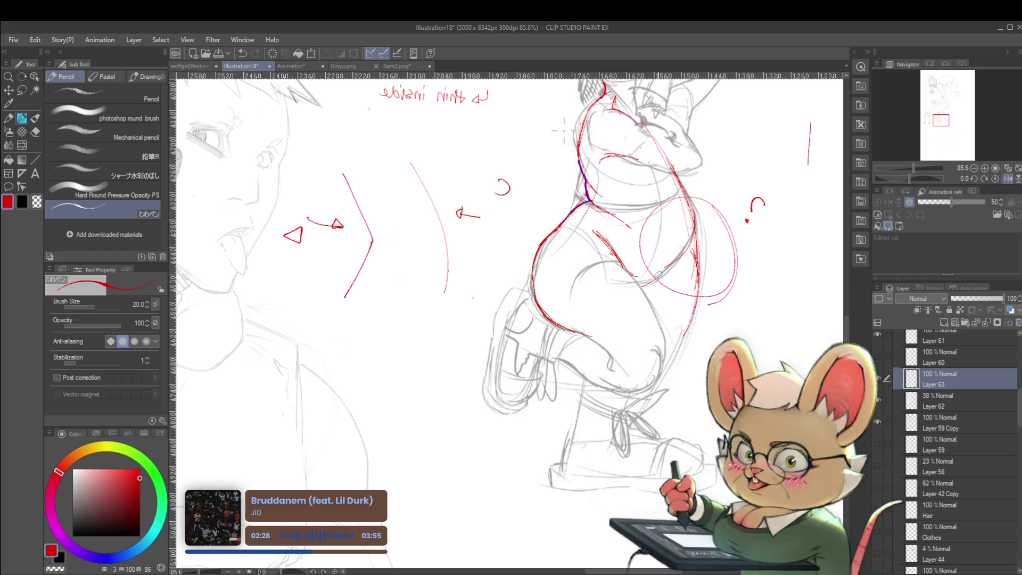
pyautogui.hotkey('ctrl', 'z')
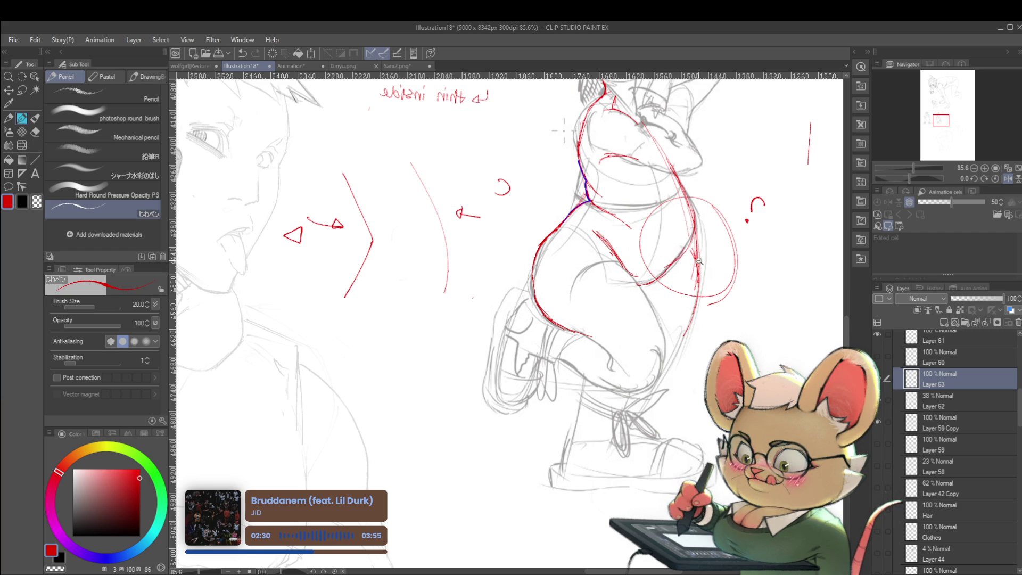
pyautogui.scroll(-6, 699, 259)
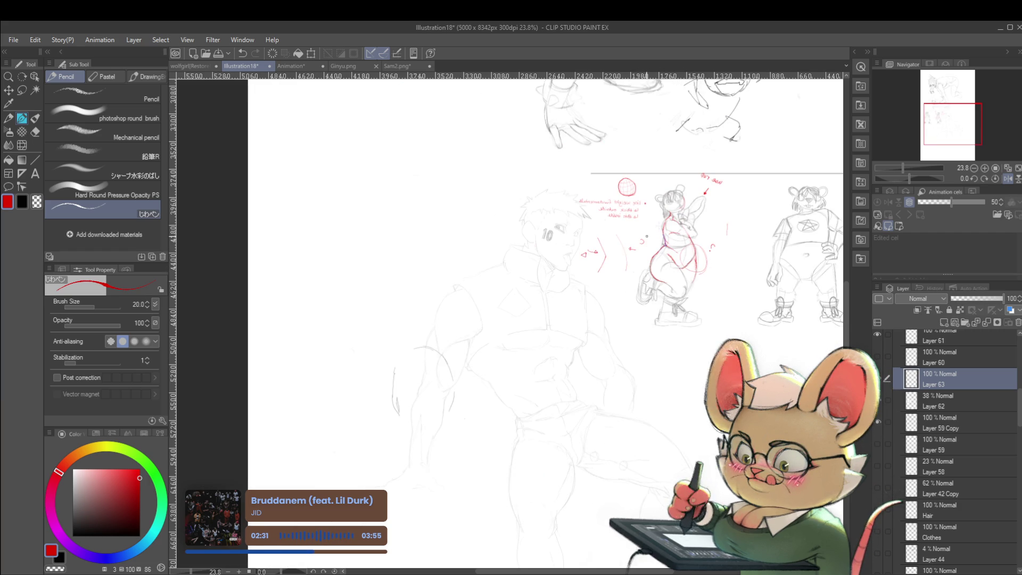
pyautogui.click(1008, 178)
pyautogui.scroll(5, 345, 238)
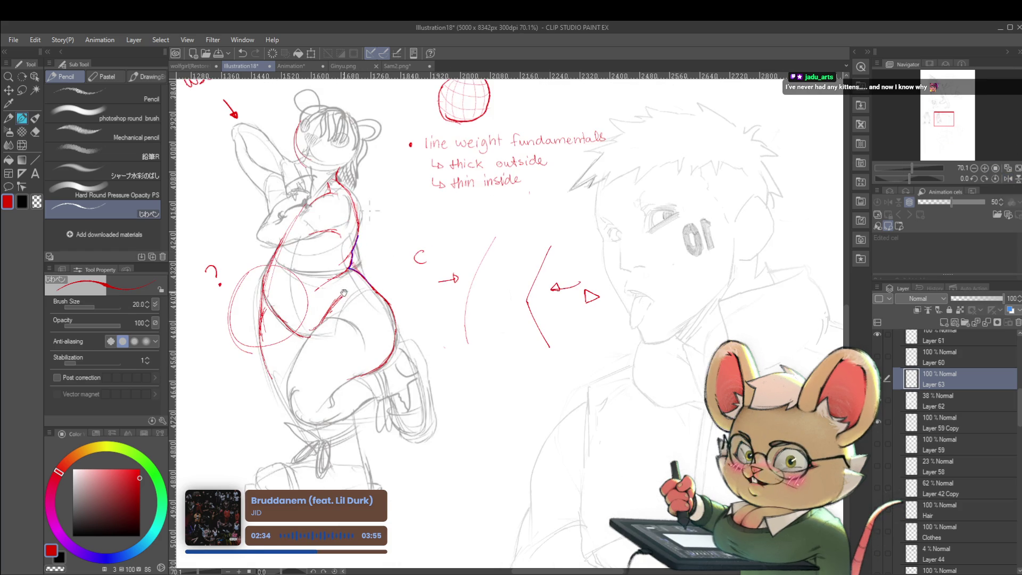
pyautogui.moveTo(320, 301); pyautogui.dragTo(443, 290)
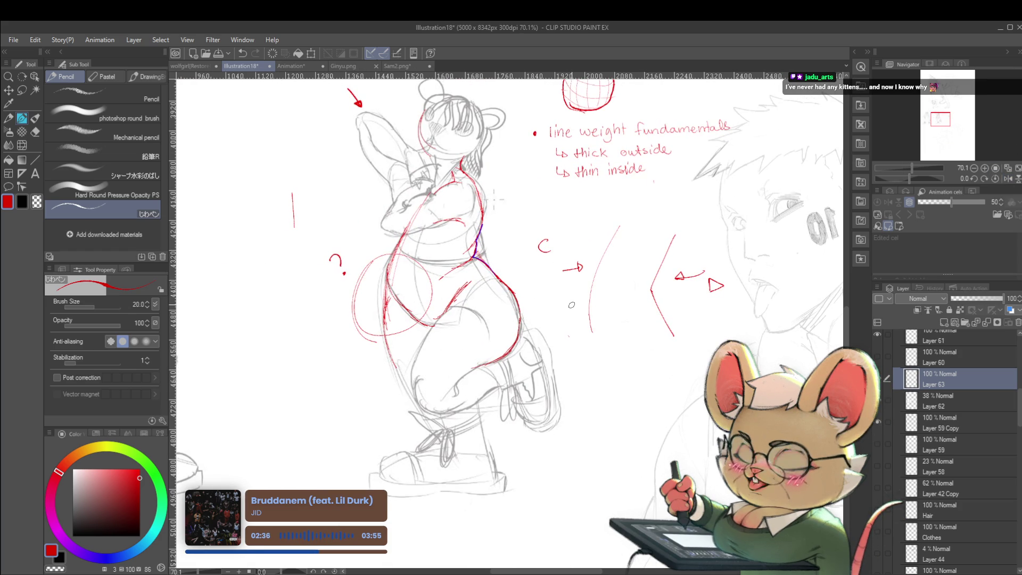
pyautogui.scroll(2, 478, 220)
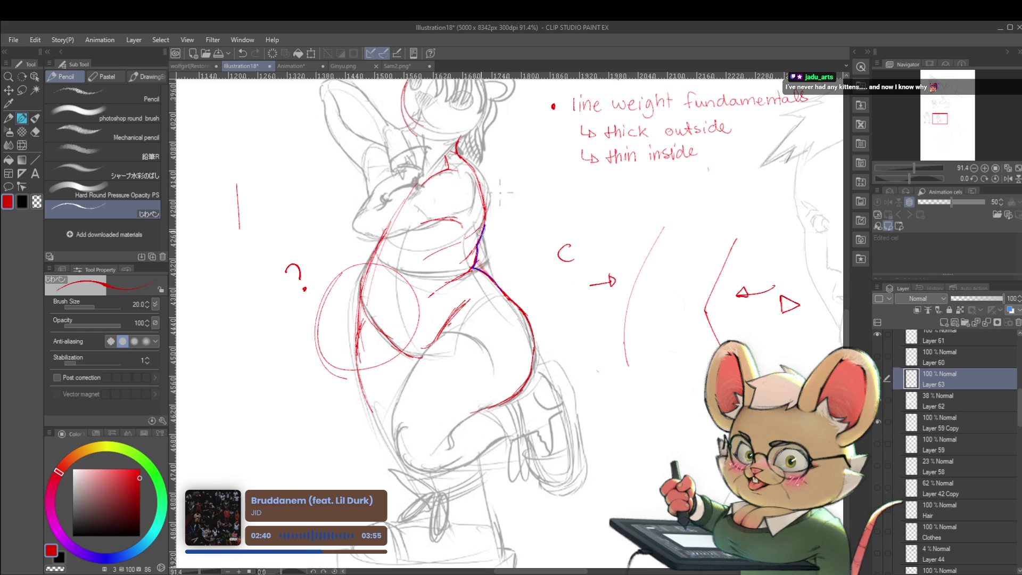
pyautogui.scroll(-5, 503, 193)
pyautogui.scroll(4, 511, 195)
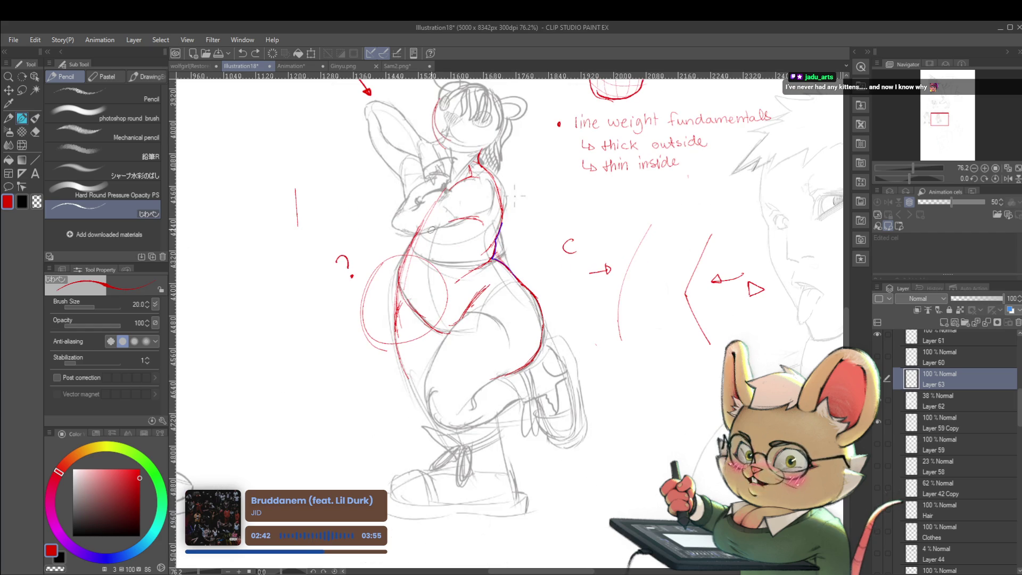
pyautogui.scroll(-4, 441, 239)
pyautogui.scroll(5, 479, 236)
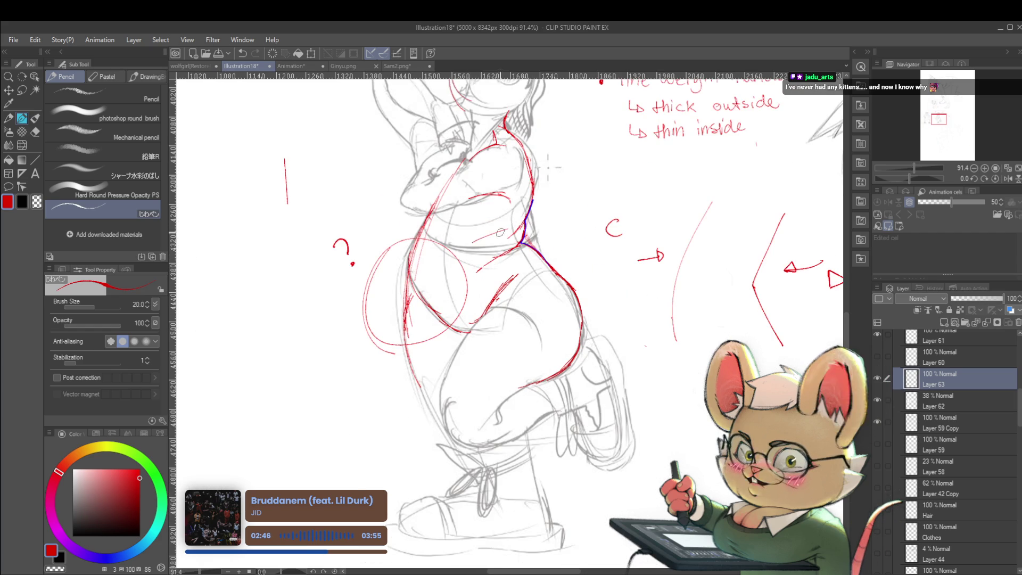
pyautogui.scroll(-5, 535, 214)
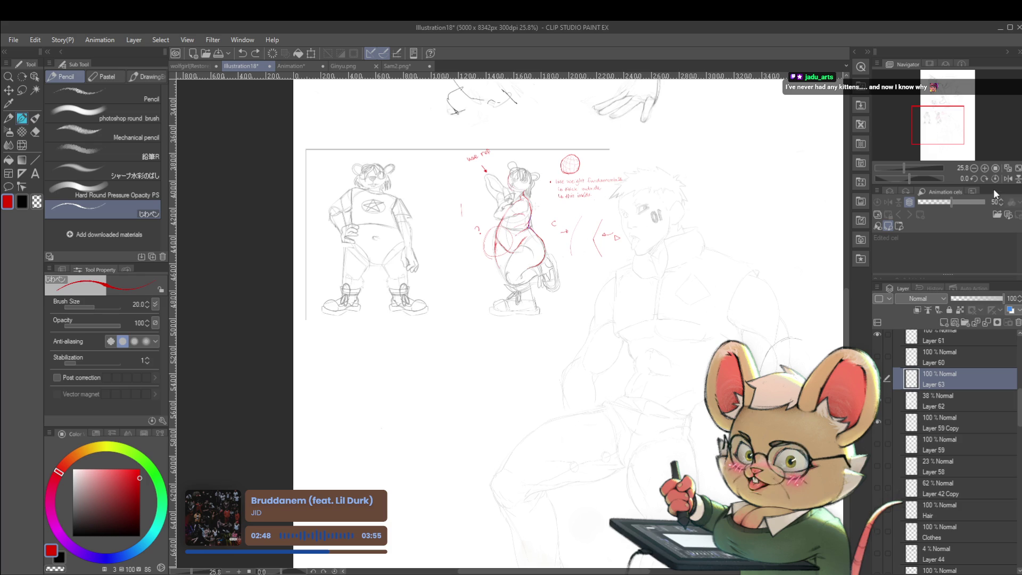
pyautogui.click(1008, 178)
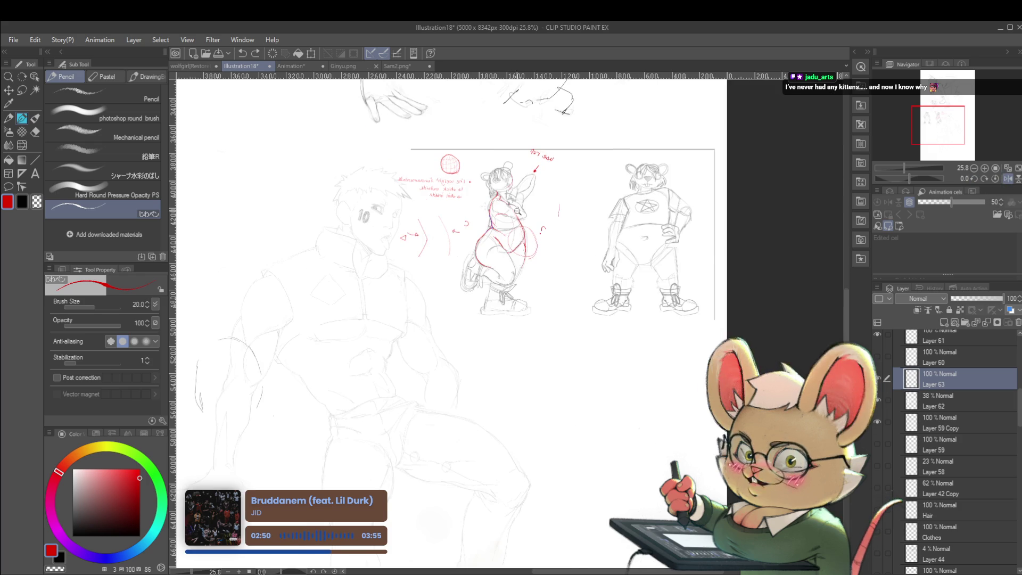
pyautogui.scroll(4, 467, 230)
pyautogui.moveTo(536, 266); pyautogui.dragTo(550, 281)
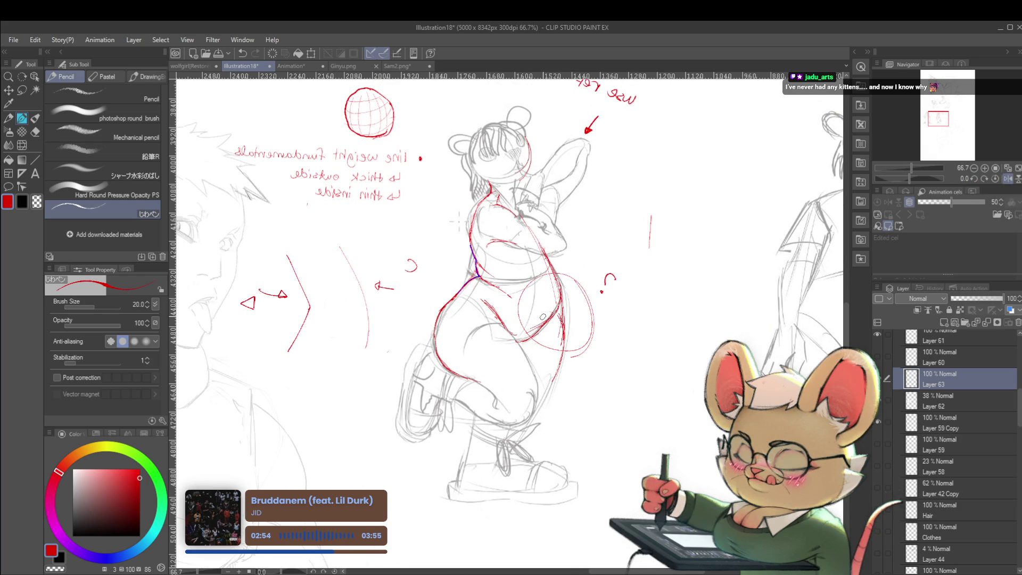
# Draw a red correction stroke on the figure's lower leg.
pyautogui.scroll(-3, 532, 320)
pyautogui.scroll(1, 556, 287)
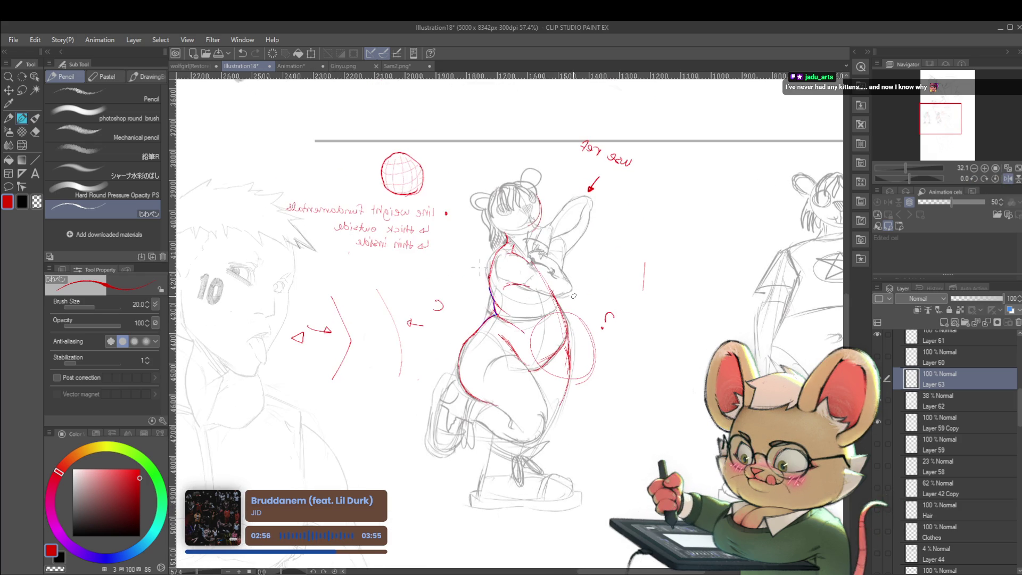
pyautogui.scroll(1, 563, 278)
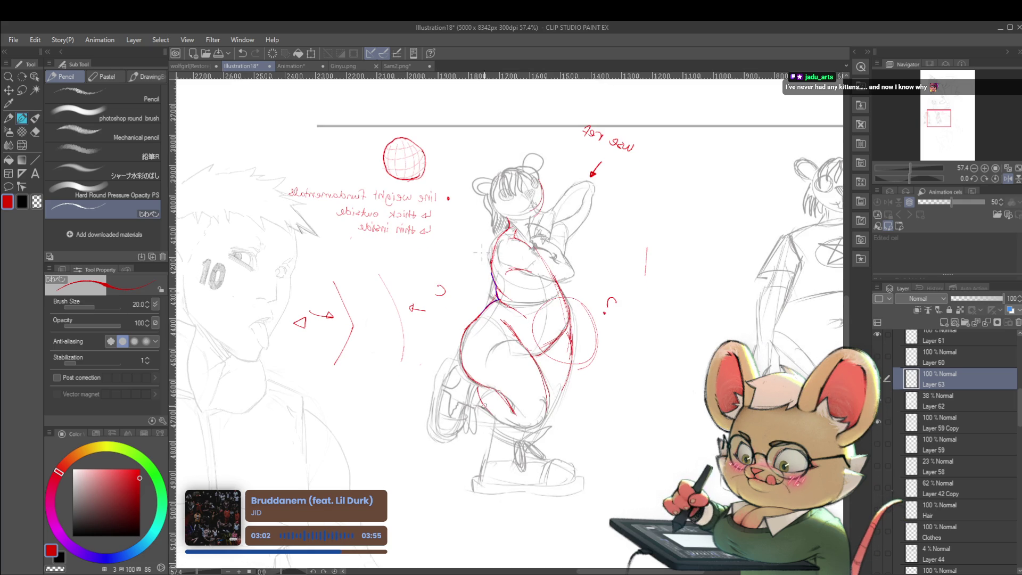
pyautogui.moveTo(507, 424)
pyautogui.mouseDown()
pyautogui.moveTo(531, 426)
pyautogui.moveTo(482, 407)
pyautogui.moveTo(470, 385)
pyautogui.mouseUp()
pyautogui.scroll(-5, 443, 359)
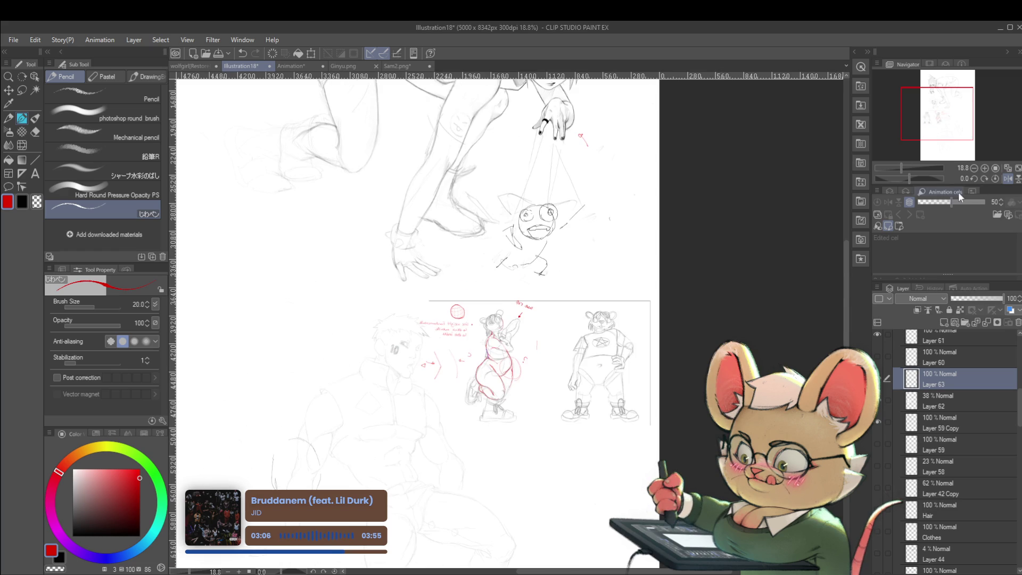
# Return the canvas to normal orientation, then mirror it again to check the drawing.
pyautogui.click(1004, 181)
pyautogui.scroll(5, 509, 381)
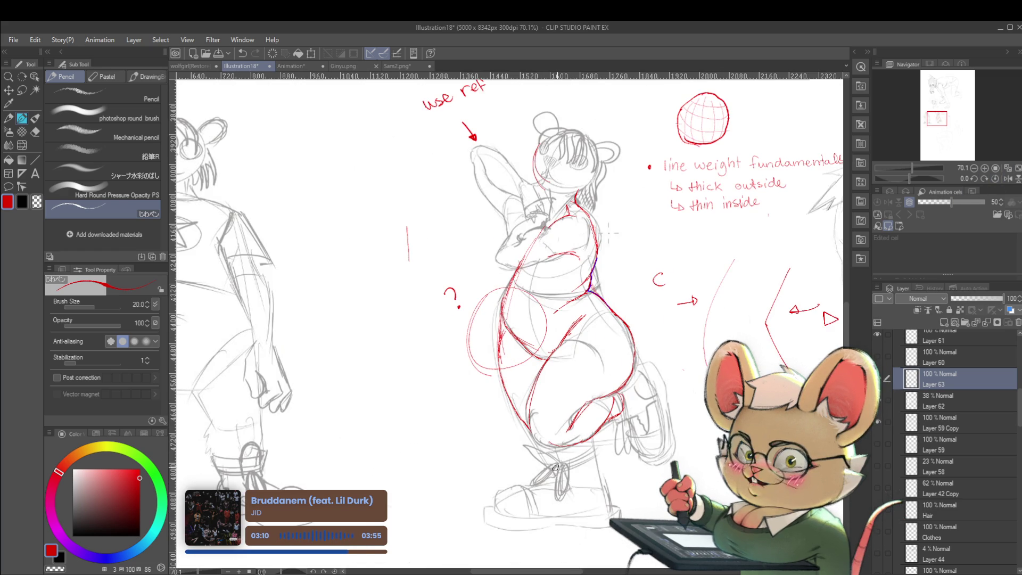
pyautogui.scroll(-3, 568, 392)
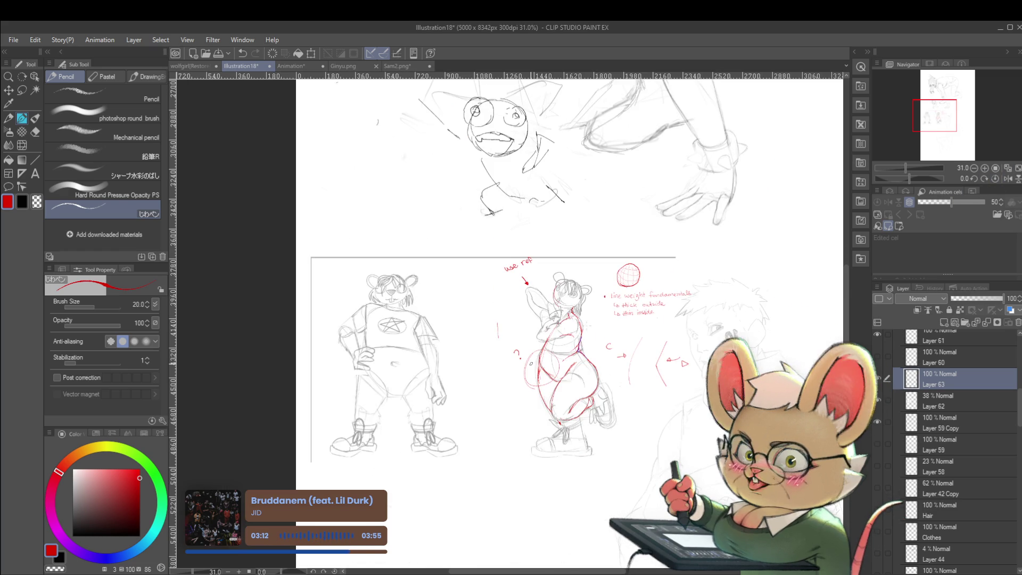
pyautogui.scroll(2, 553, 412)
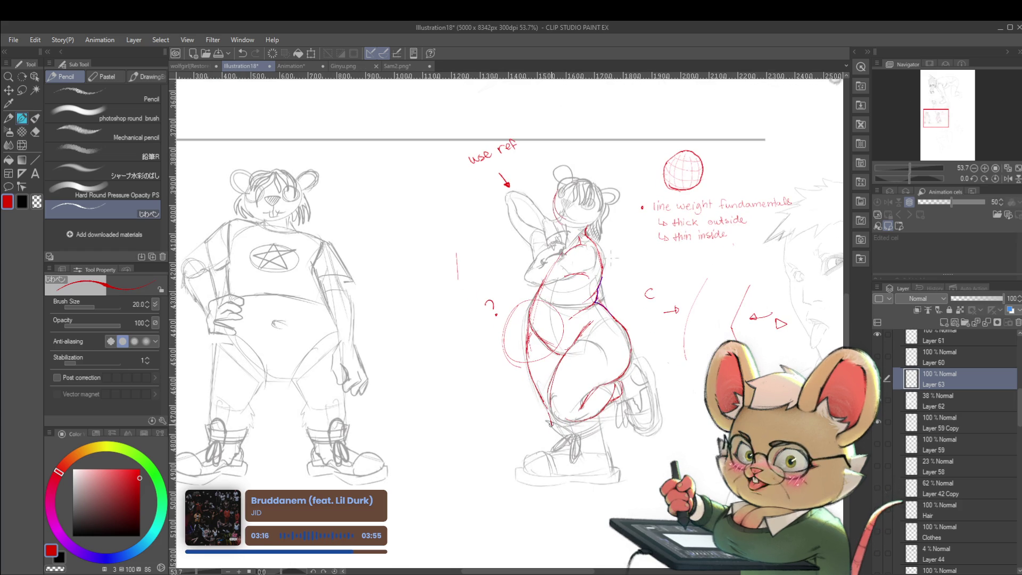
pyautogui.scroll(-3, 575, 369)
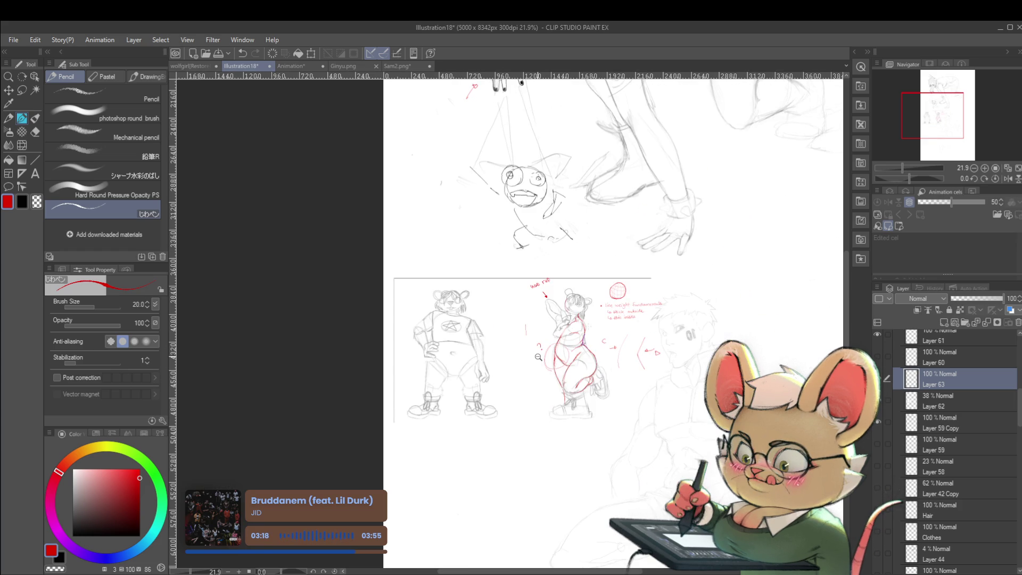
pyautogui.scroll(2, 620, 354)
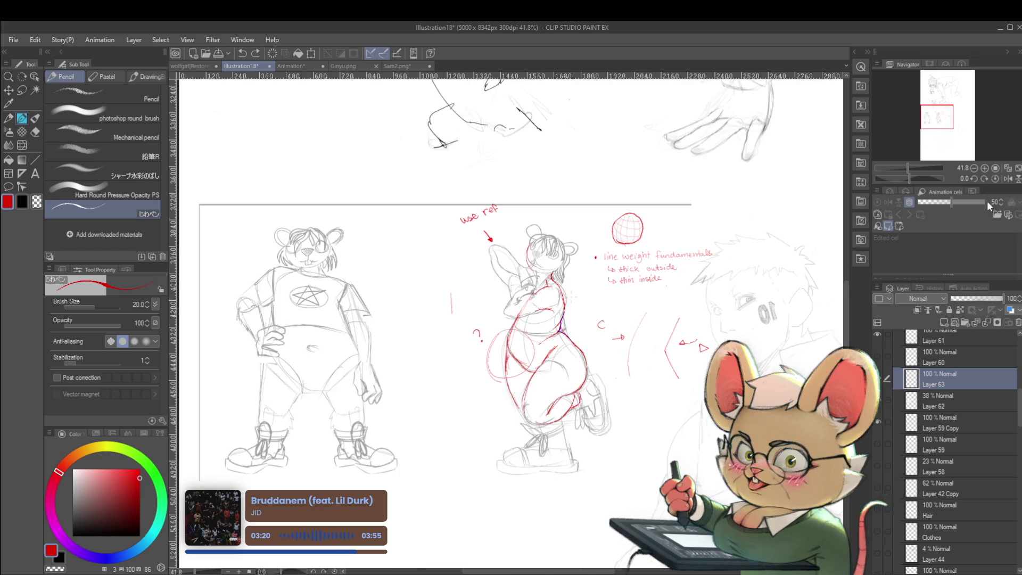
pyautogui.click(1008, 178)
# Zoom in on the raised arm, draw a stroke beside it, then undo it with Ctrl+Z.
pyautogui.scroll(2, 531, 266)
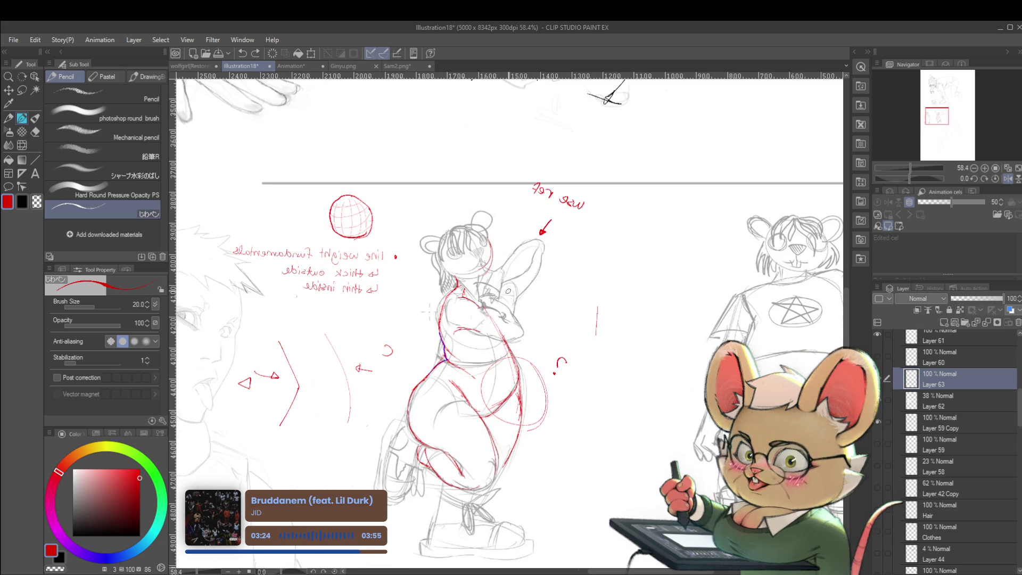
pyautogui.moveTo(502, 261); pyautogui.dragTo(510, 283)
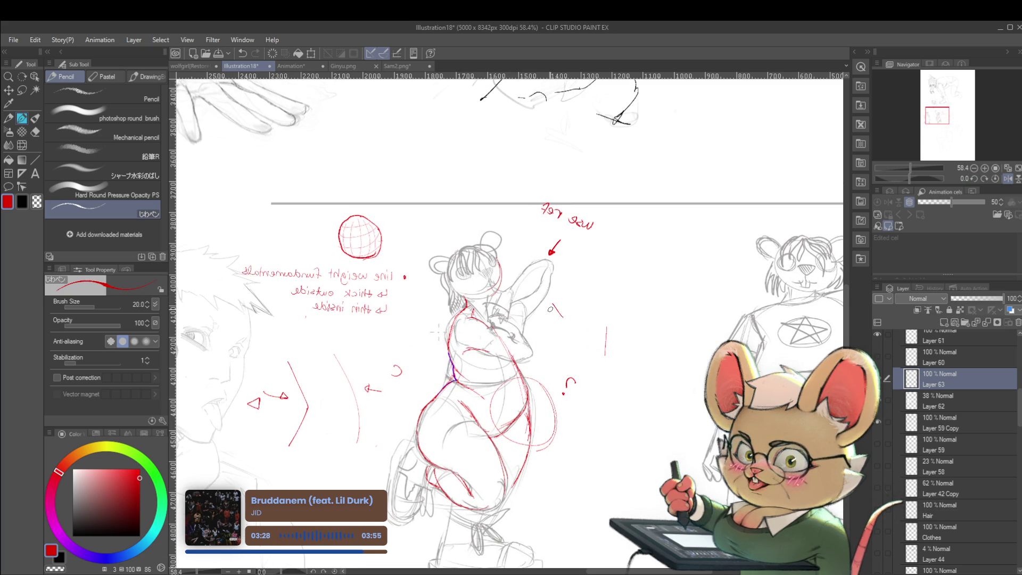
pyautogui.moveTo(550, 264); pyautogui.dragTo(532, 309)
pyautogui.hotkey('ctrl', 'z')
# Unflip the view and draw a long blue curved line of action up through the figure, then return to red.
pyautogui.click(1007, 178)
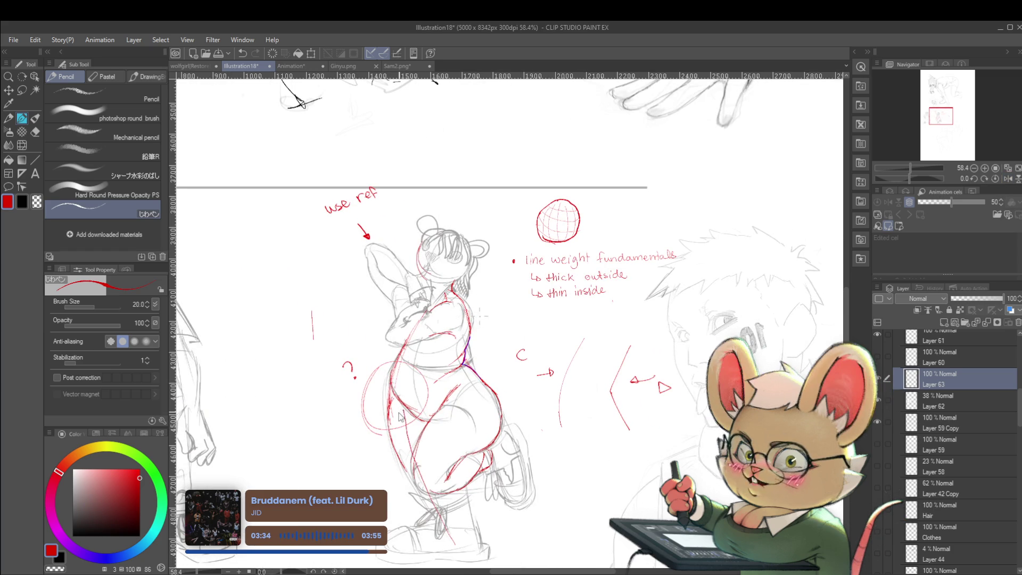
pyautogui.click(114, 555)
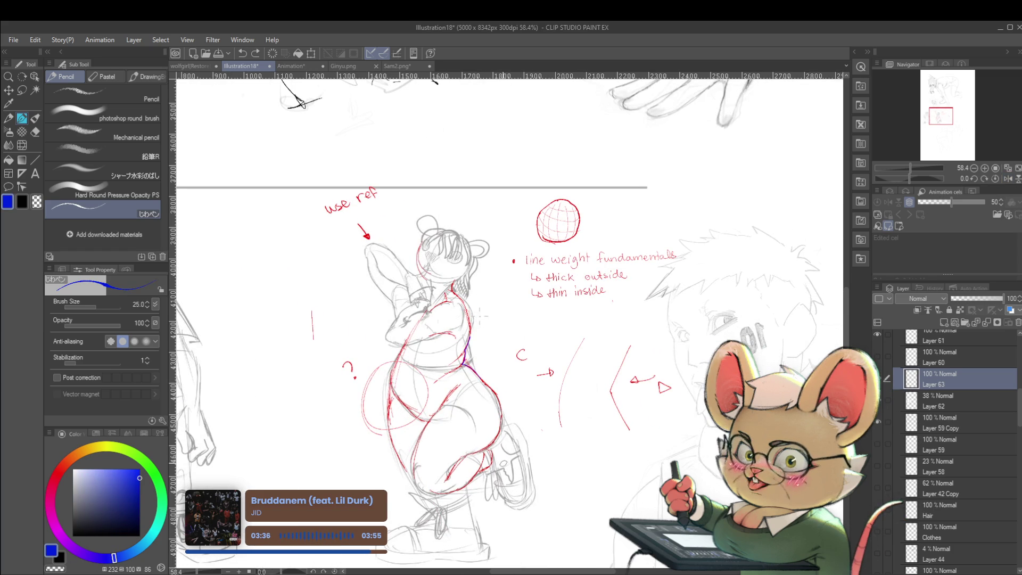
pyautogui.moveTo(463, 559)
pyautogui.mouseDown()
pyautogui.moveTo(434, 487)
pyautogui.moveTo(426, 327)
pyautogui.moveTo(485, 197)
pyautogui.moveTo(492, 214)
pyautogui.mouseUp()
pyautogui.scroll(-2, 494, 198)
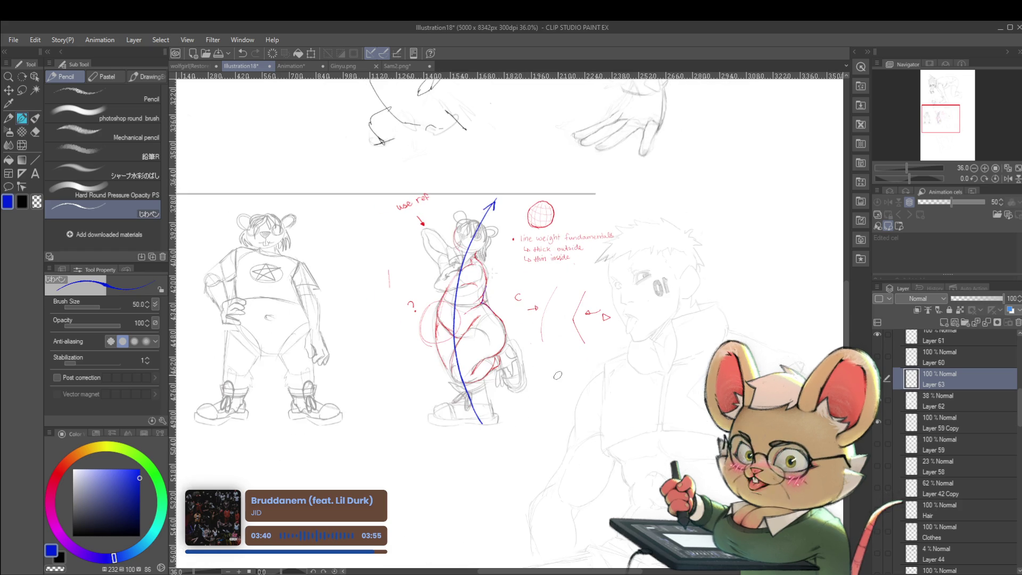
pyautogui.press('p')
pyautogui.click(58, 472)
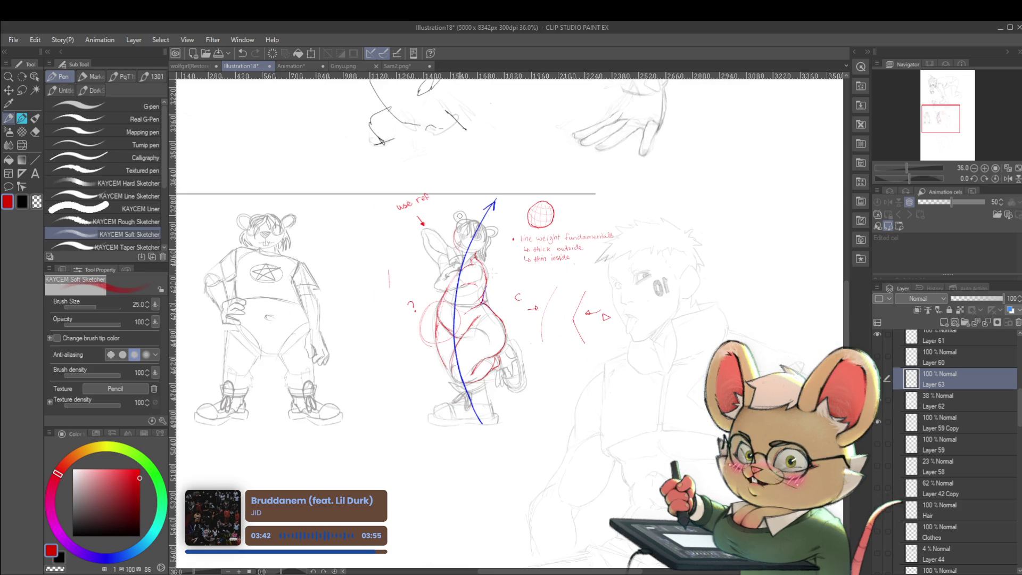
# Switch back to the pencil and draw a red contour up the figure's side.
pyautogui.scroll(2, 479, 230)
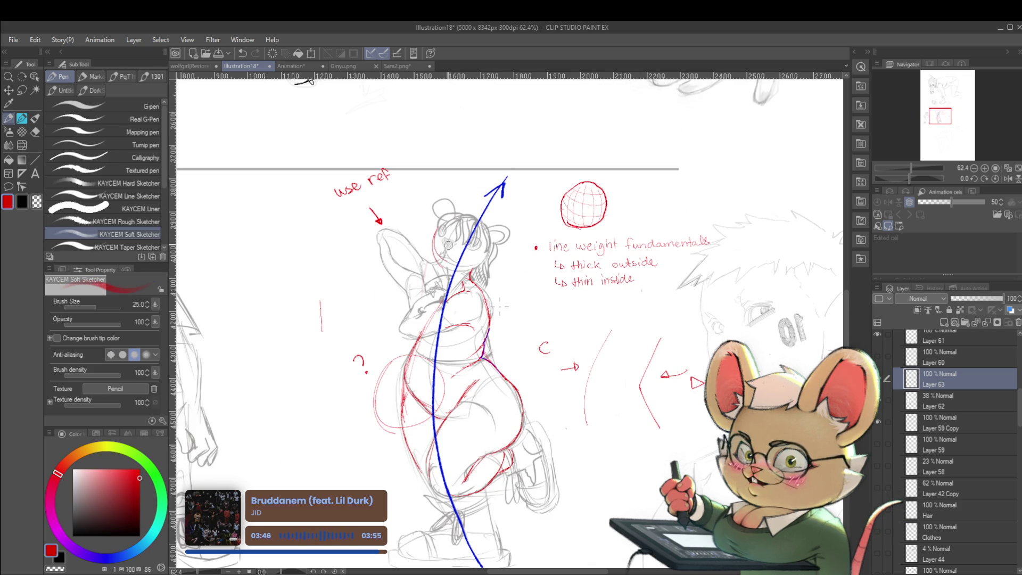
pyautogui.press('p')
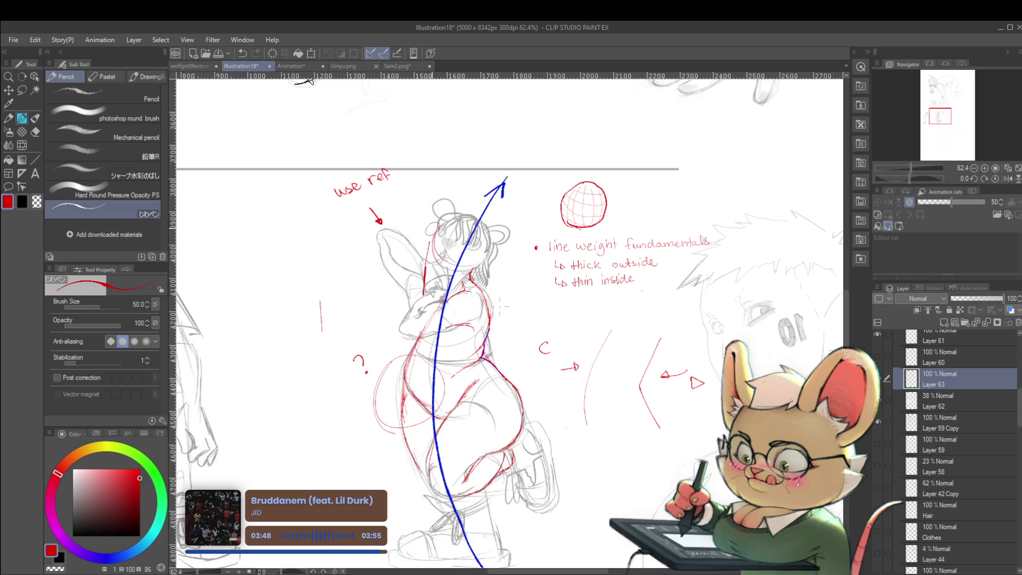
pyautogui.moveTo(422, 287)
pyautogui.mouseDown()
pyautogui.moveTo(422, 244)
pyautogui.moveTo(449, 171)
pyautogui.moveTo(481, 206)
pyautogui.mouseUp()
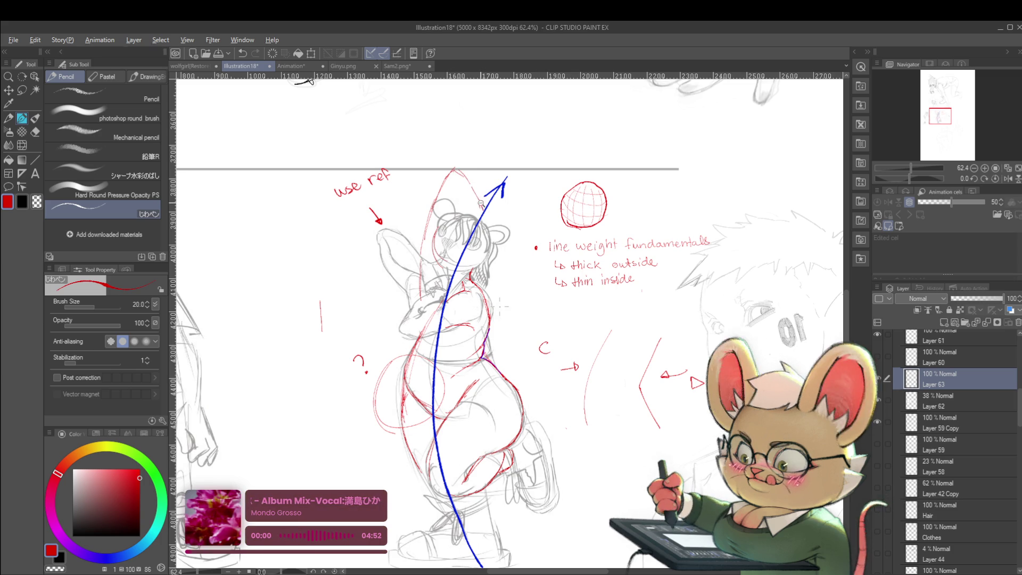
# Mirror the canvas and pan up to review the neighbouring sketches.
pyautogui.scroll(-3, 501, 307)
pyautogui.click(1008, 179)
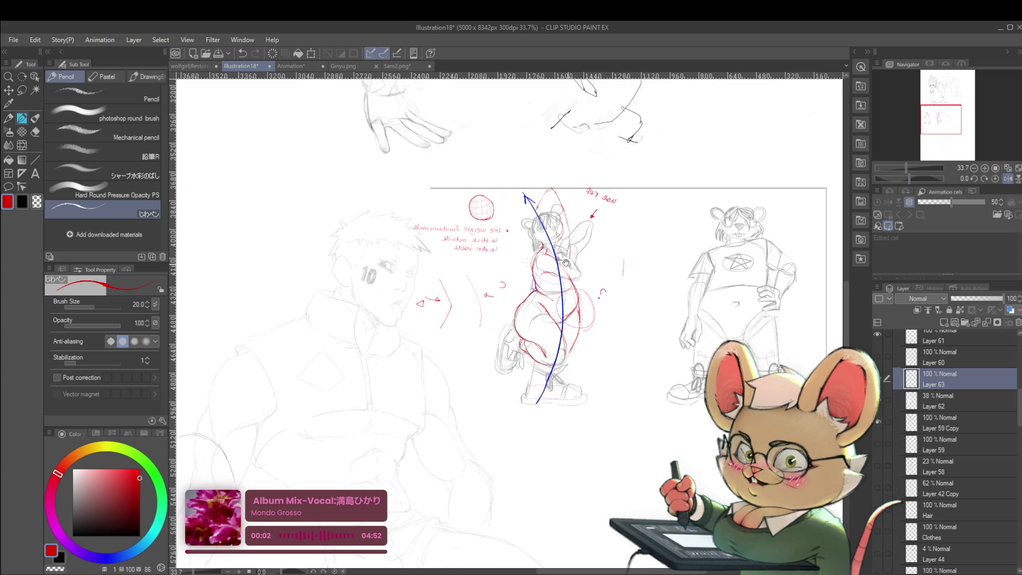
pyautogui.scroll(5, 581, 271)
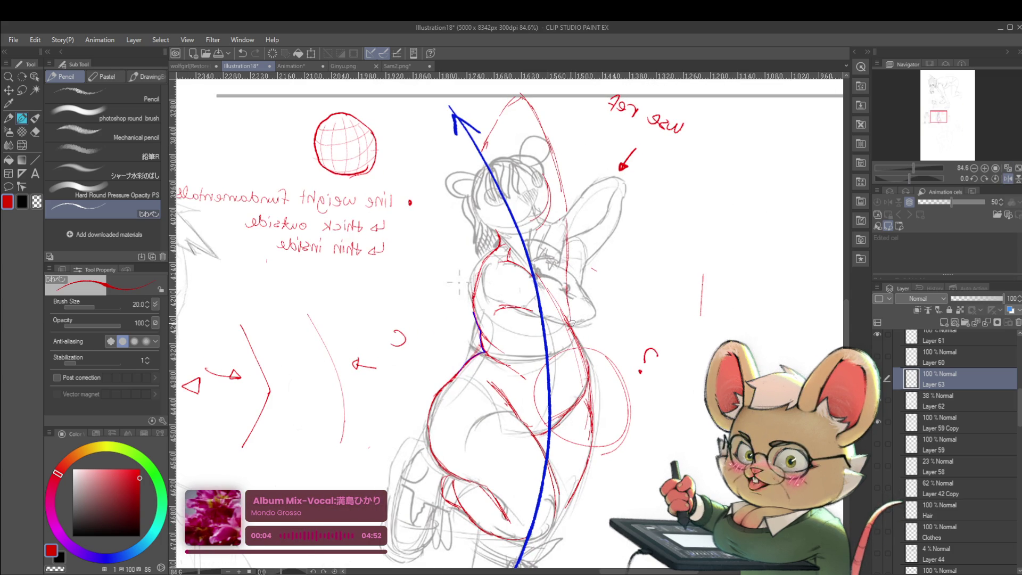
pyautogui.scroll(-5, 570, 319)
pyautogui.moveTo(641, 223); pyautogui.dragTo(658, 200)
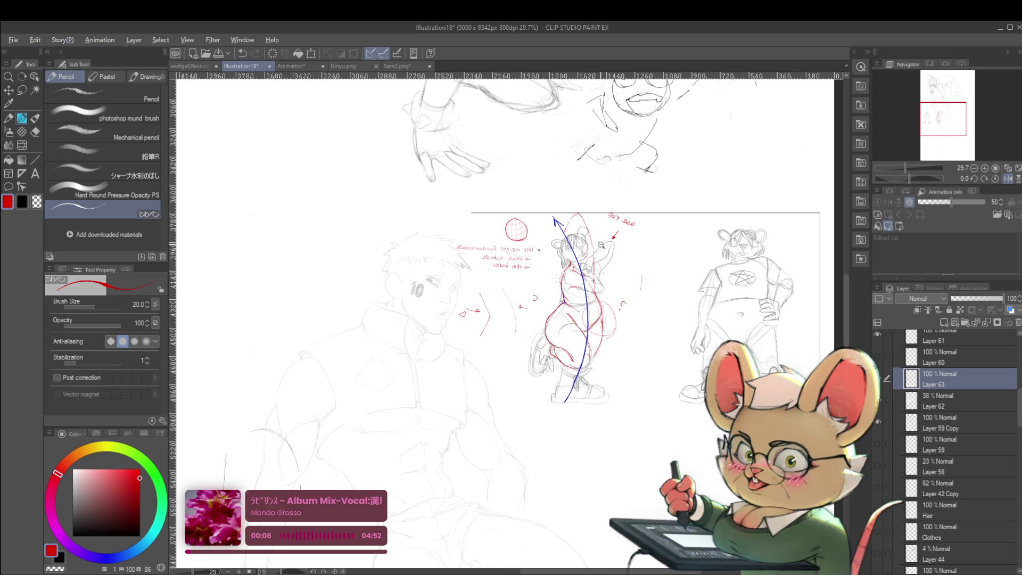
pyautogui.scroll(5, 602, 241)
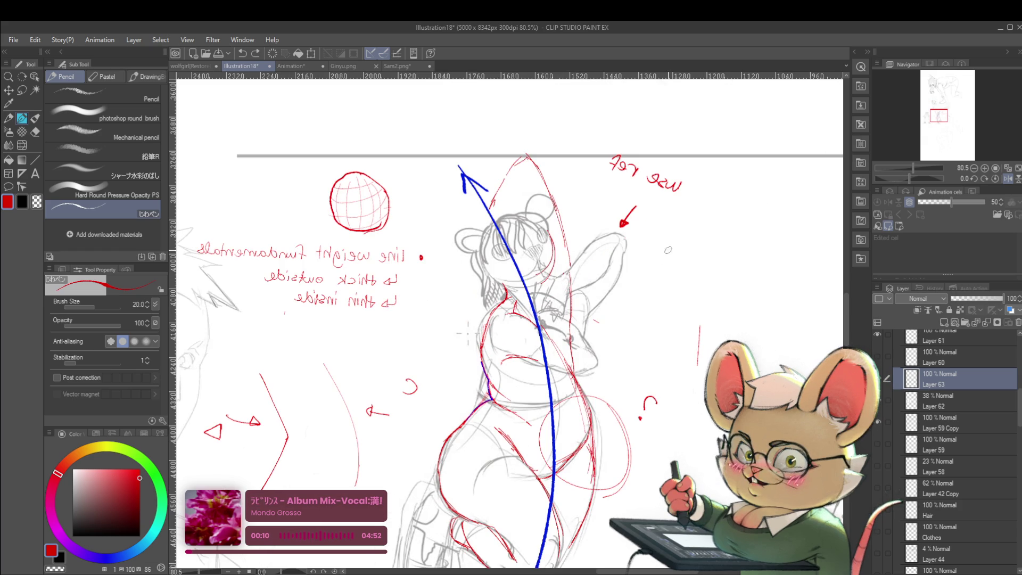
pyautogui.scroll(-5, 675, 259)
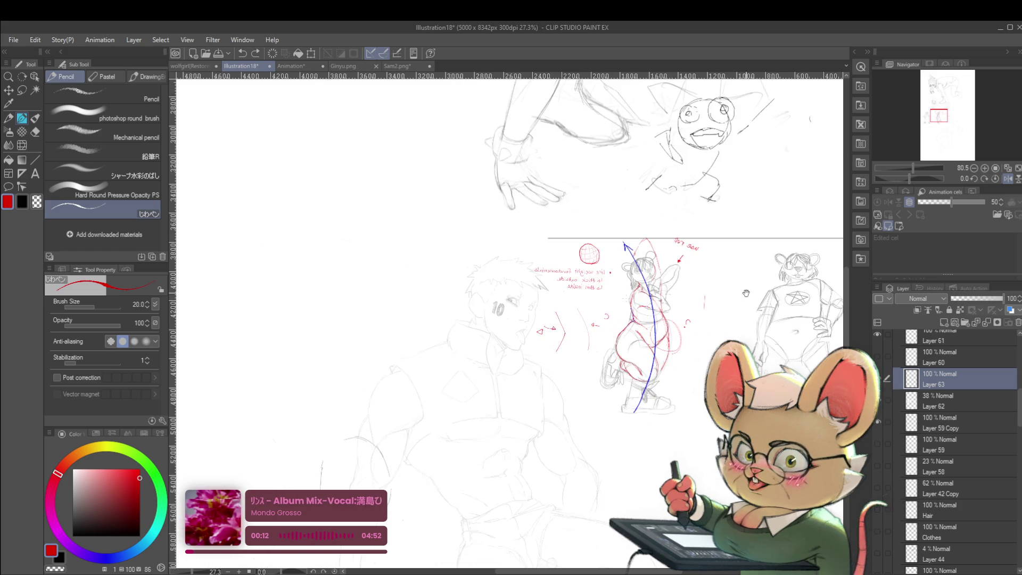
pyautogui.moveTo(675, 259); pyautogui.dragTo(669, 215)
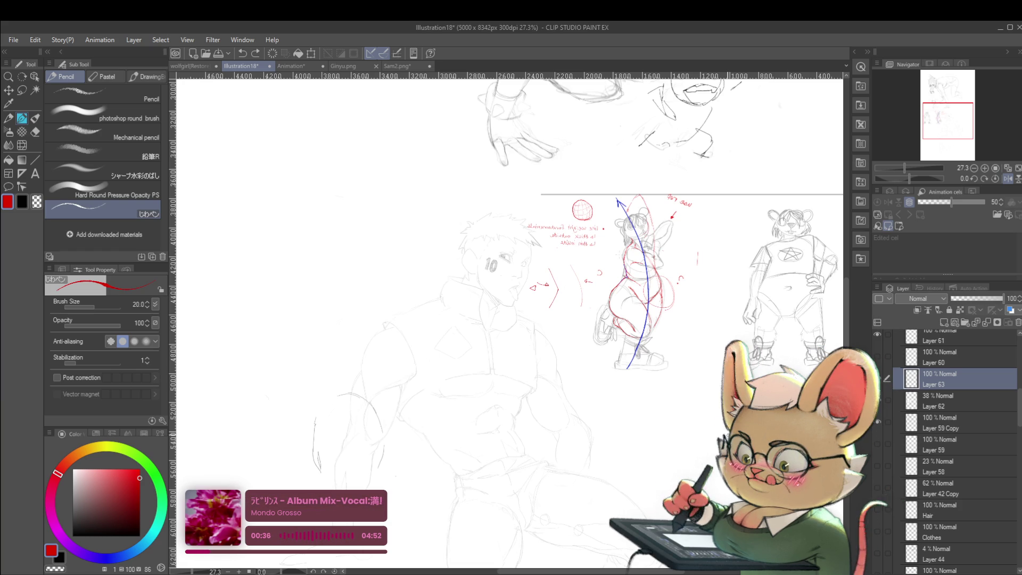
# Unflip the canvas, centre on the two sketches, and draw a red arc beside the question mark.
pyautogui.click(1007, 179)
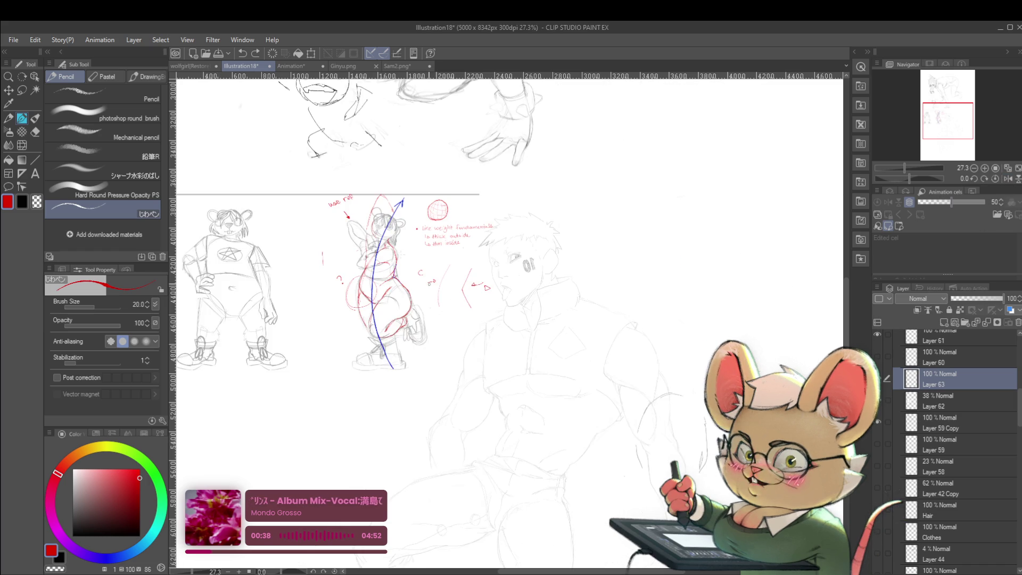
pyautogui.scroll(5, 405, 227)
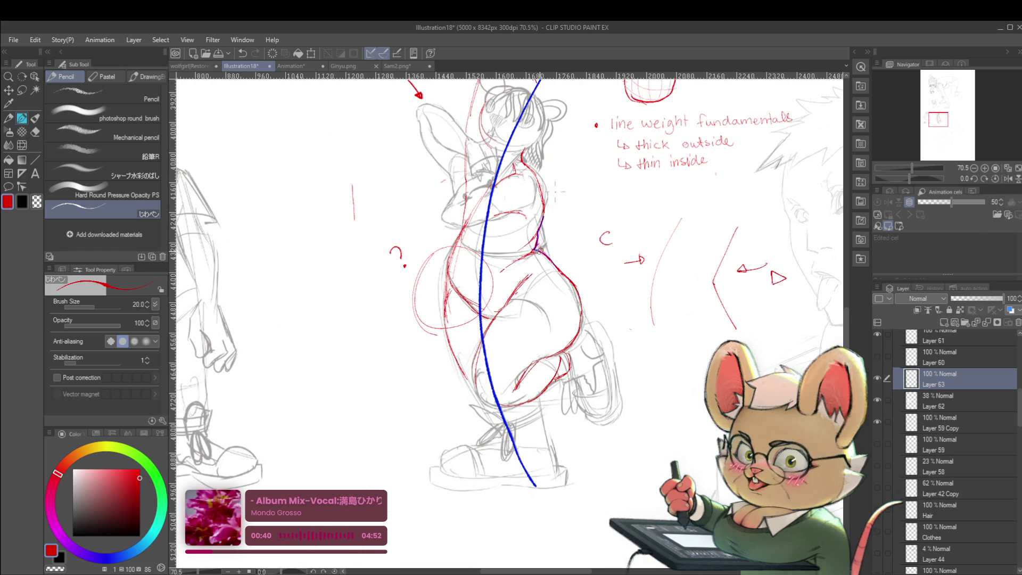
pyautogui.scroll(-3, 564, 237)
pyautogui.moveTo(628, 199); pyautogui.dragTo(767, 193)
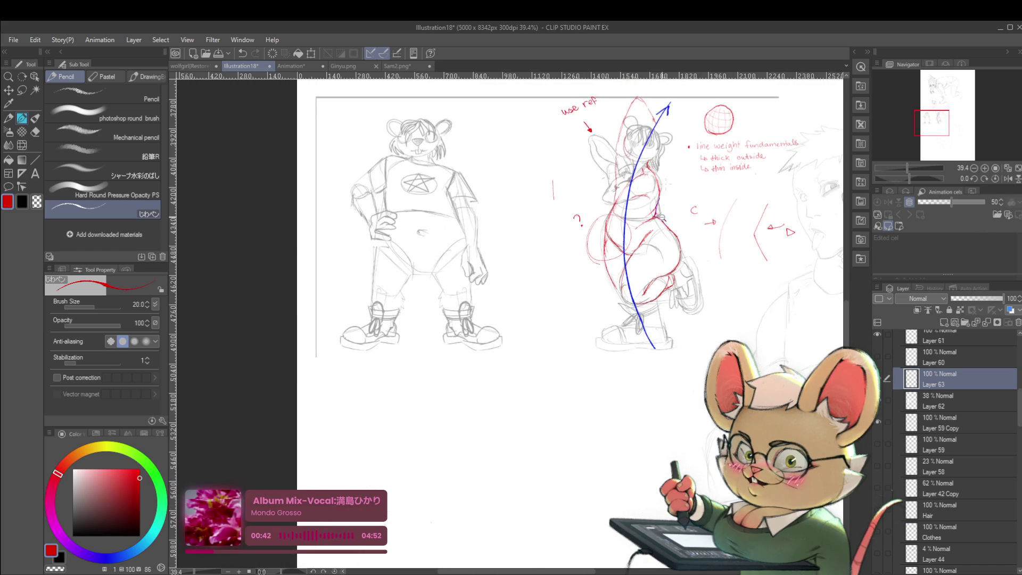
pyautogui.scroll(4, 663, 217)
pyautogui.moveTo(329, 230)
pyautogui.mouseDown()
pyautogui.moveTo(356, 288)
pyautogui.moveTo(399, 307)
pyautogui.mouseUp()
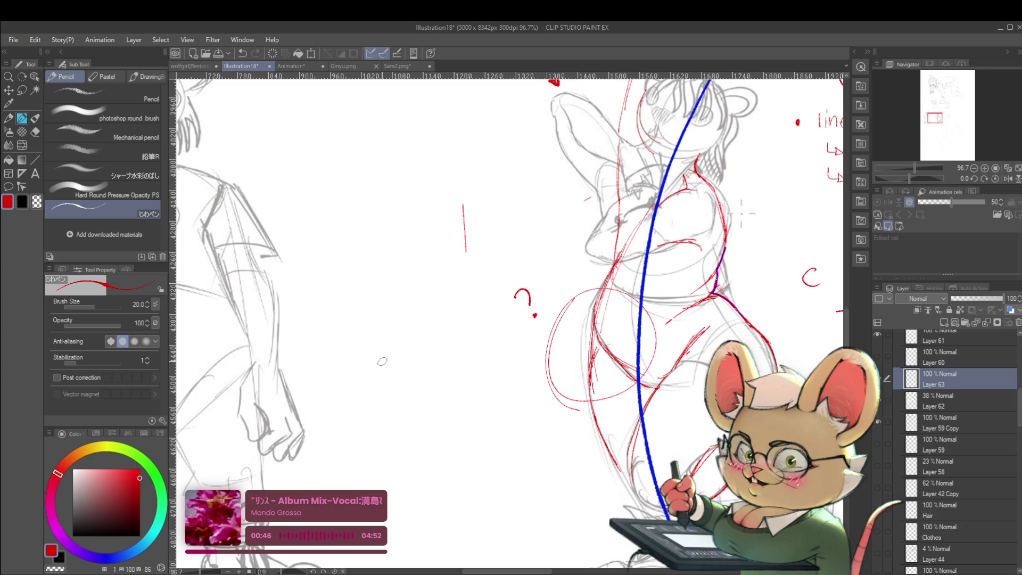
pyautogui.moveTo(381, 387)
pyautogui.mouseDown()
pyautogui.moveTo(400, 346)
pyautogui.moveTo(418, 375)
pyautogui.mouseUp()
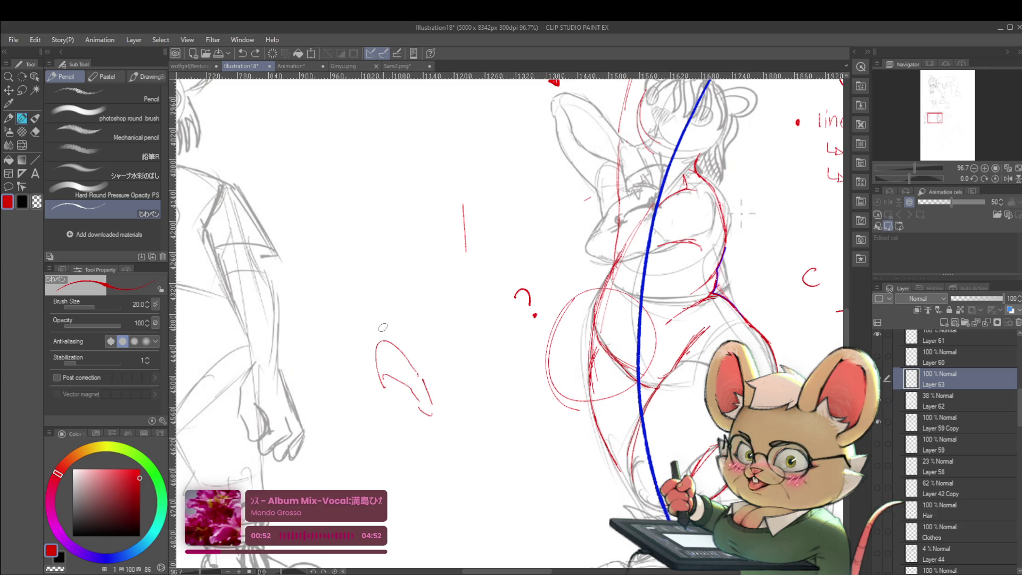
# Add a small blue mark and a second red arc to the limb study, then zoom out over the row.
pyautogui.moveTo(377, 333)
pyautogui.mouseDown()
pyautogui.moveTo(393, 310)
pyautogui.moveTo(394, 334)
pyautogui.mouseUp()
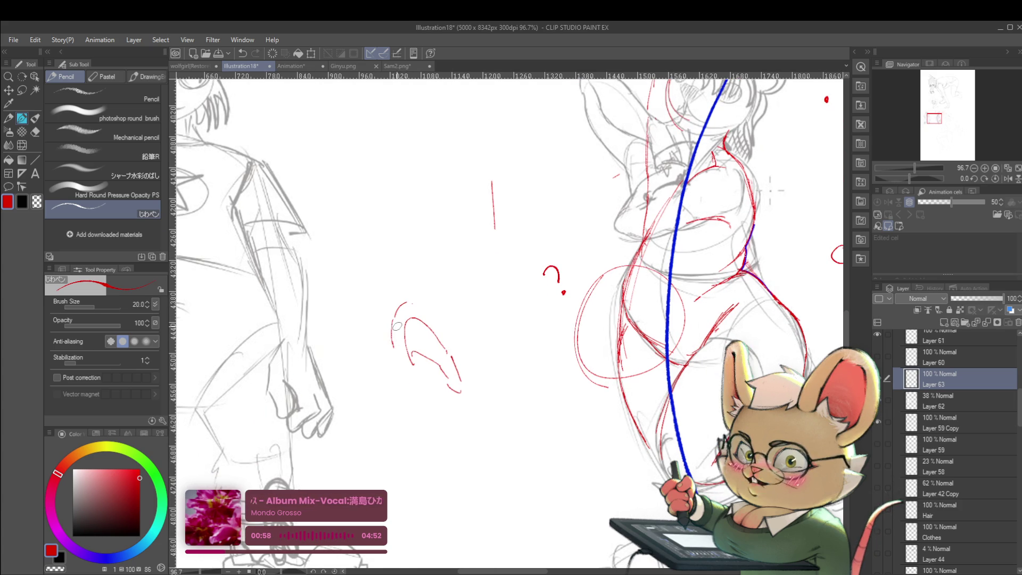
pyautogui.click(106, 558)
pyautogui.moveTo(398, 315); pyautogui.dragTo(407, 321)
pyautogui.click(54, 480)
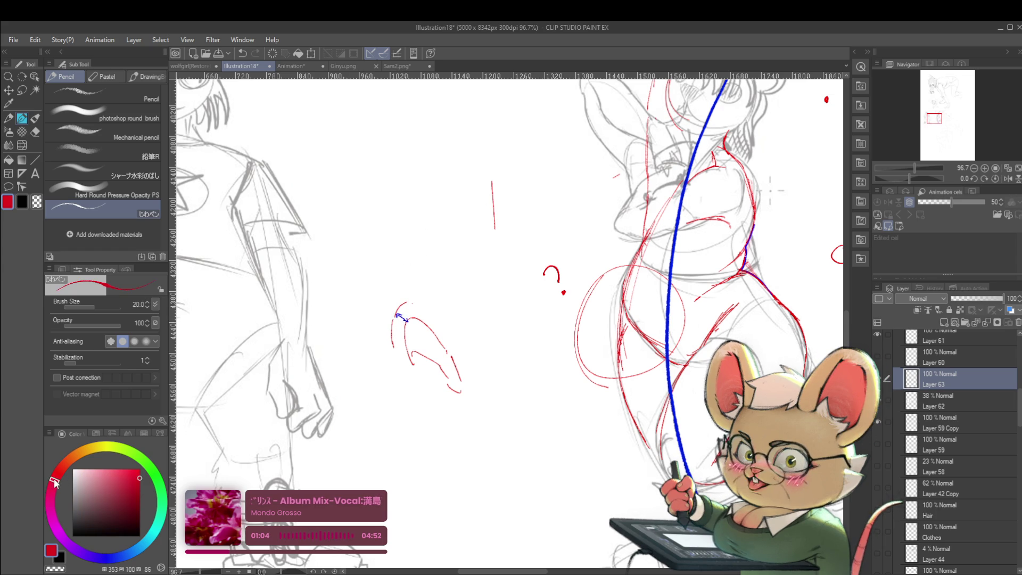
pyautogui.moveTo(418, 280); pyautogui.dragTo(374, 339)
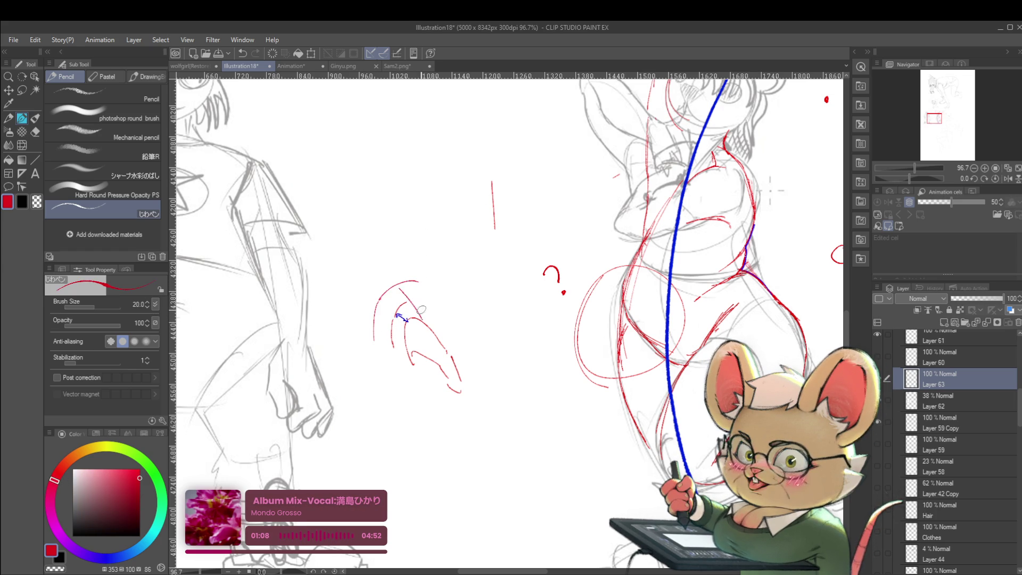
pyautogui.scroll(-5, 418, 310)
pyautogui.scroll(4, 418, 310)
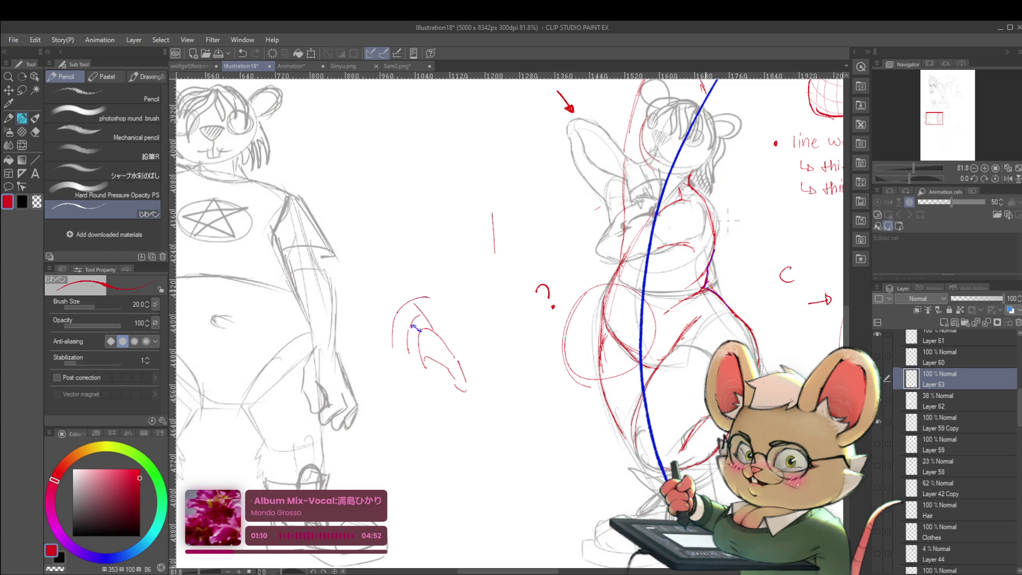
pyautogui.scroll(-4, 726, 290)
pyautogui.moveTo(780, 326)
pyautogui.mouseDown()
pyautogui.moveTo(664, 337)
pyautogui.moveTo(689, 348)
pyautogui.mouseUp()
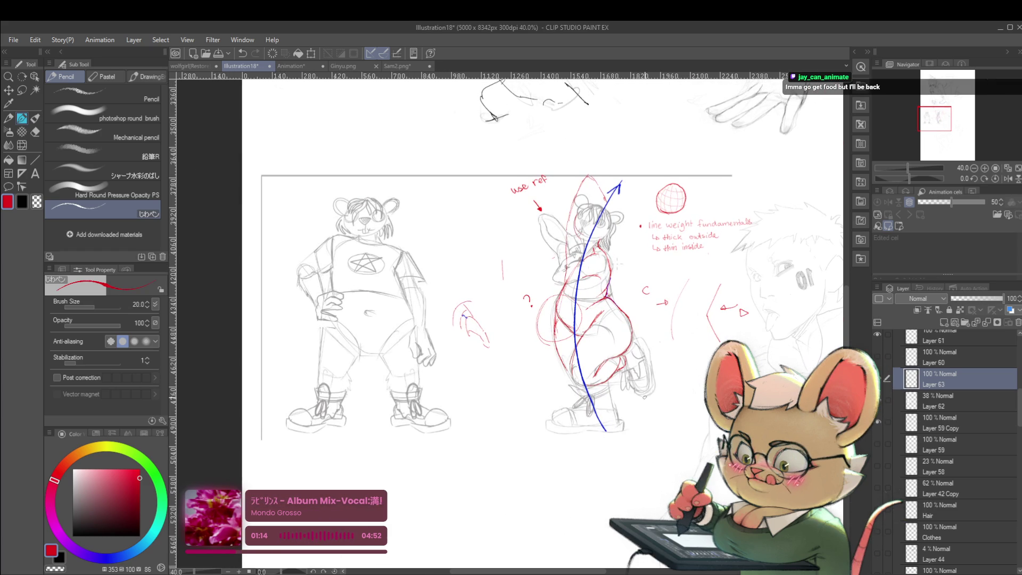
# Mirror the canvas, pan to the pentagram-shirt character, and draw a red shoulder line, redrawing it once.
pyautogui.click(1007, 178)
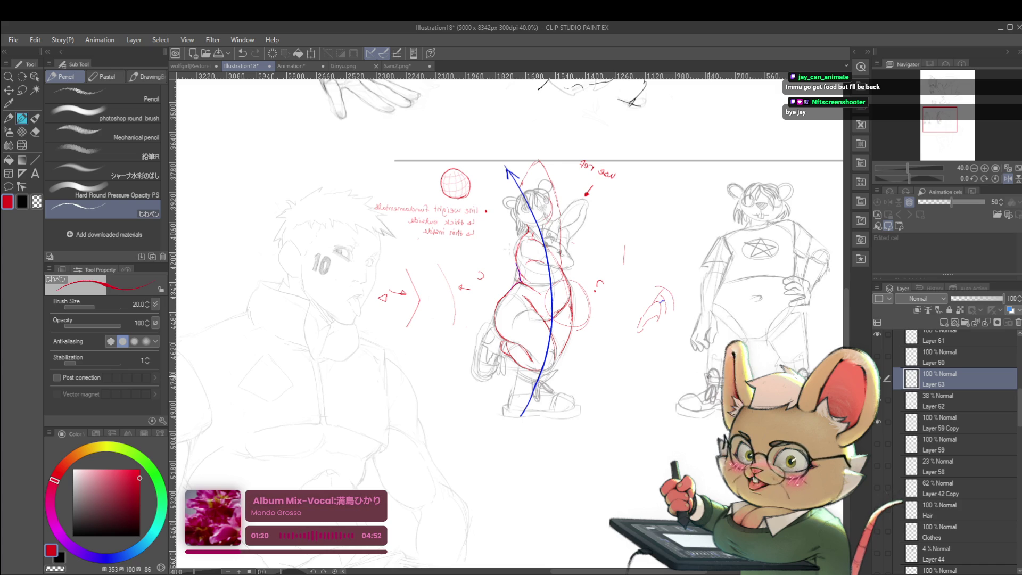
pyautogui.moveTo(756, 267); pyautogui.dragTo(617, 299)
pyautogui.scroll(2, 617, 299)
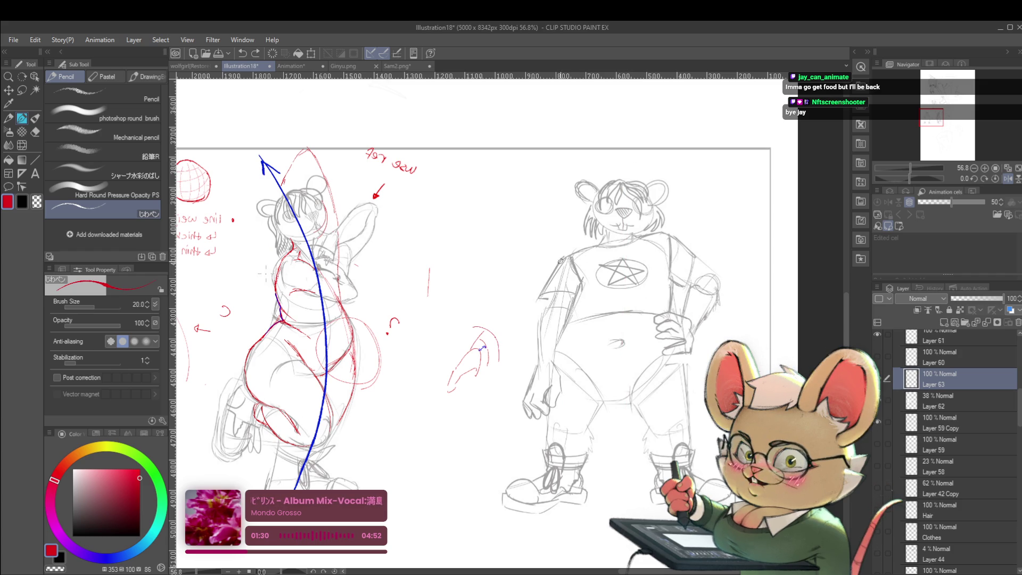
pyautogui.moveTo(621, 242); pyautogui.dragTo(686, 225)
pyautogui.hotkey('ctrl', 'z')
pyautogui.moveTo(563, 260); pyautogui.dragTo(637, 237)
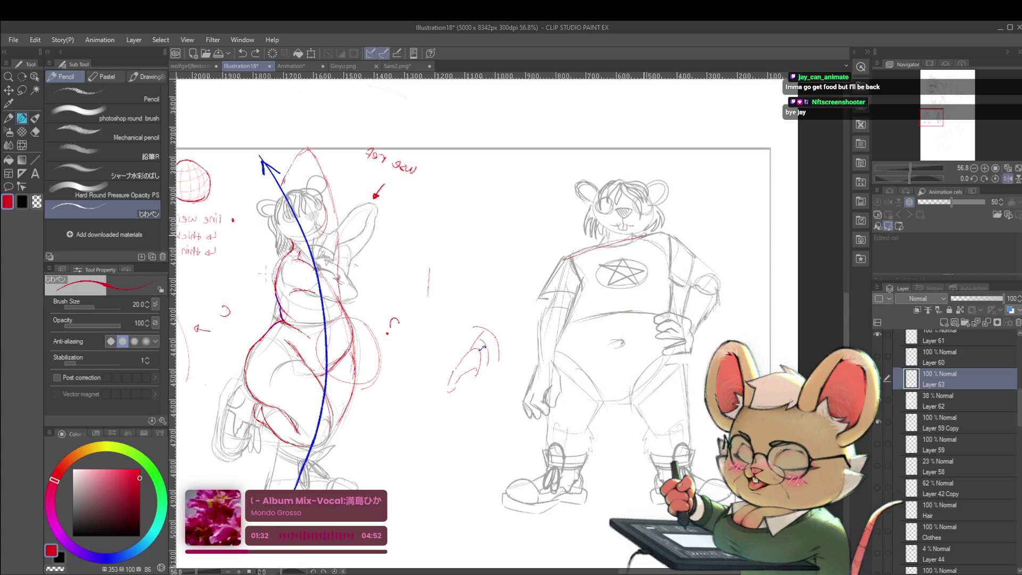
# Flip the canvas back to normal and pan to the left character.
pyautogui.scroll(-3, 668, 234)
pyautogui.press('alt')
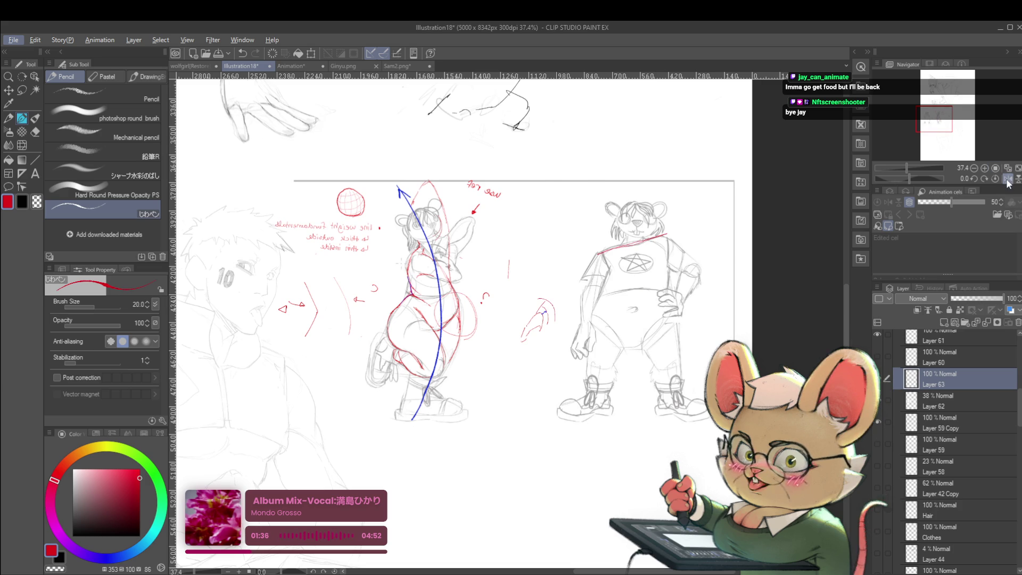
pyautogui.click(1007, 180)
pyautogui.scroll(2, 358, 286)
pyautogui.moveTo(358, 285)
pyautogui.mouseDown()
pyautogui.moveTo(580, 286)
pyautogui.moveTo(657, 266)
pyautogui.mouseUp()
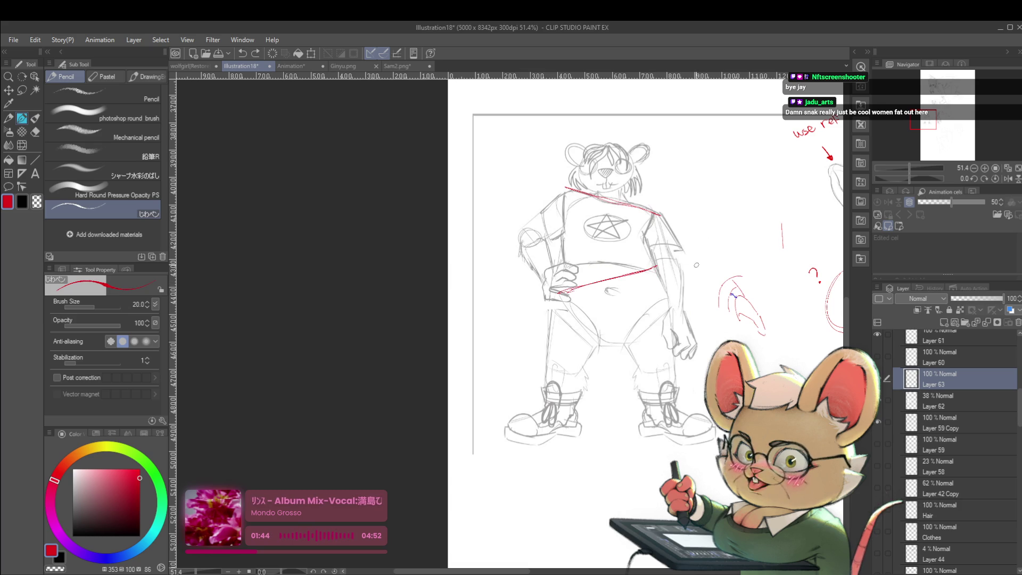
# Add a red arrowhead beside the figure, extend the hip line toward the feet, and draw a torso centre line.
pyautogui.moveTo(690, 263); pyautogui.dragTo(698, 262)
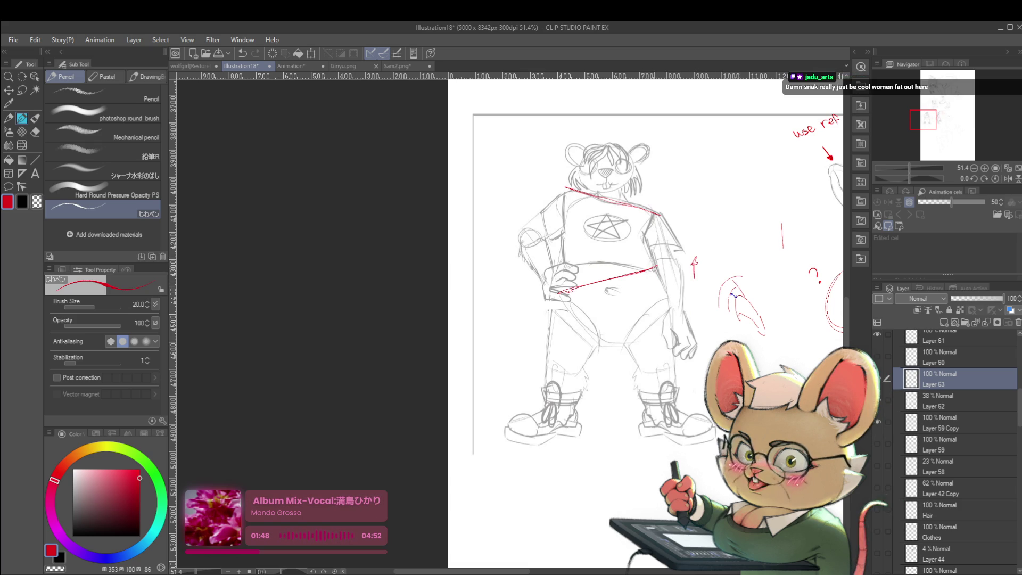
pyautogui.moveTo(652, 319); pyautogui.dragTo(650, 354)
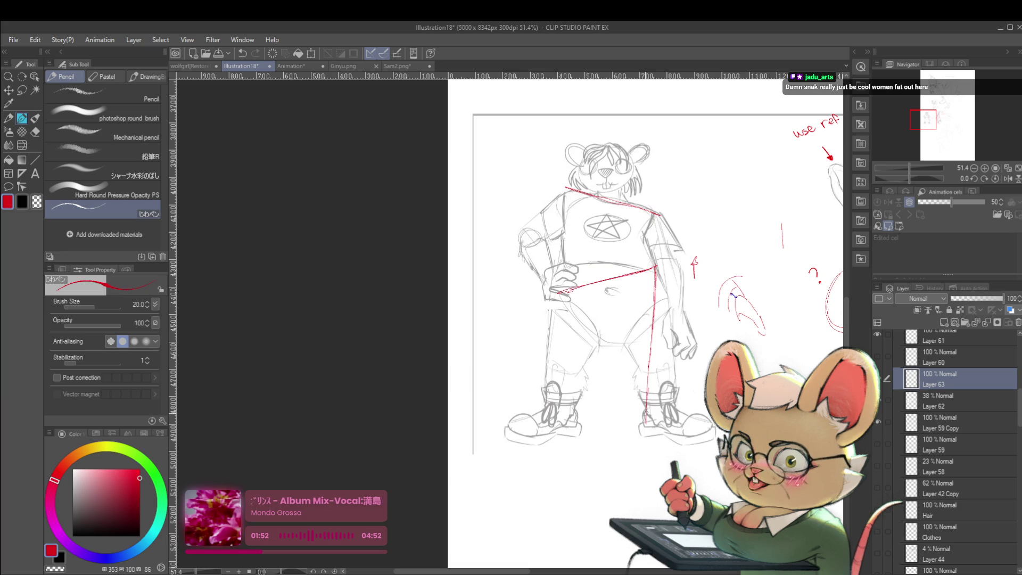
pyautogui.moveTo(607, 201); pyautogui.dragTo(612, 278)
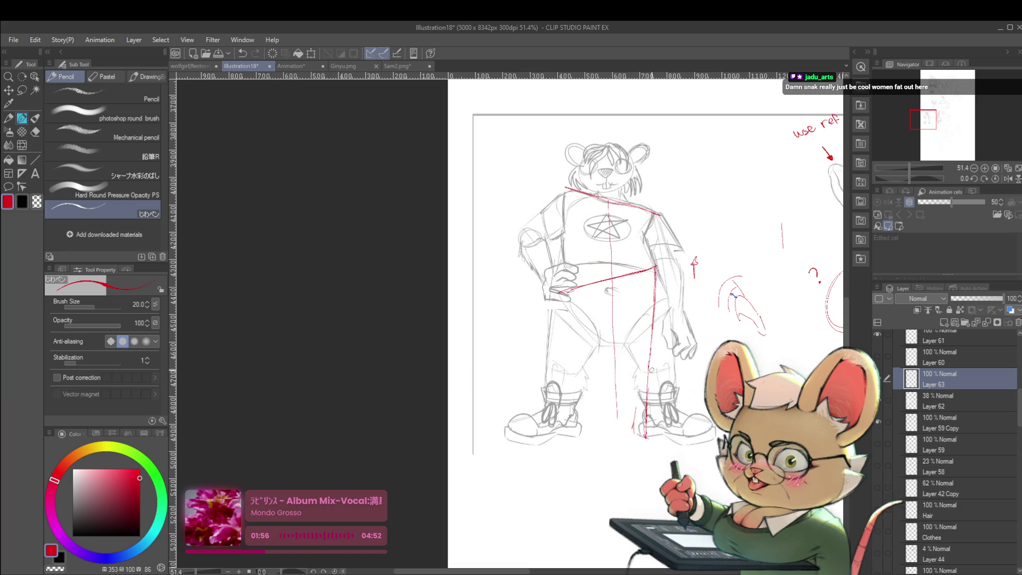
# Mirror the canvas and add two short red marks at the shoulder line.
pyautogui.moveTo(555, 315); pyautogui.dragTo(575, 287)
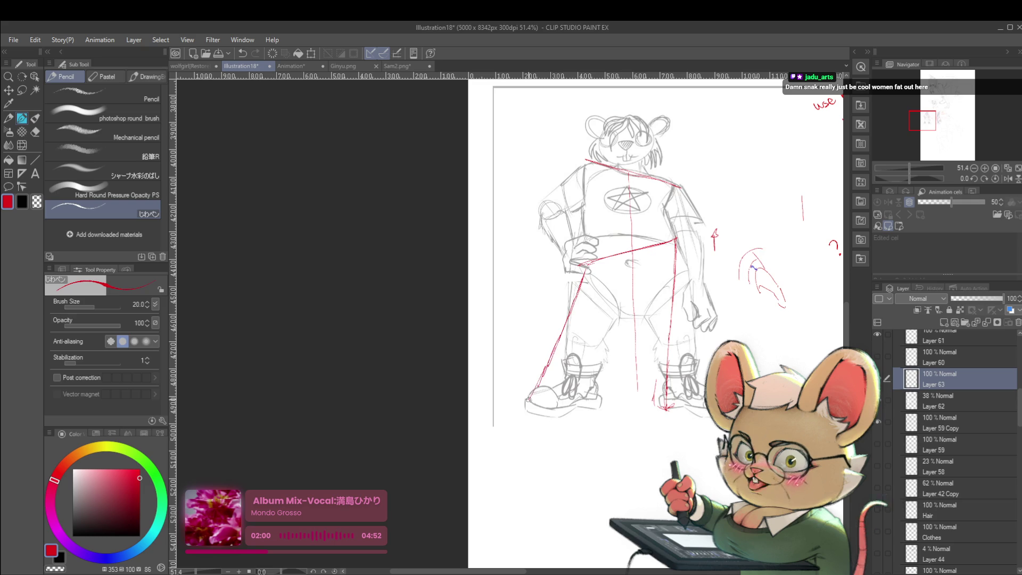
pyautogui.scroll(-2, 593, 394)
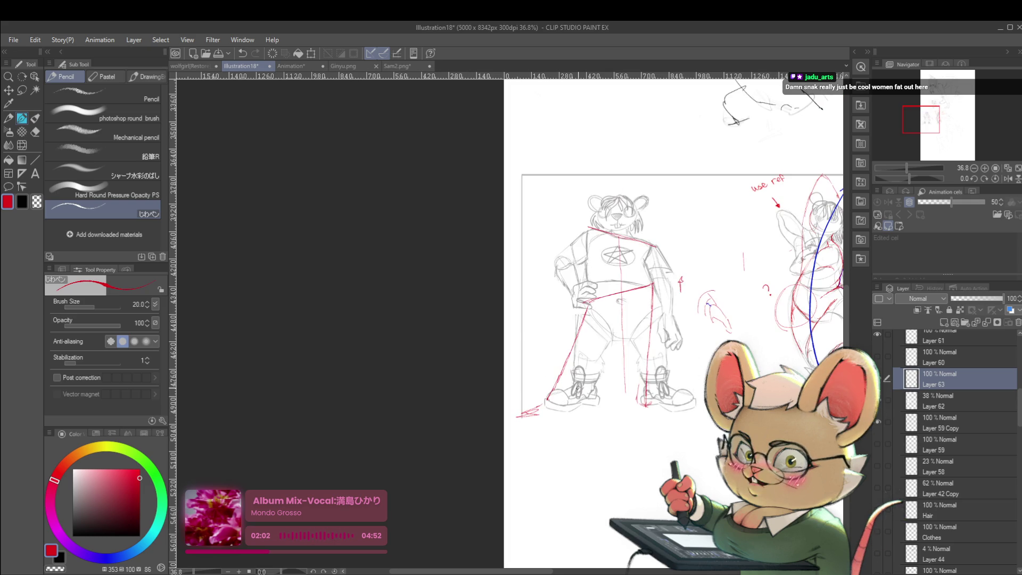
pyautogui.press('h')
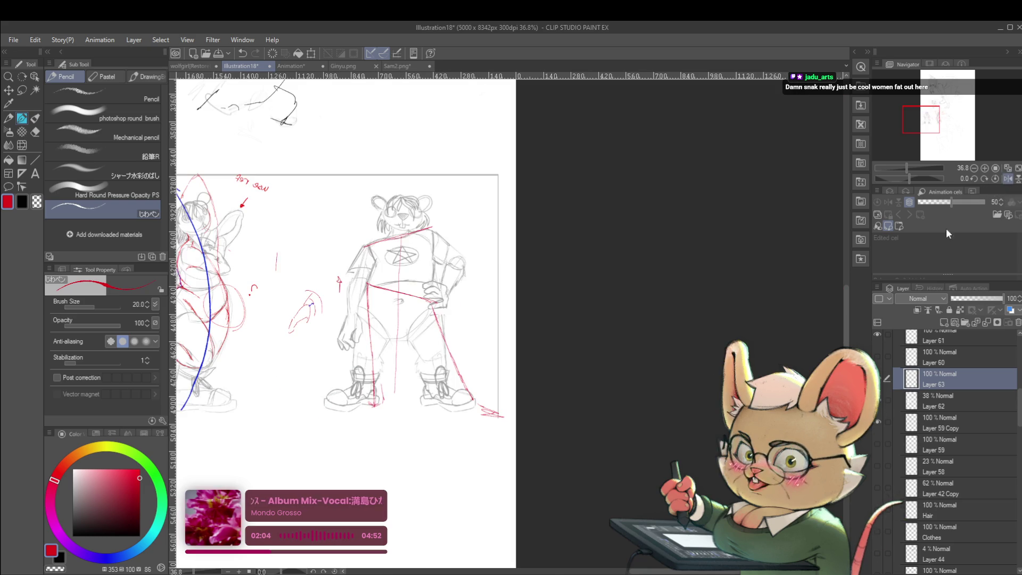
pyautogui.scroll(3, 402, 289)
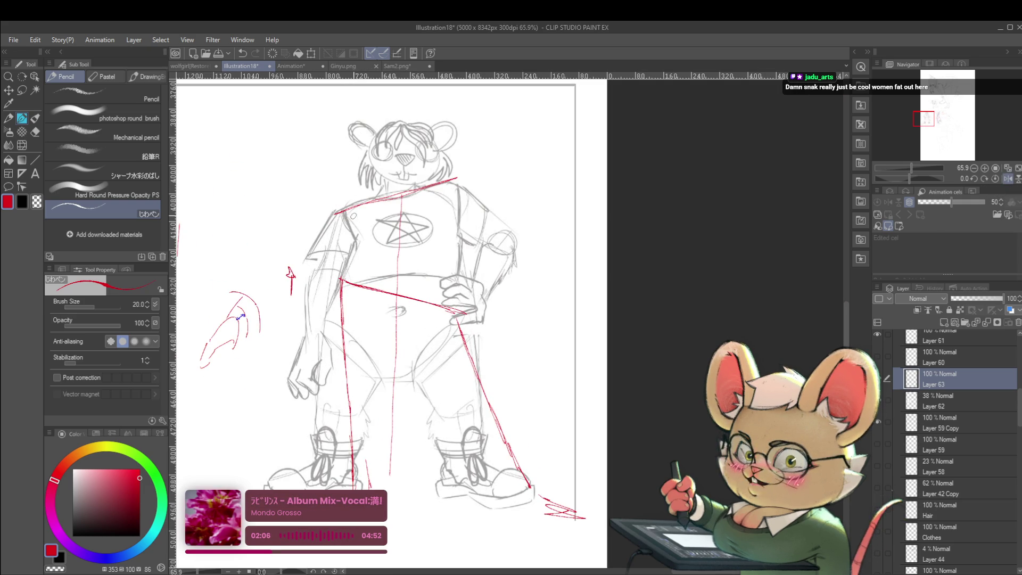
pyautogui.moveTo(444, 180); pyautogui.dragTo(445, 202)
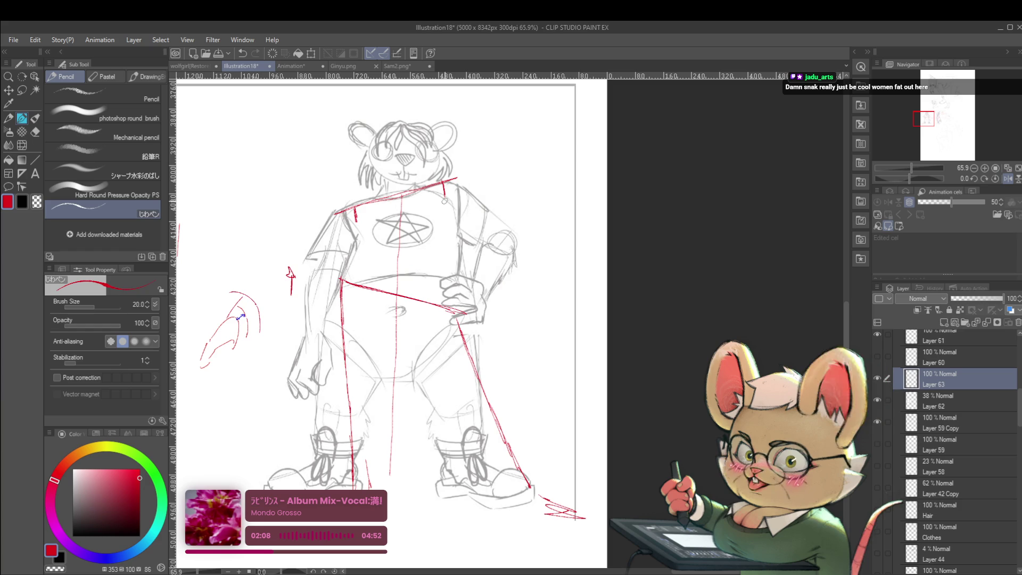
pyautogui.moveTo(345, 208); pyautogui.dragTo(301, 304)
# Undo the two latest red strokes, unflip the canvas, and try then undo a shoulder line.
pyautogui.scroll(-3, 352, 309)
pyautogui.scroll(5, 267, 346)
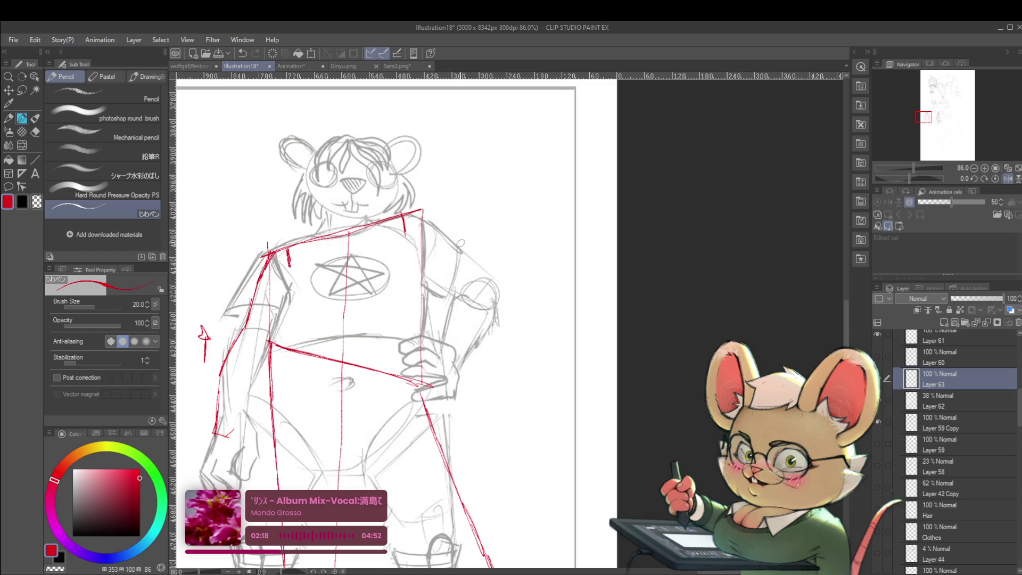
pyautogui.hotkey('ctrl', 'z')
pyautogui.hotkey('ctrl', 'z')
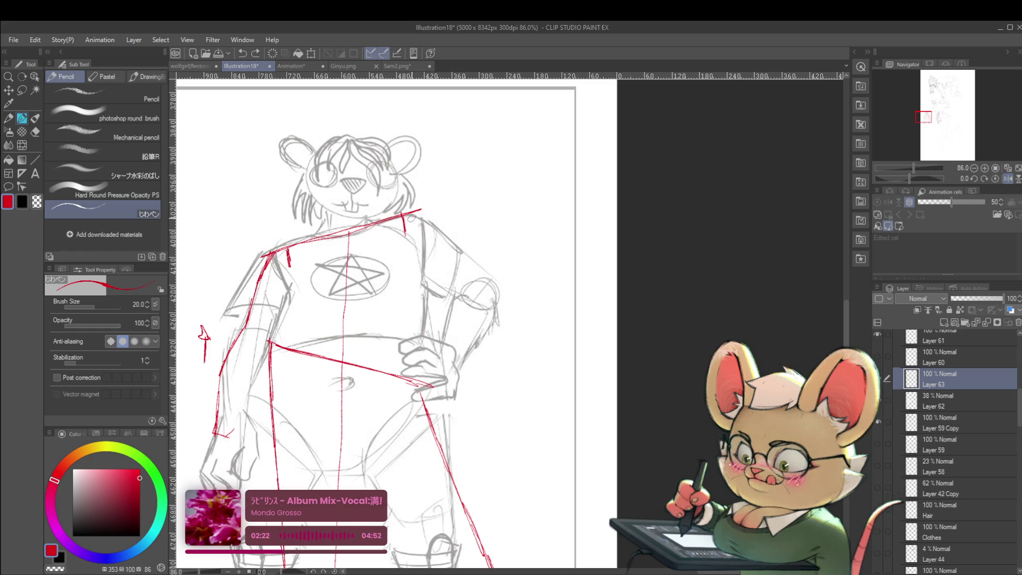
pyautogui.moveTo(426, 233); pyautogui.dragTo(453, 227)
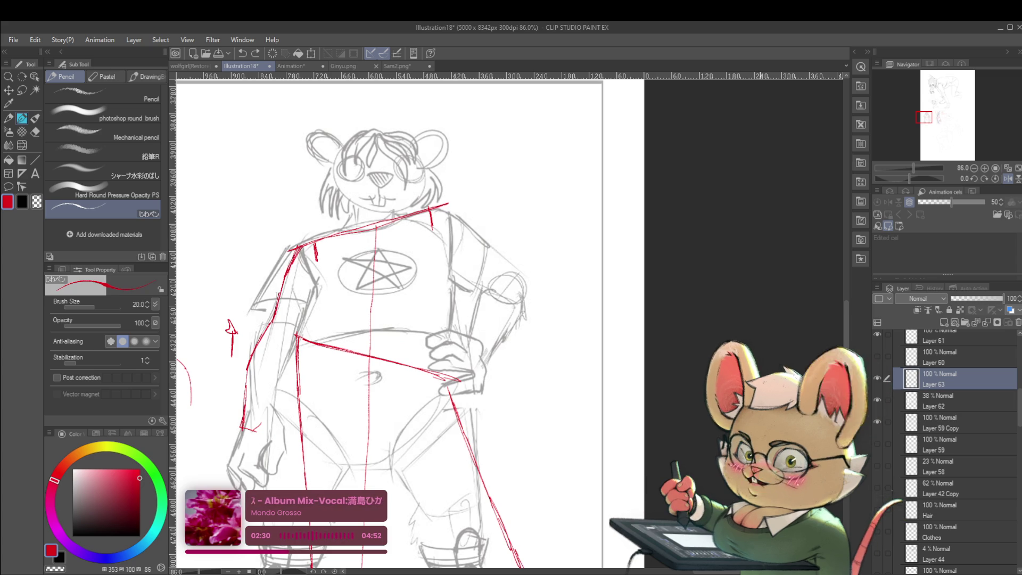
pyautogui.click(1007, 180)
pyautogui.moveTo(586, 220); pyautogui.dragTo(622, 206)
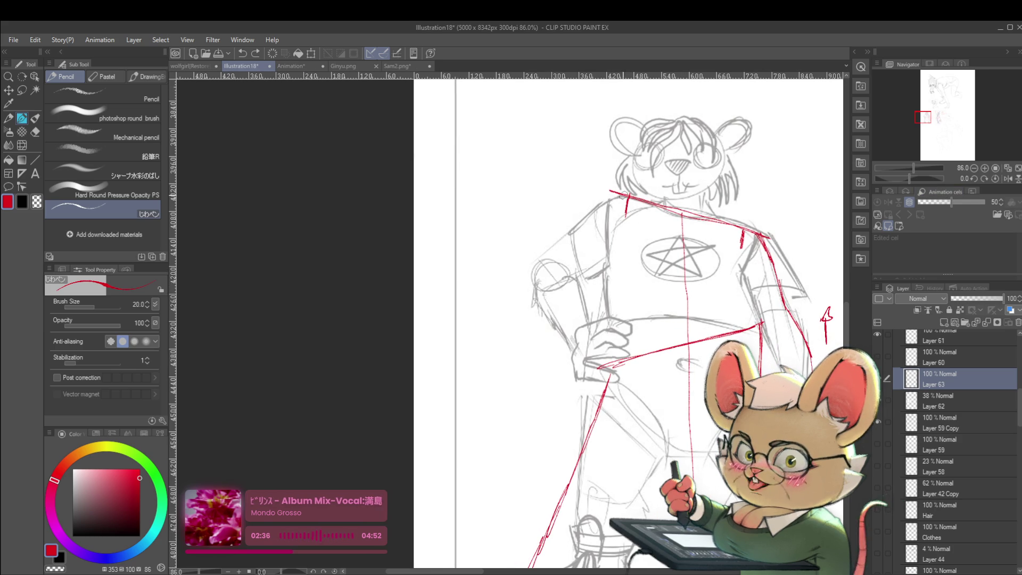
pyautogui.moveTo(620, 196)
pyautogui.mouseDown()
pyautogui.moveTo(548, 243)
pyautogui.moveTo(448, 275)
pyautogui.moveTo(472, 283)
pyautogui.mouseUp()
pyautogui.hotkey('ctrl', 'z')
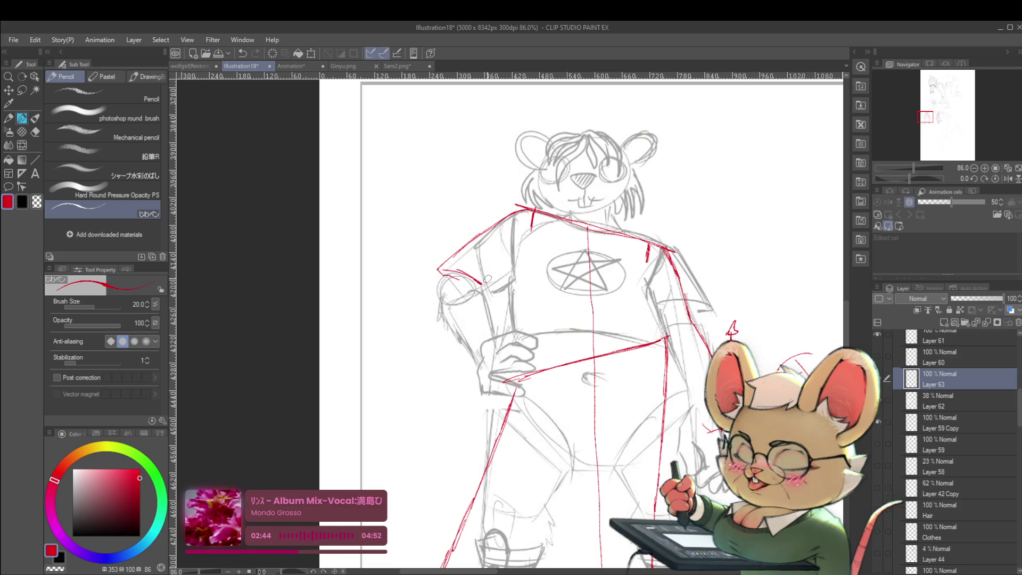
# Zoom out and draw a red line down the side of the tiger's torso.
pyautogui.keyDown('alt'); pyautogui.click(535, 258); pyautogui.keyUp('alt')
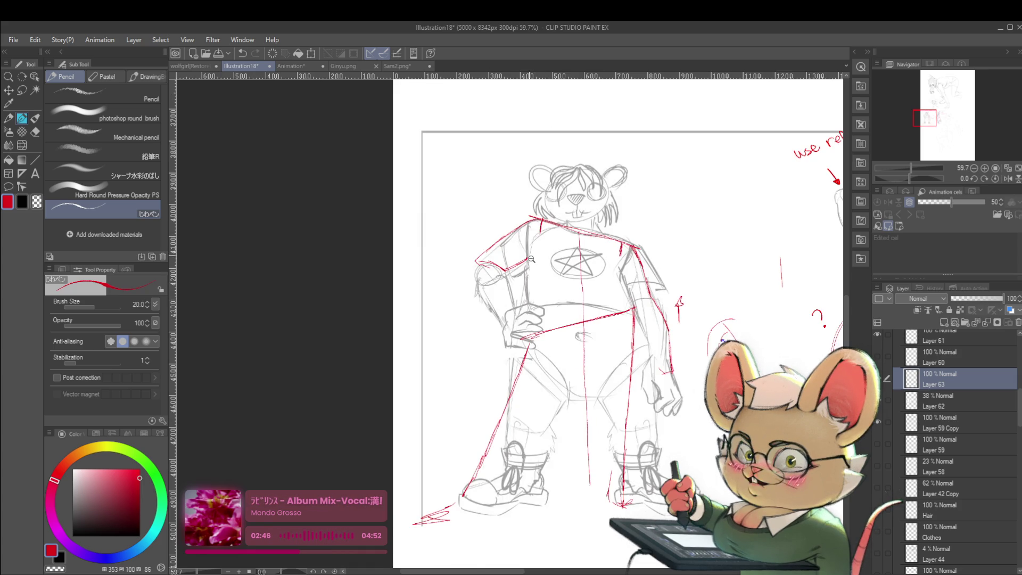
pyautogui.scroll(2, 535, 258)
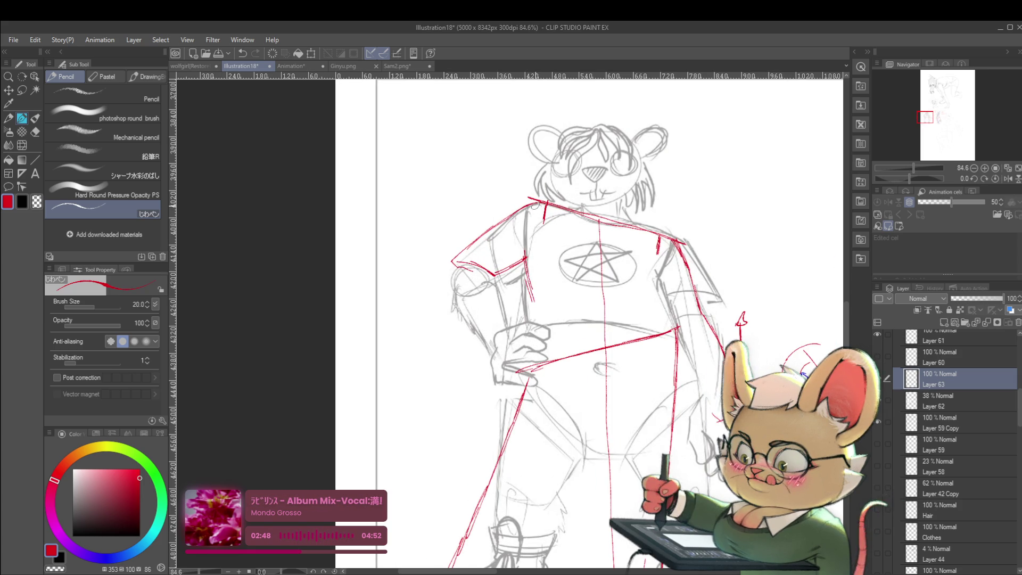
pyautogui.moveTo(525, 276); pyautogui.dragTo(534, 321)
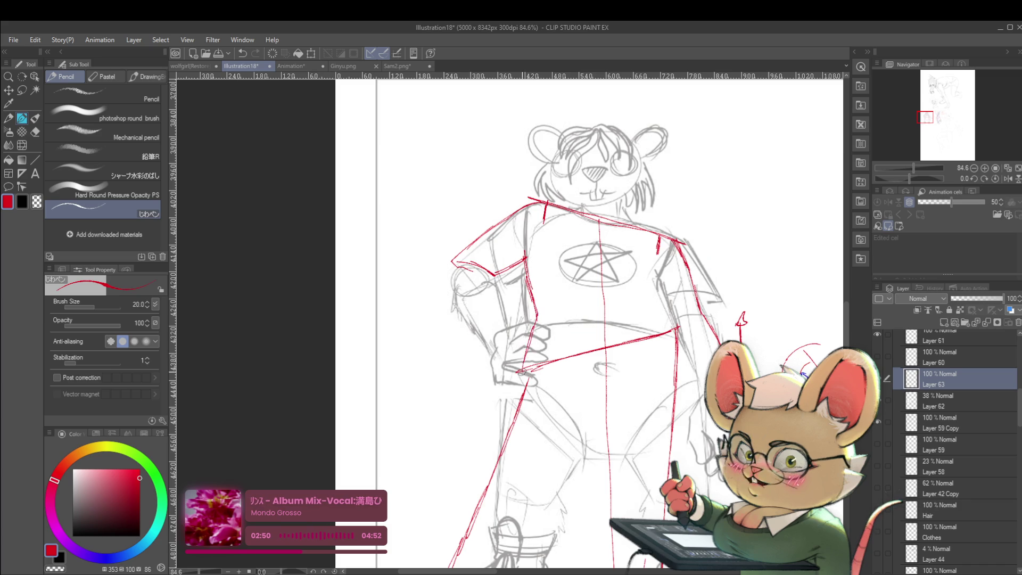
pyautogui.scroll(-3, 586, 324)
pyautogui.scroll(1, 585, 324)
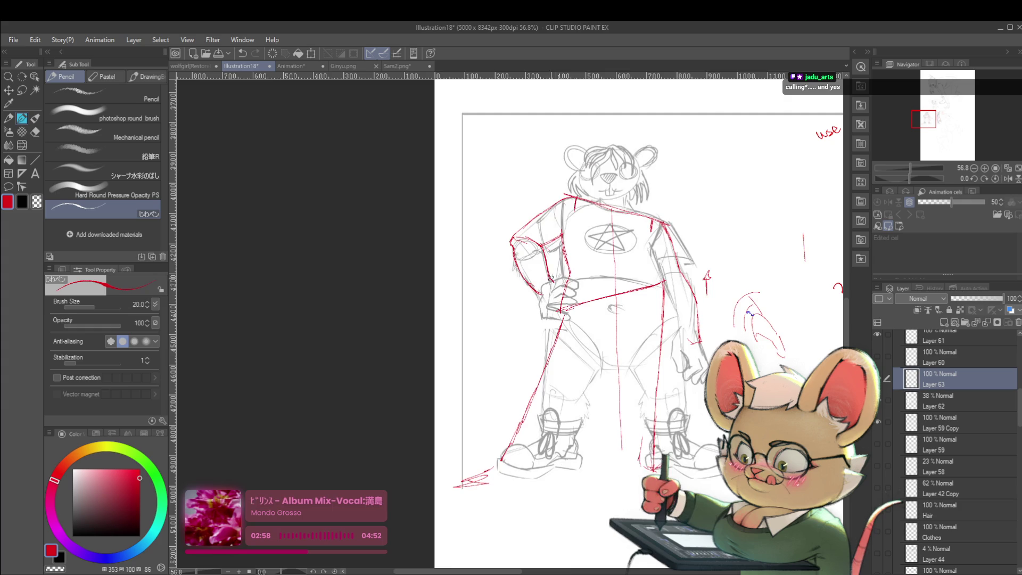
pyautogui.scroll(-2, 552, 282)
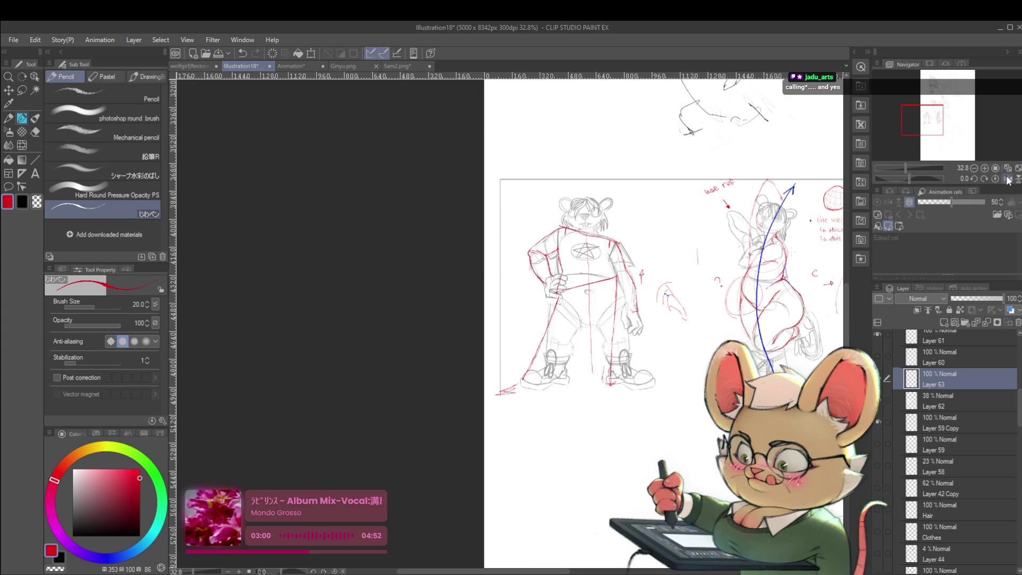
# Mirror the canvas and add red strokes from crotch to hip and along the belly.
pyautogui.click(1007, 179)
pyautogui.scroll(3, 378, 278)
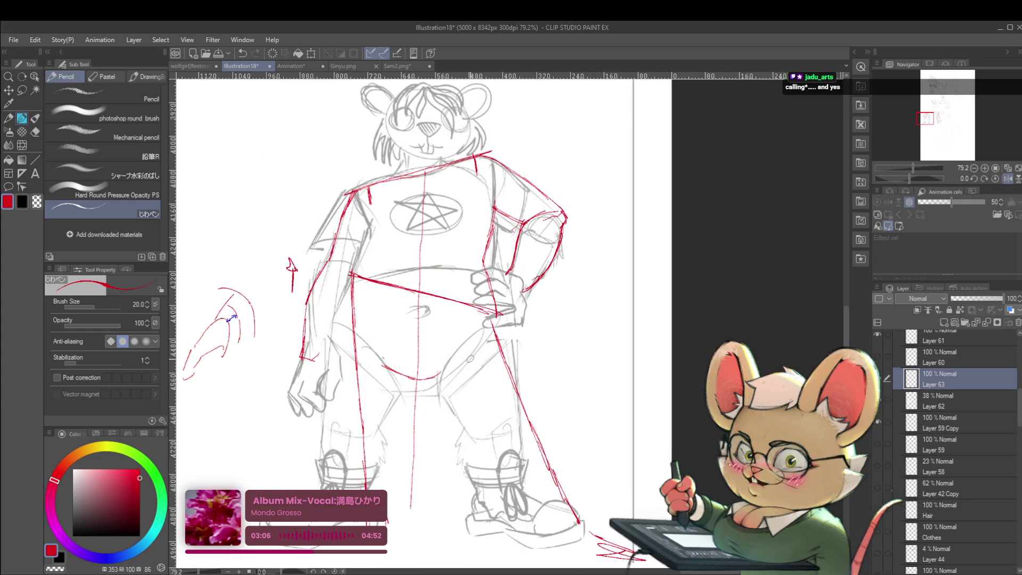
pyautogui.moveTo(436, 376); pyautogui.dragTo(488, 329)
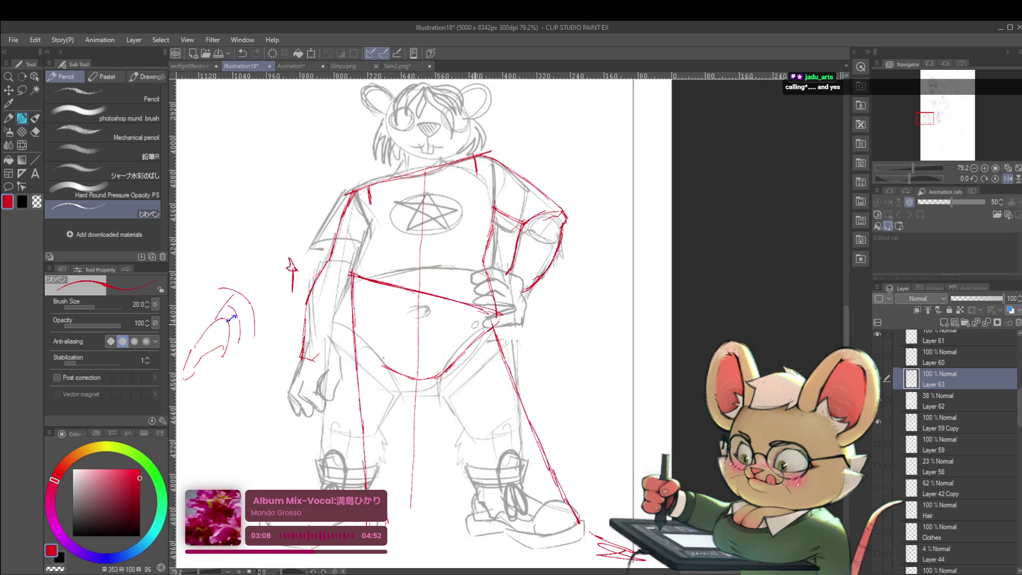
pyautogui.moveTo(355, 335)
pyautogui.mouseDown()
pyautogui.moveTo(346, 294)
pyautogui.moveTo(342, 318)
pyautogui.mouseUp()
pyautogui.scroll(-5, 502, 315)
# Flip back, mirror again with both figures in view, and extend the leg line in red.
pyautogui.click(1007, 178)
pyautogui.scroll(3, 563, 312)
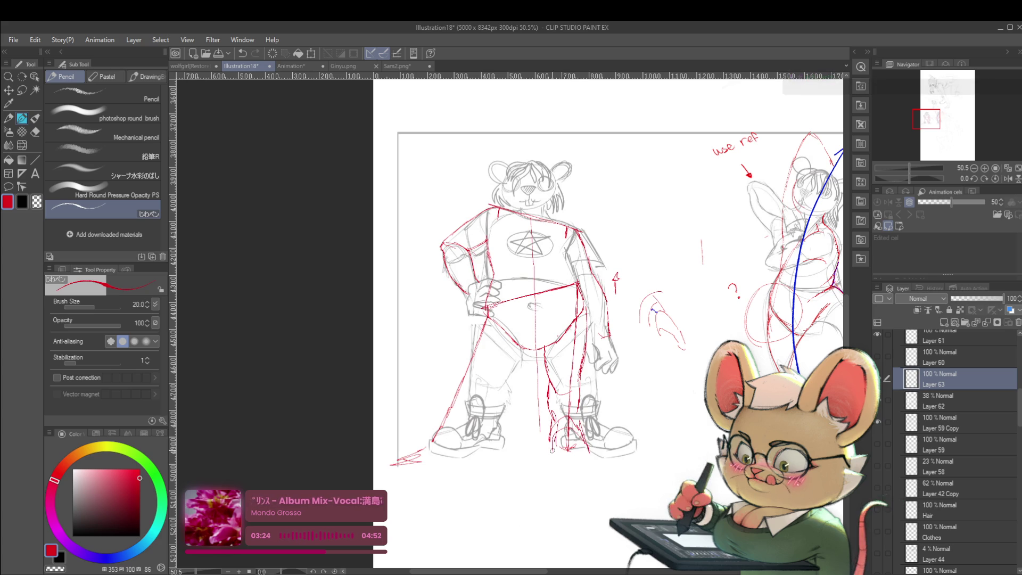
pyautogui.scroll(-1, 599, 420)
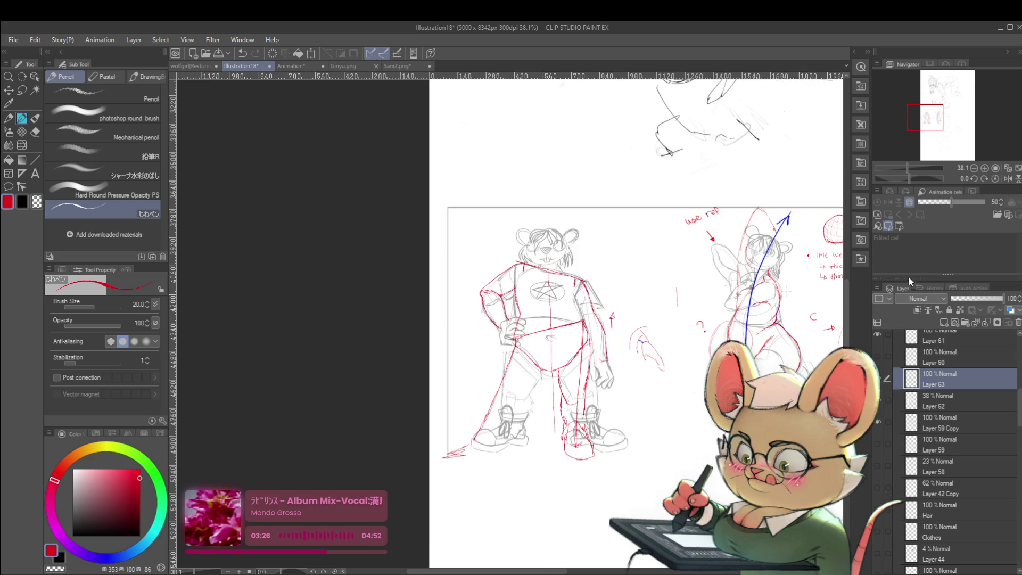
pyautogui.click(1007, 178)
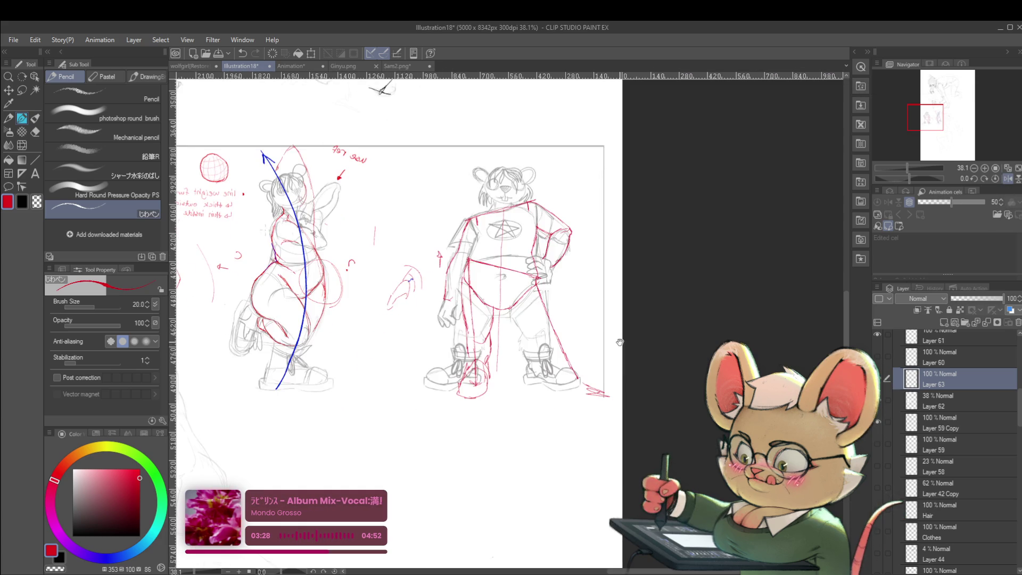
pyautogui.scroll(2, 527, 356)
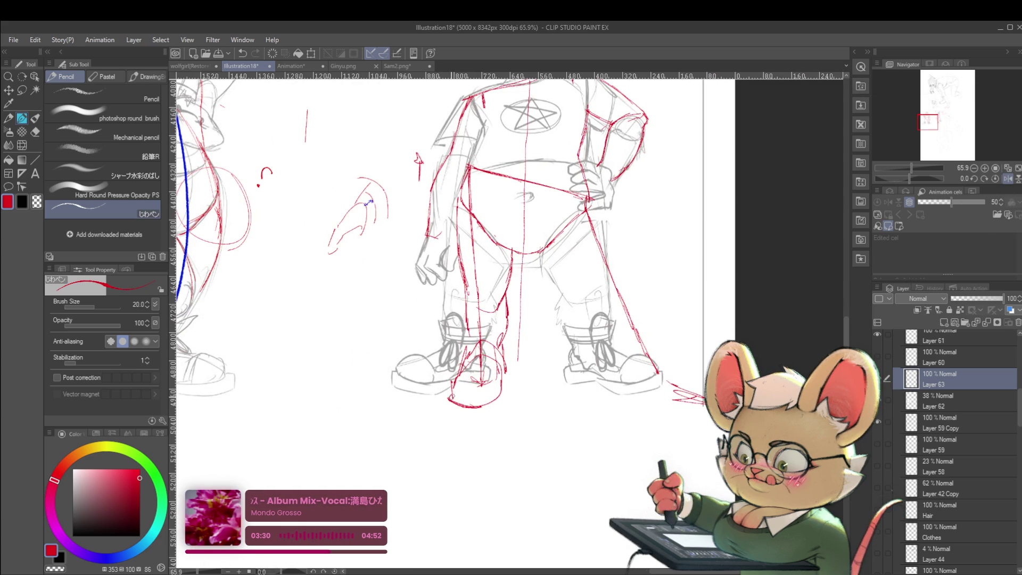
pyautogui.moveTo(668, 249); pyautogui.dragTo(621, 282)
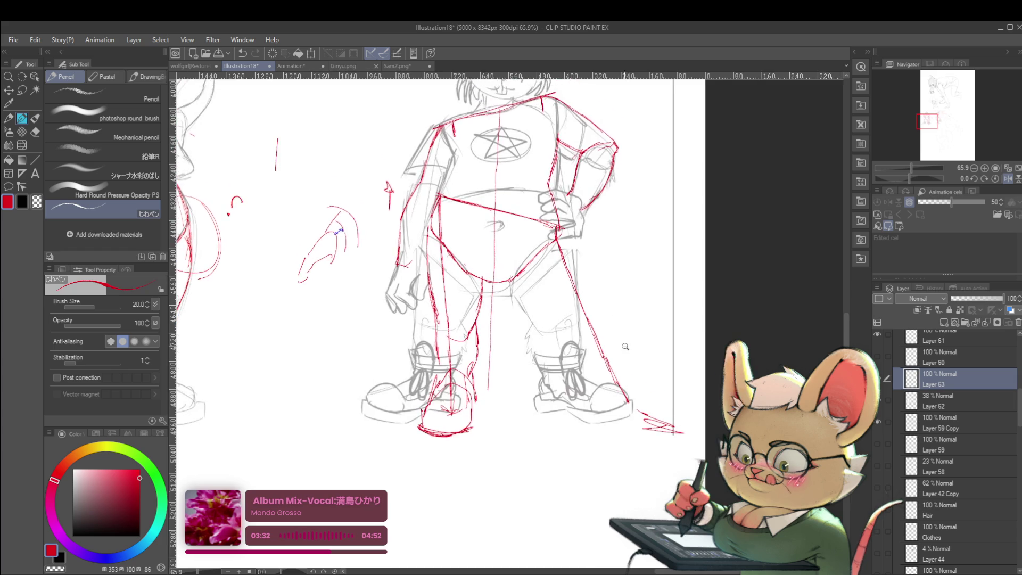
pyautogui.scroll(-1, 638, 308)
pyautogui.moveTo(568, 337); pyautogui.dragTo(585, 320)
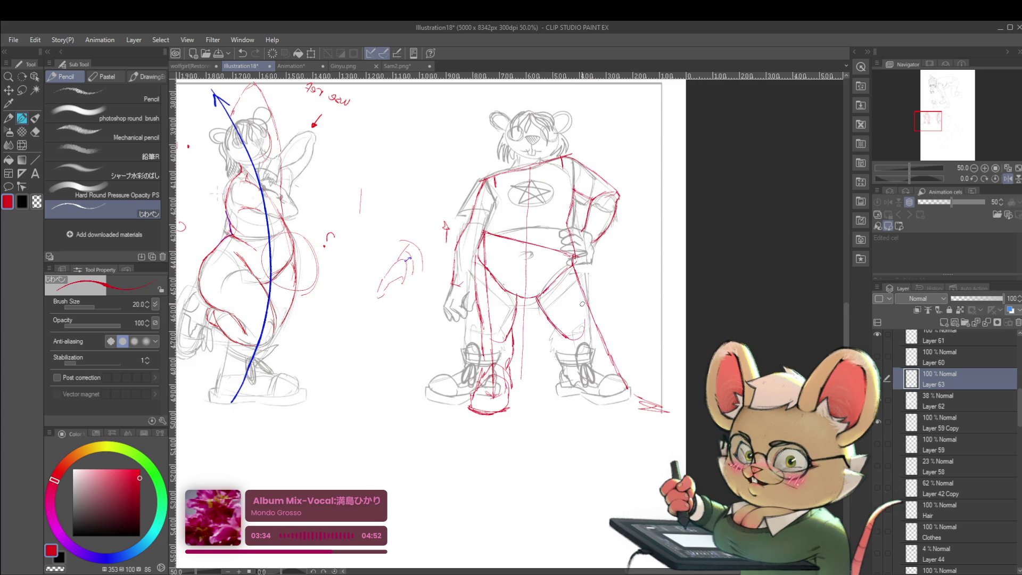
# Flip the canvas again, recentre on the figure, and zoom in to inspect the red contours.
pyautogui.click(1006, 178)
pyautogui.moveTo(561, 295); pyautogui.dragTo(630, 324)
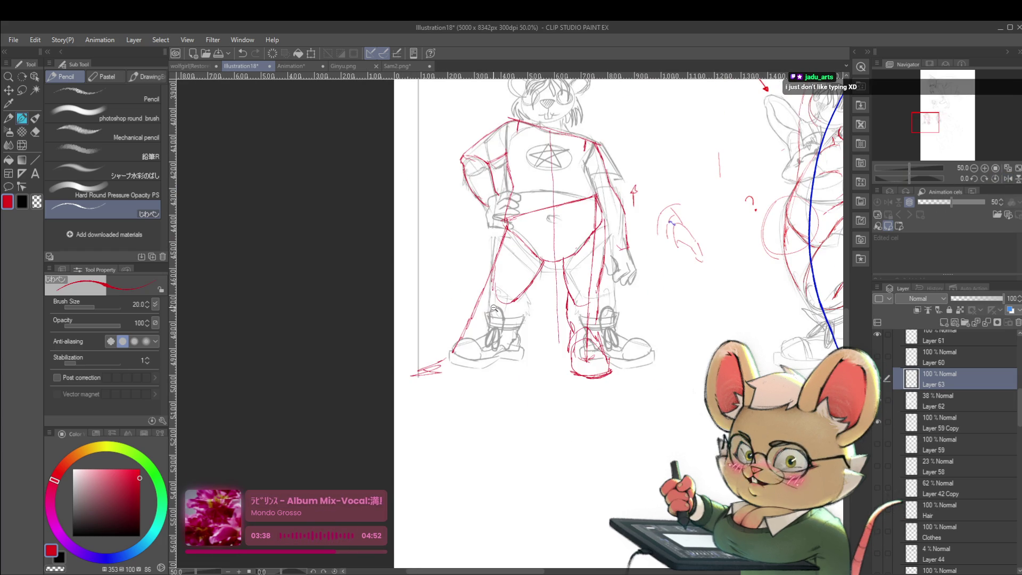
pyautogui.scroll(2, 491, 307)
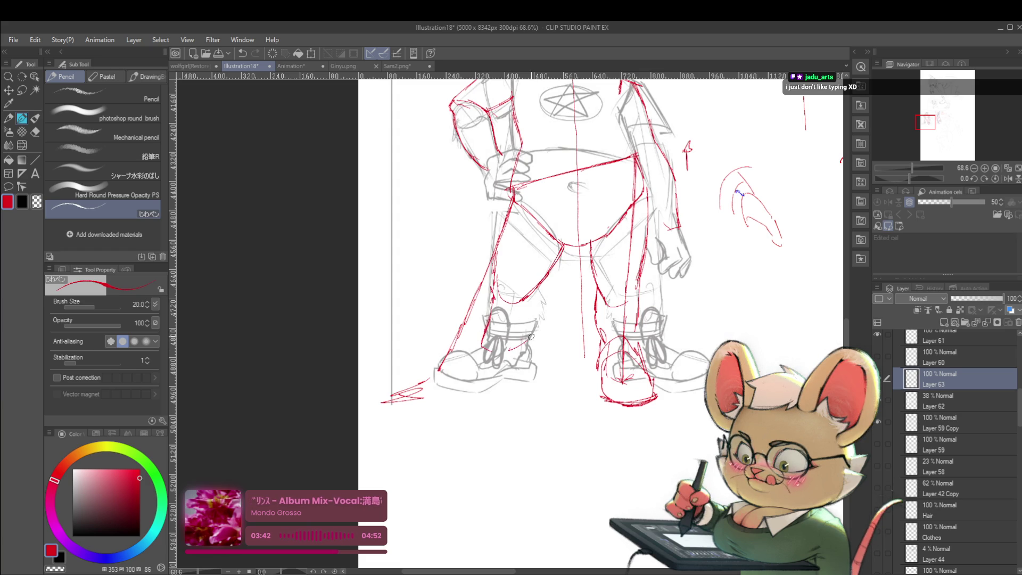
pyautogui.scroll(-5, 544, 277)
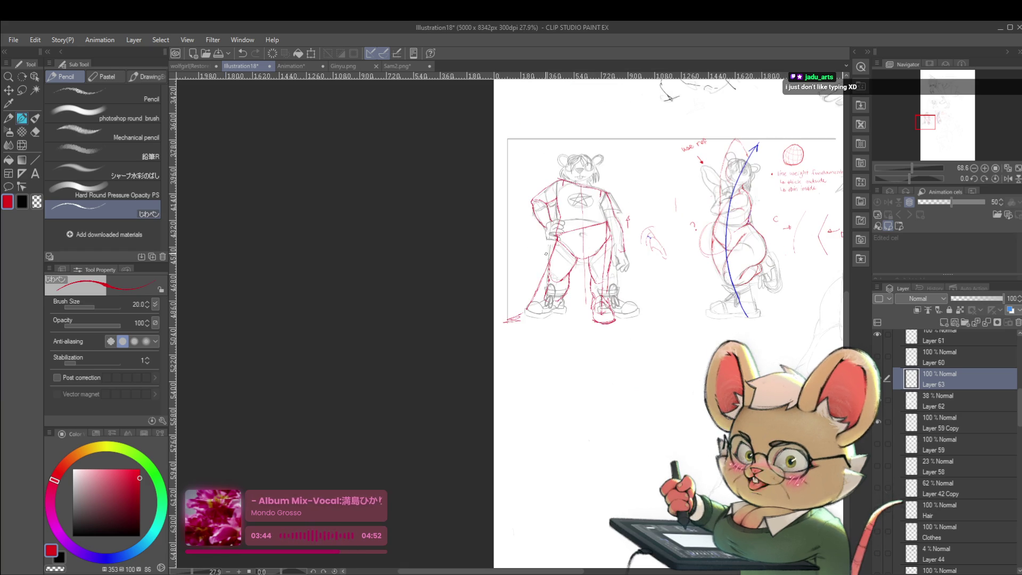
pyautogui.scroll(3, 545, 253)
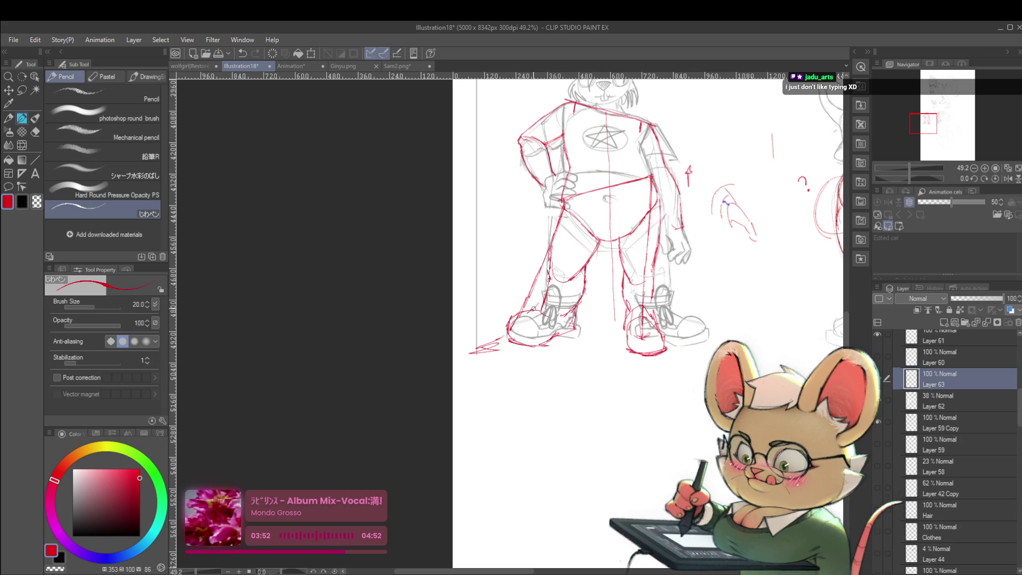
pyautogui.scroll(-3, 551, 287)
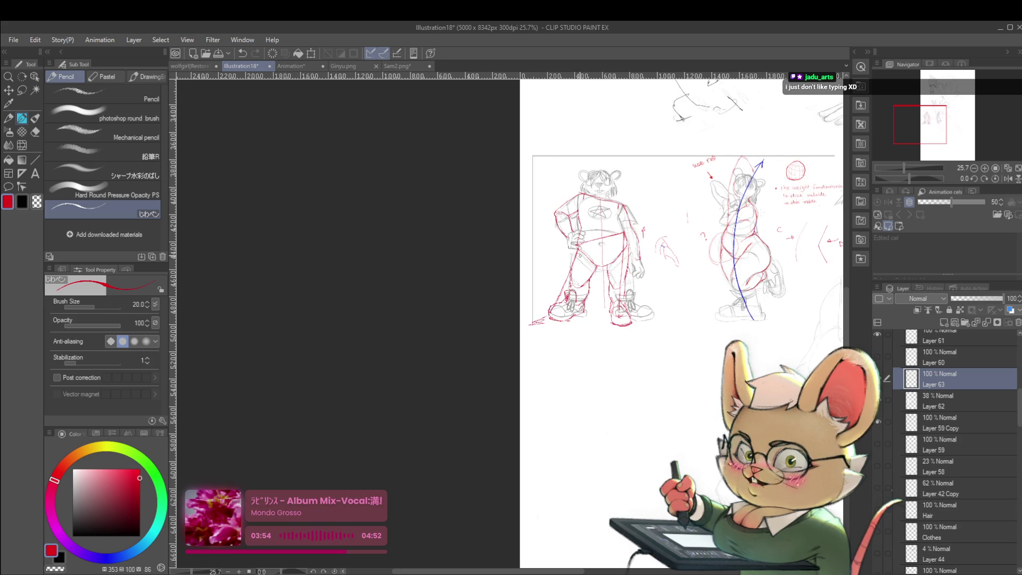
pyautogui.scroll(3, 657, 239)
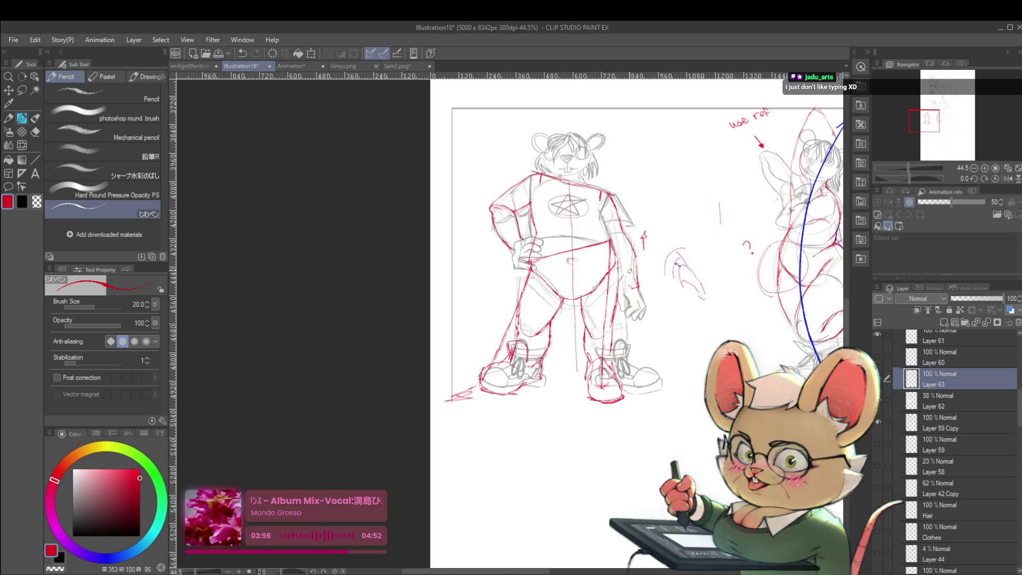
pyautogui.scroll(1, 651, 262)
pyautogui.scroll(1, 649, 302)
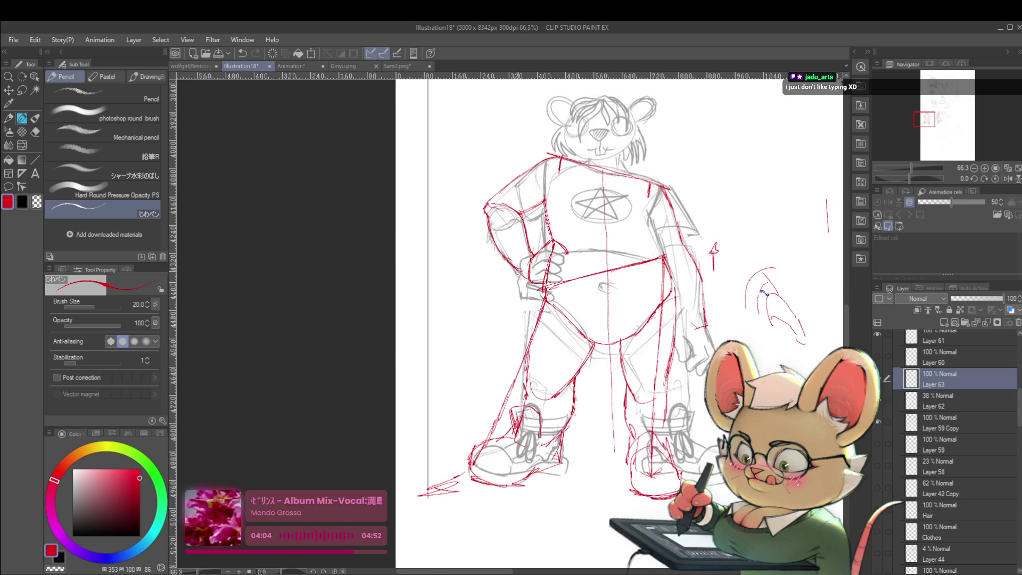
# Redraw the tiger's hand on its hip in red and mirror the canvas to check it.
pyautogui.moveTo(552, 244)
pyautogui.mouseDown()
pyautogui.moveTo(568, 237)
pyautogui.moveTo(580, 248)
pyautogui.moveTo(554, 250)
pyautogui.moveTo(577, 260)
pyautogui.moveTo(573, 279)
pyautogui.moveTo(552, 279)
pyautogui.mouseUp()
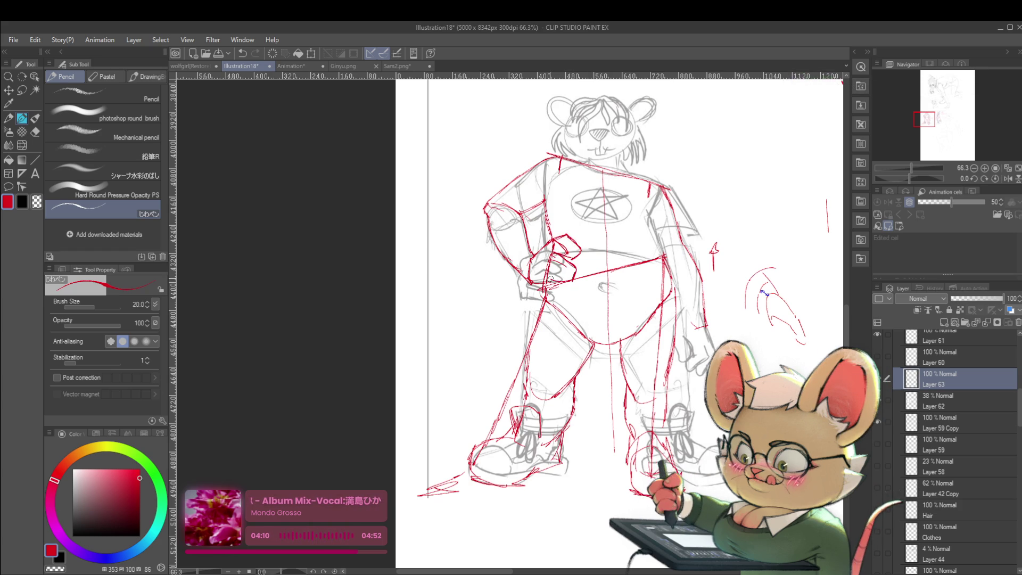
pyautogui.click(973, 167)
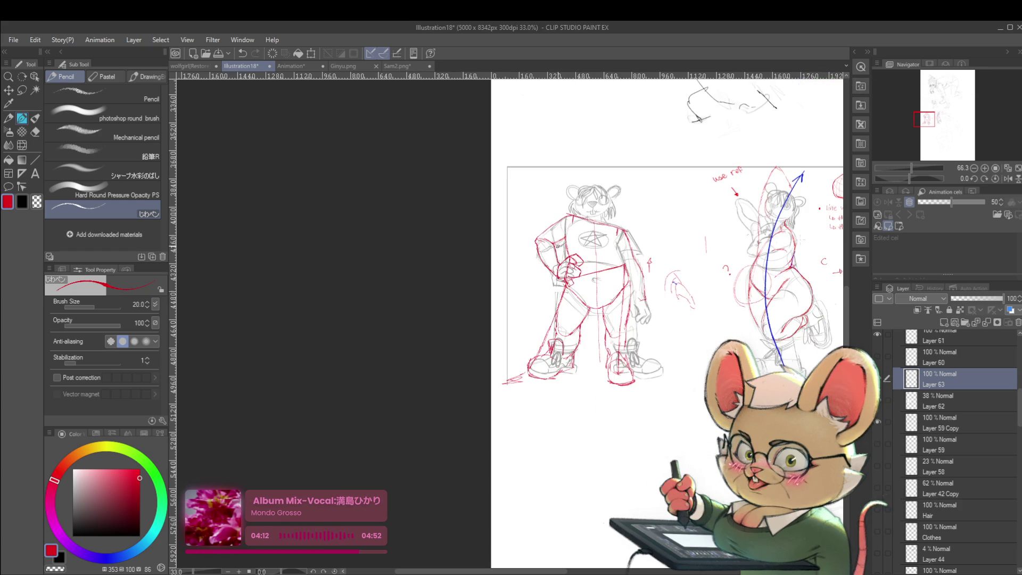
pyautogui.click(1008, 178)
# Flip the view back to normal and recentre on both figures.
pyautogui.scroll(5, 660, 342)
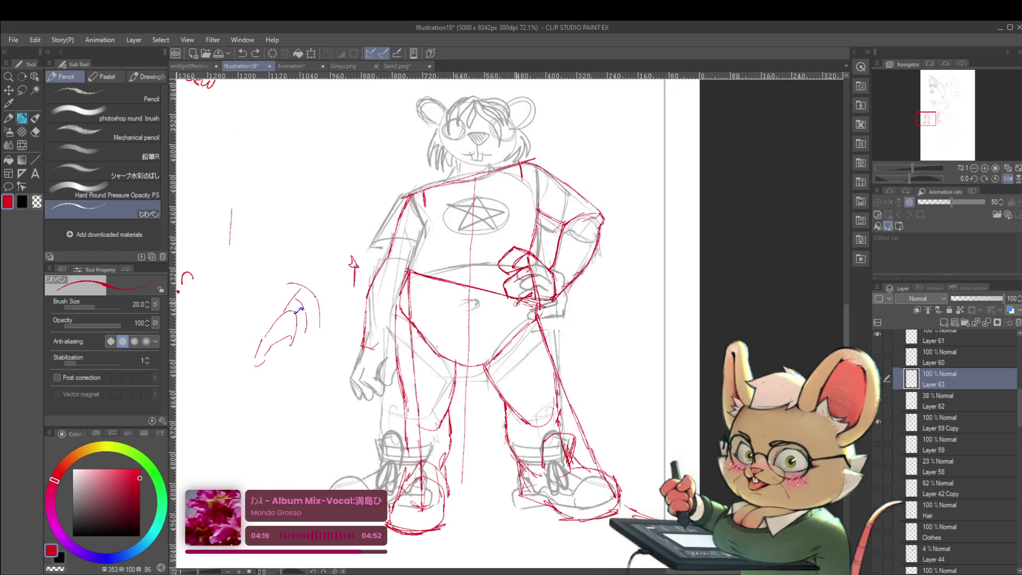
pyautogui.scroll(-3, 613, 265)
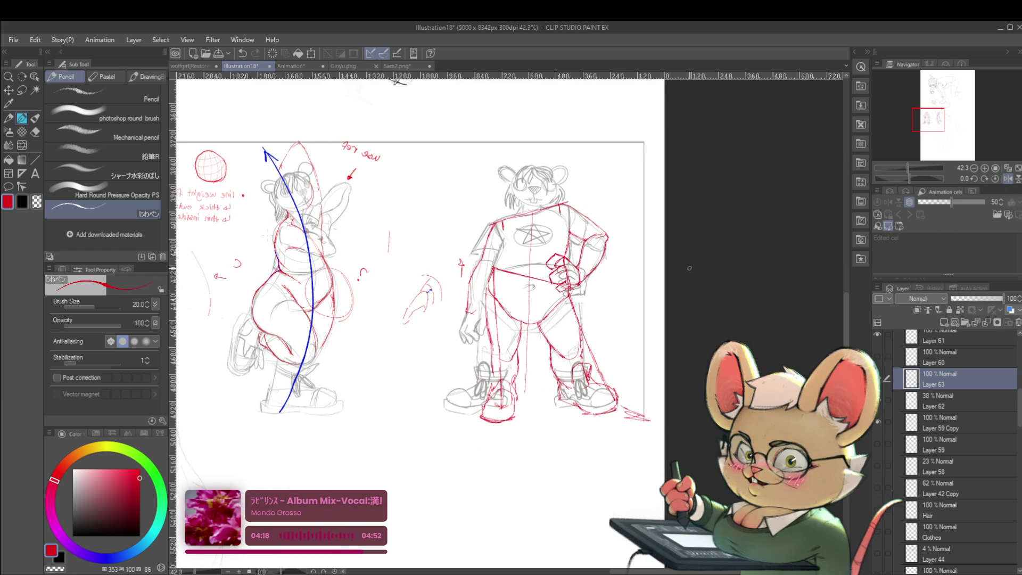
pyautogui.scroll(2, 558, 312)
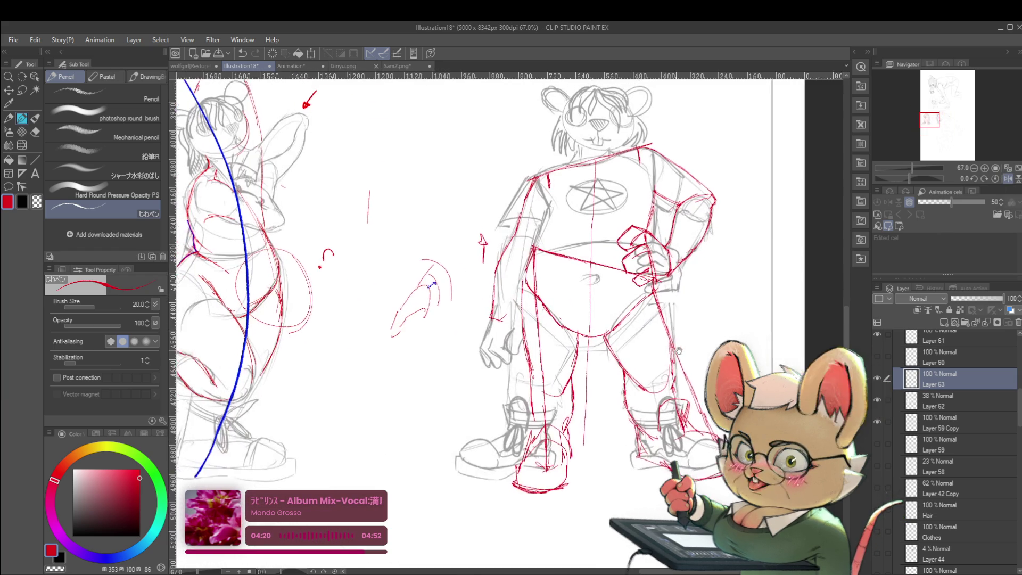
pyautogui.click(1008, 178)
pyautogui.moveTo(759, 288)
pyautogui.mouseDown()
pyautogui.moveTo(713, 279)
pyautogui.moveTo(738, 280)
pyautogui.moveTo(729, 275)
pyautogui.mouseUp()
pyautogui.scroll(-1, 758, 277)
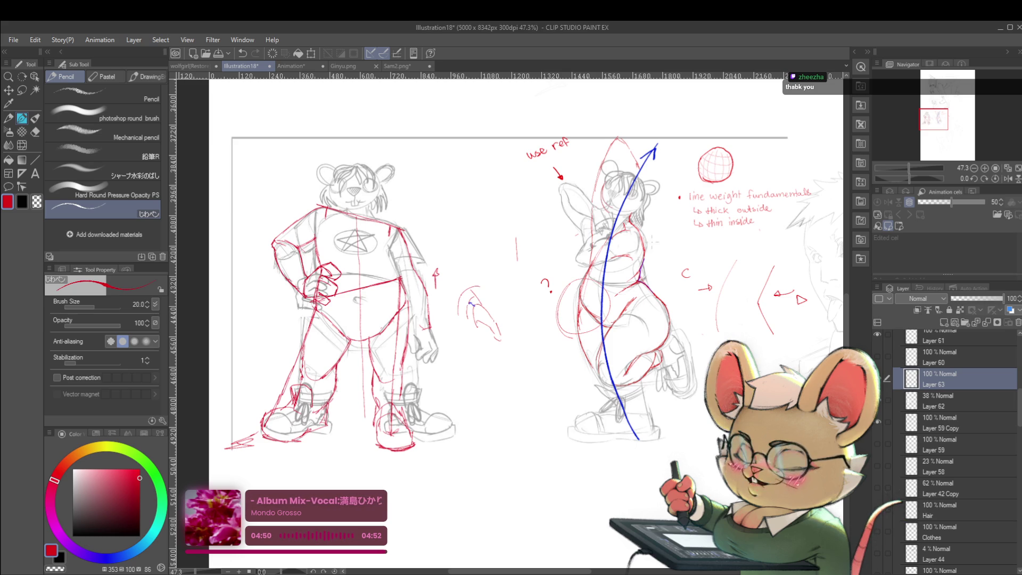
pyautogui.scroll(-3, 741, 208)
# Pan to the crawling girl, add a red mark beside her hand, and mirror the view to check the pose.
pyautogui.moveTo(741, 208); pyautogui.dragTo(646, 317)
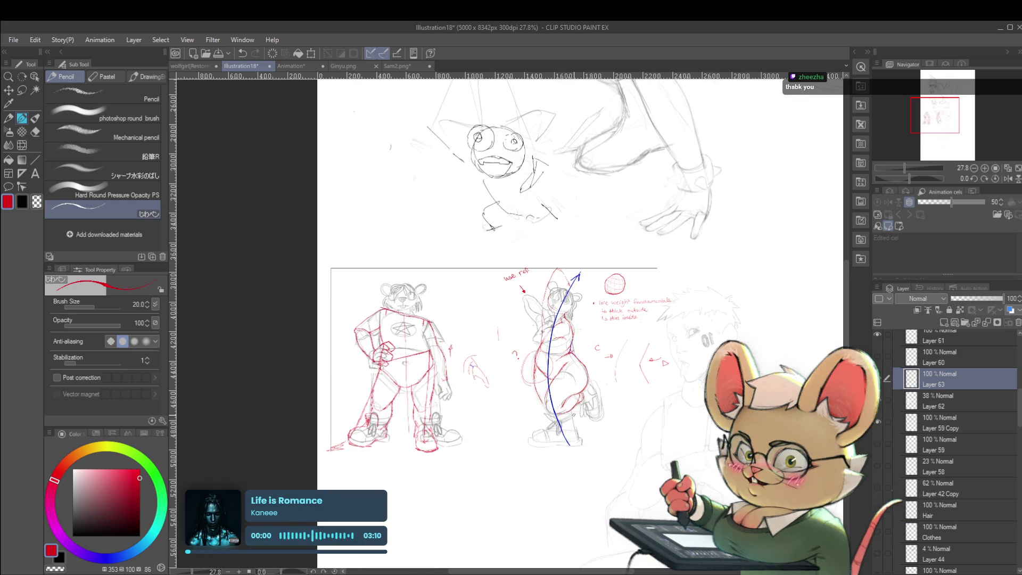
pyautogui.scroll(-2, 645, 317)
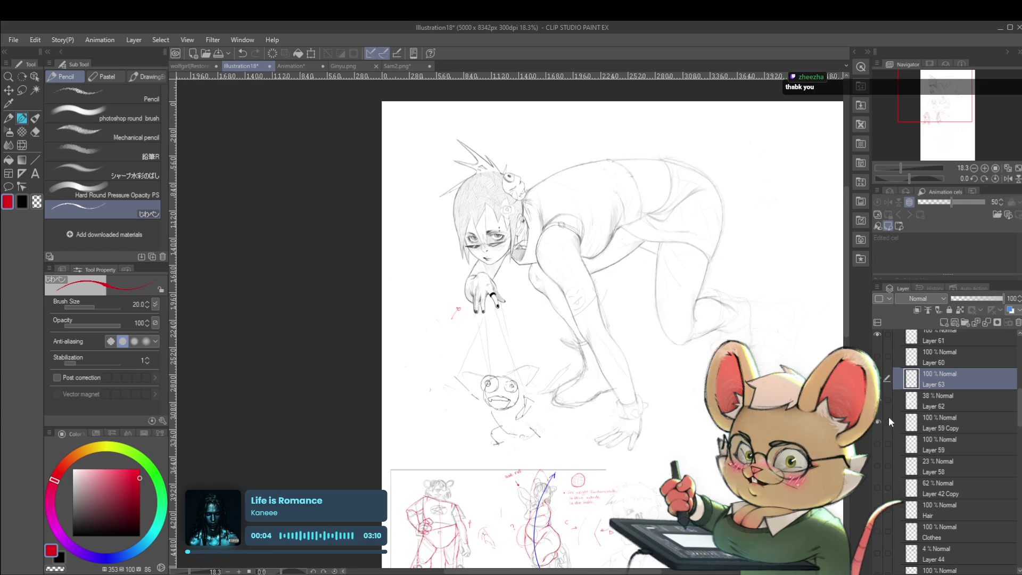
pyautogui.moveTo(446, 249); pyautogui.dragTo(436, 278)
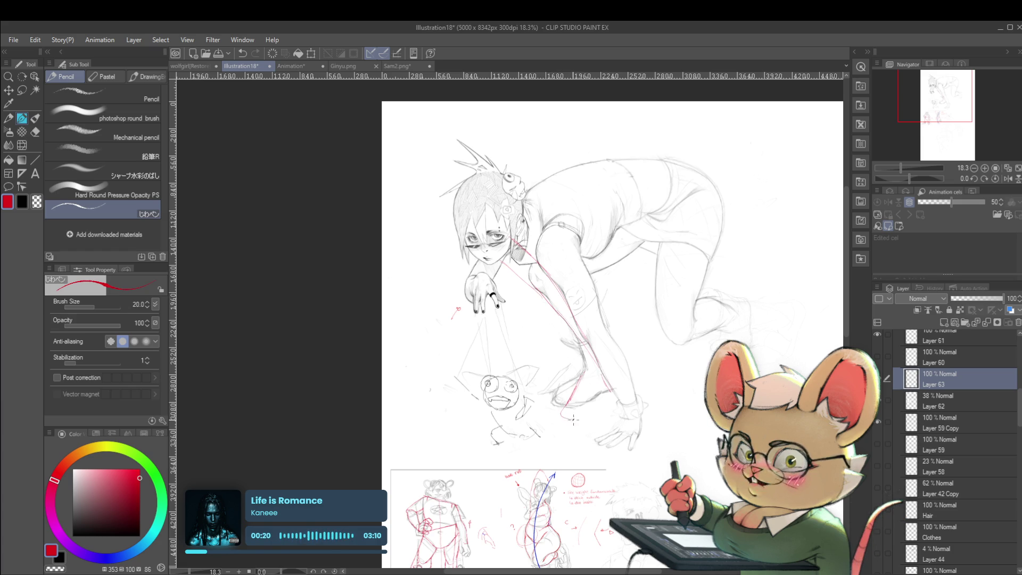
pyautogui.scroll(-3, 617, 375)
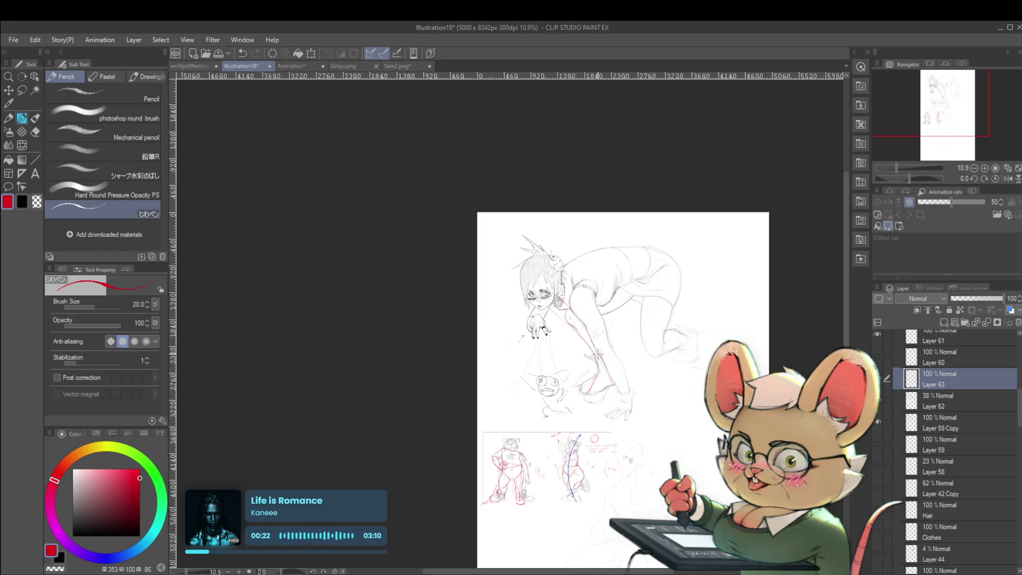
pyautogui.click(1006, 179)
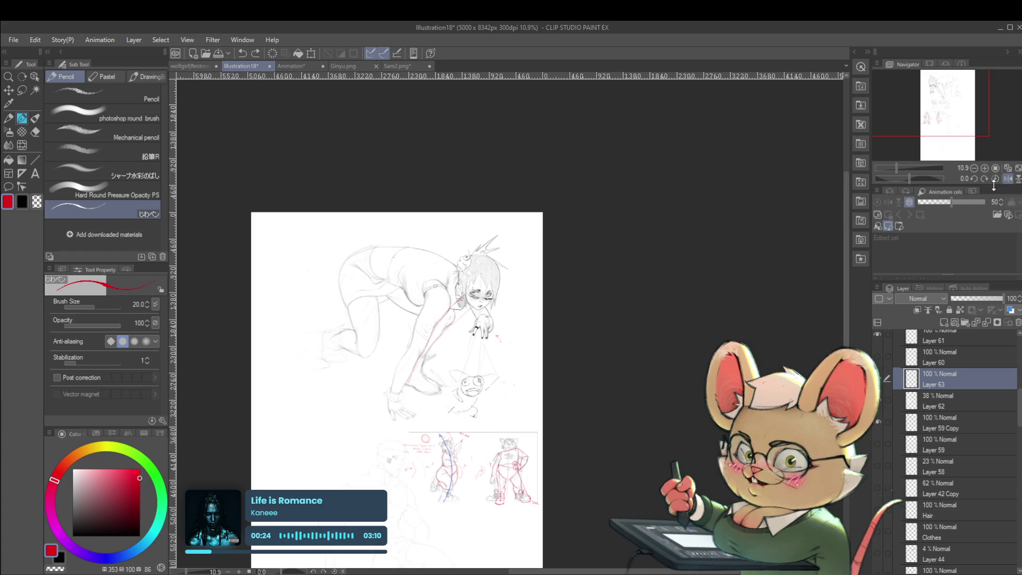
pyautogui.scroll(3, 440, 364)
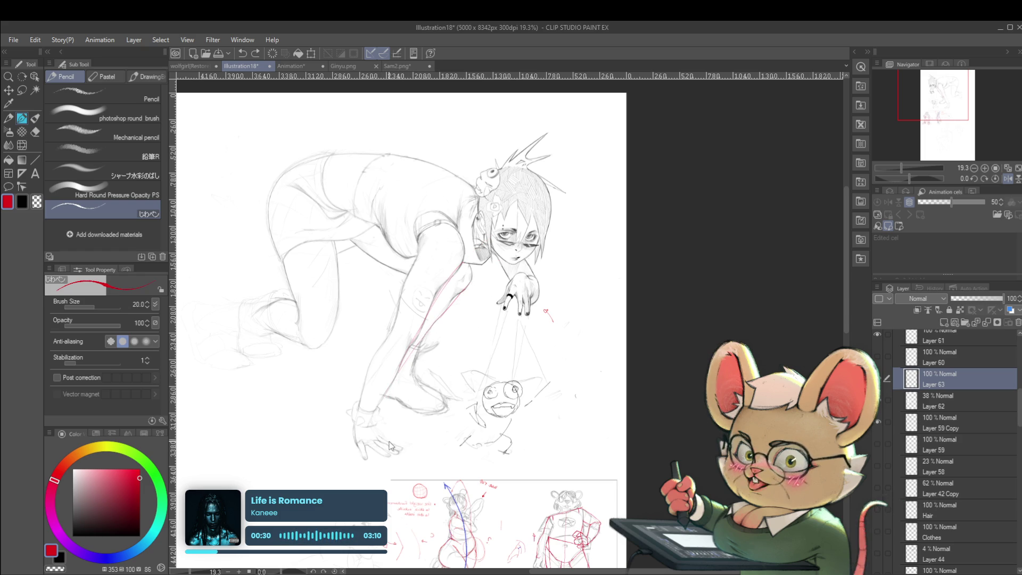
pyautogui.moveTo(570, 354); pyautogui.dragTo(618, 331)
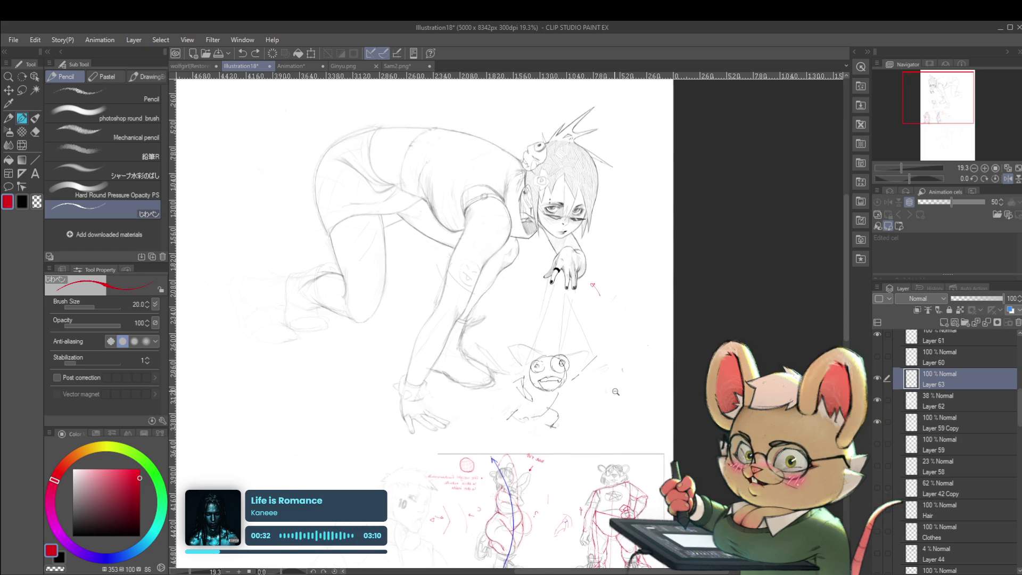
# Unflip the canvas and draw trial red guide lines from the girl's hand to the dog.
pyautogui.scroll(-1, 596, 387)
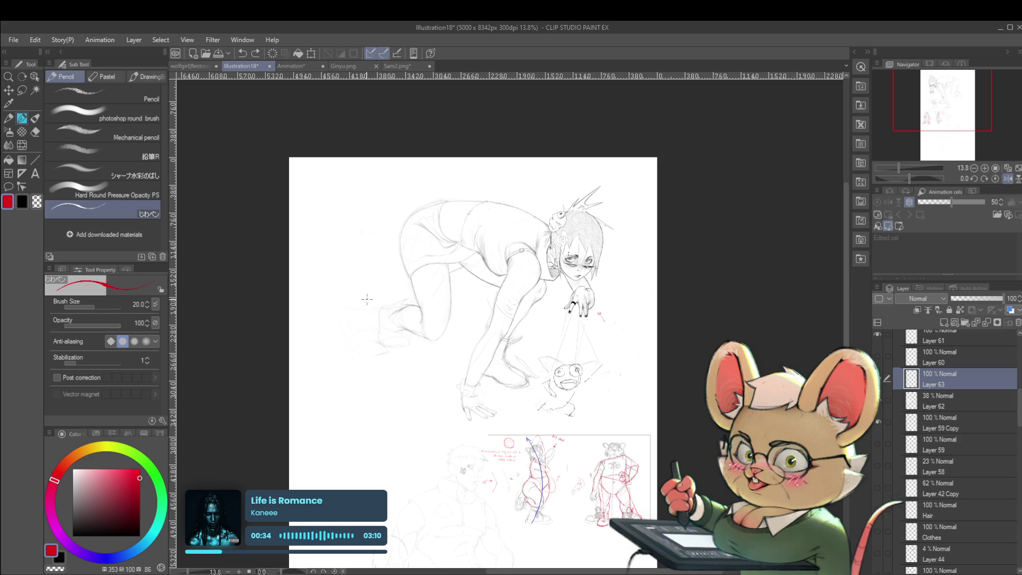
pyautogui.click(1007, 178)
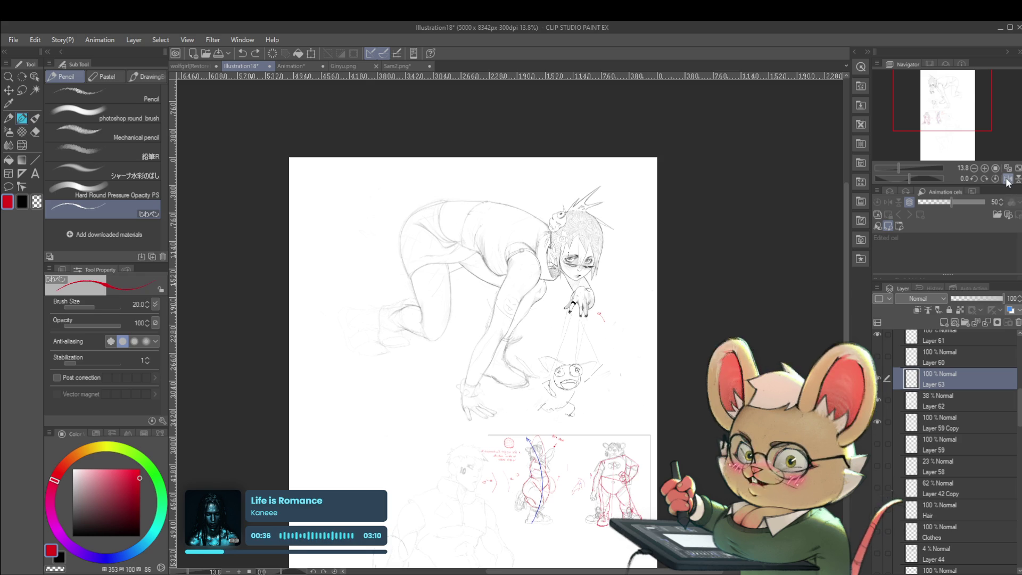
pyautogui.moveTo(697, 310); pyautogui.dragTo(709, 238)
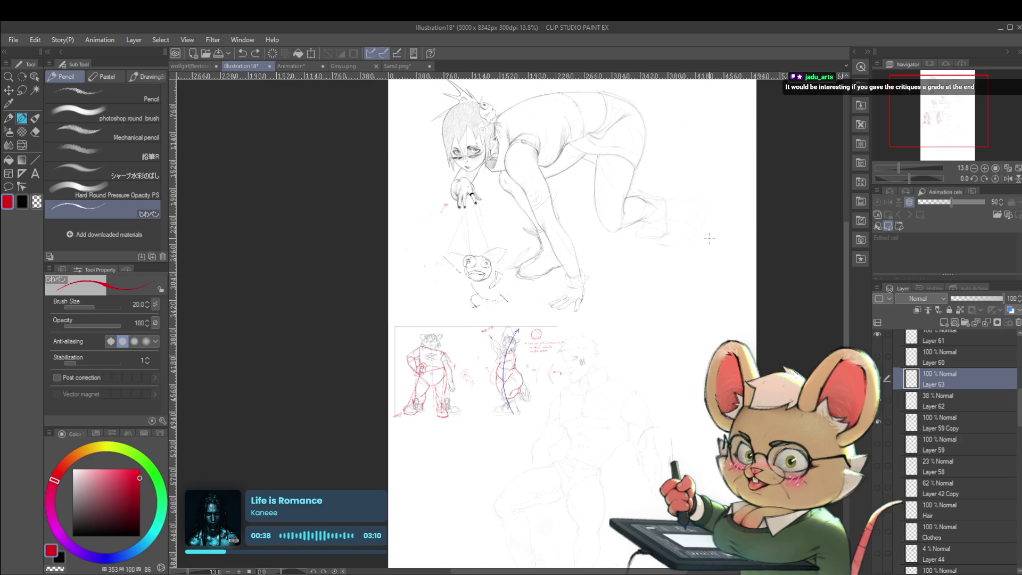
pyautogui.scroll(2, 474, 161)
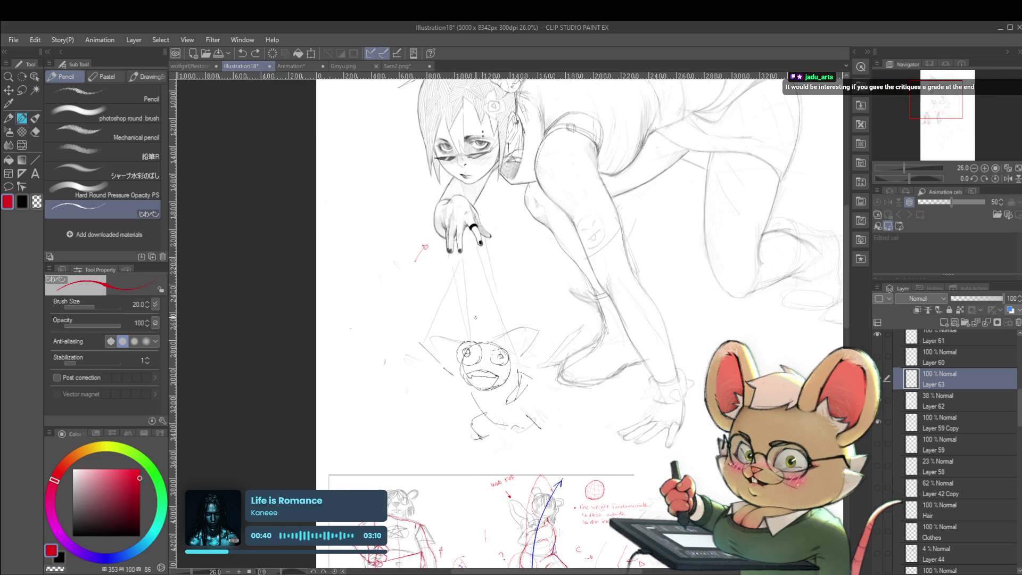
pyautogui.moveTo(454, 254)
pyautogui.mouseDown()
pyautogui.moveTo(432, 339)
pyautogui.moveTo(435, 326)
pyautogui.mouseUp()
# Circle the girl's head with a red ellipse, then undo the trial strokes with Ctrl+Z.
pyautogui.scroll(-3, 469, 223)
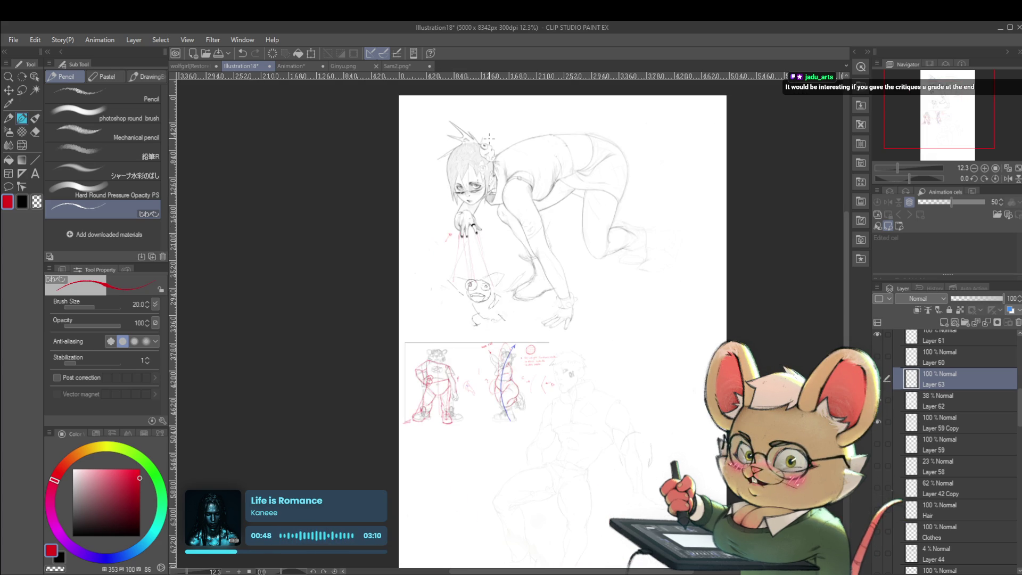
pyautogui.scroll(2, 485, 235)
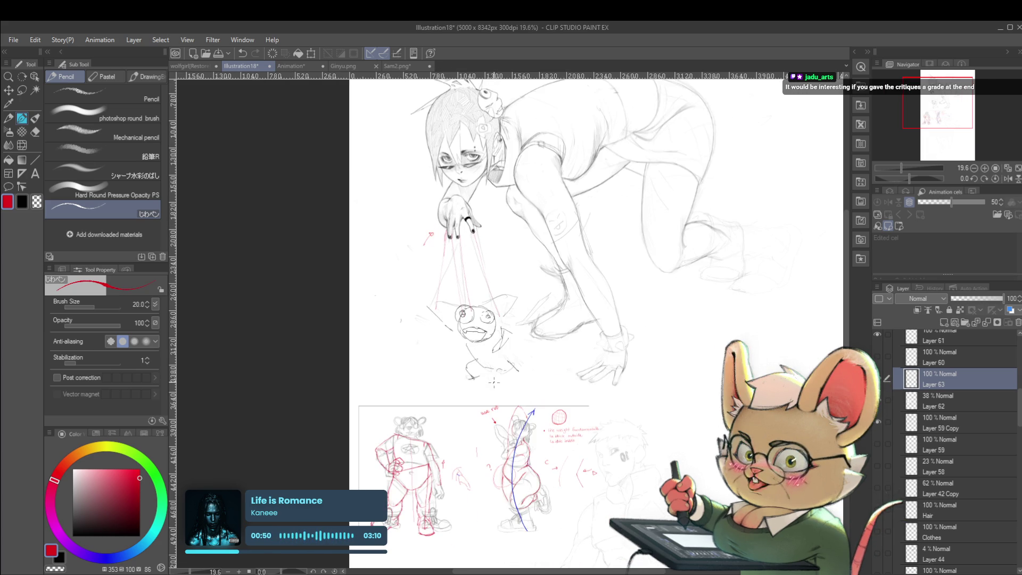
pyautogui.moveTo(474, 170); pyautogui.dragTo(469, 238)
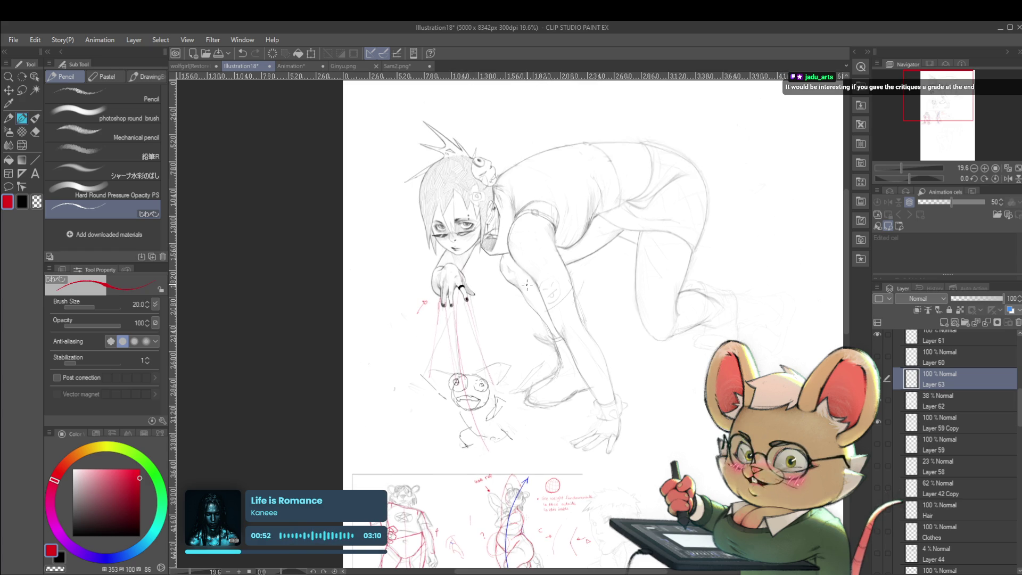
pyautogui.moveTo(413, 124); pyautogui.dragTo(520, 85)
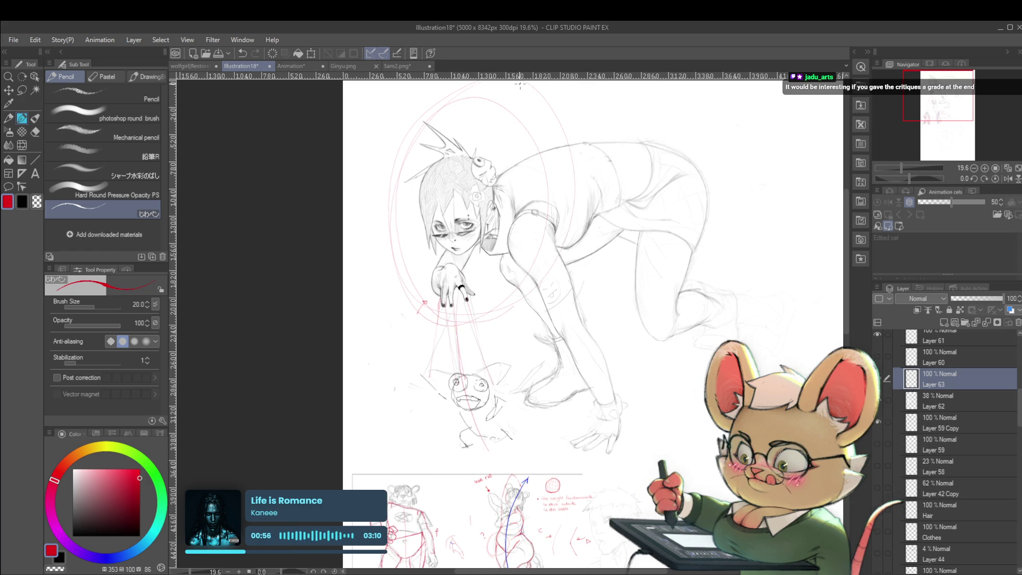
pyautogui.hotkey('ctrl', 'z')
pyautogui.hotkey('ctrl', 'z')
pyautogui.hotkey('ctrl', 'z')
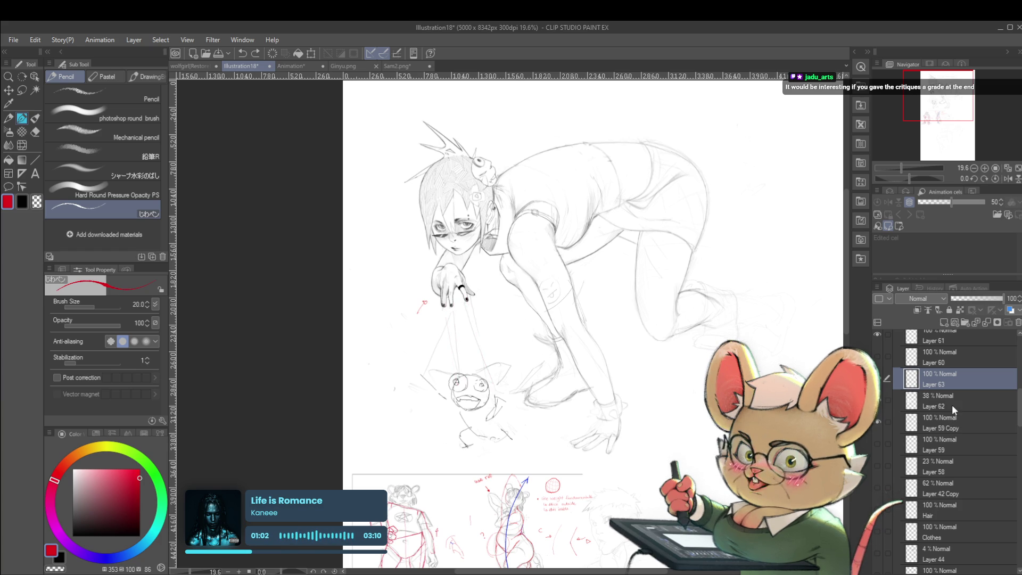
pyautogui.scroll(-1, 758, 333)
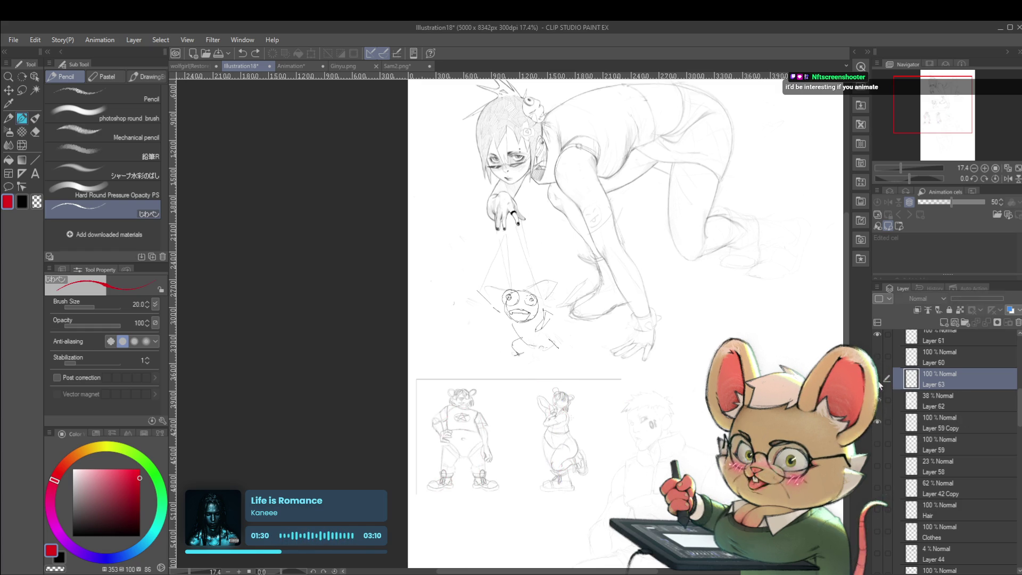
# Select Layer 62 together with Layer 63 and drag both into the Crit folder.
pyautogui.keyDown('ctrl'); pyautogui.click(942, 401); pyautogui.keyUp('ctrl')
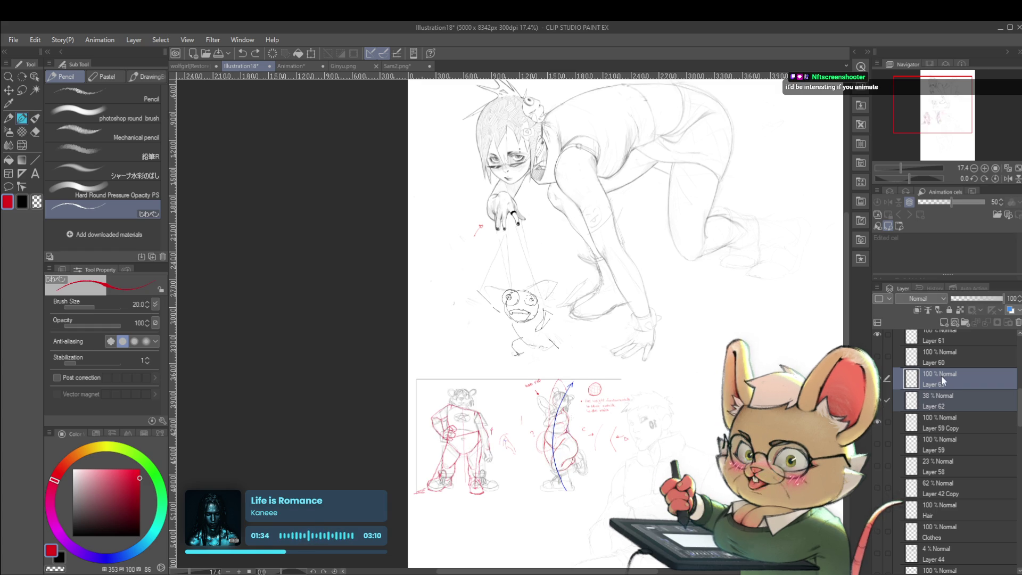
pyautogui.scroll(5, 937, 380)
pyautogui.scroll(1, 963, 512)
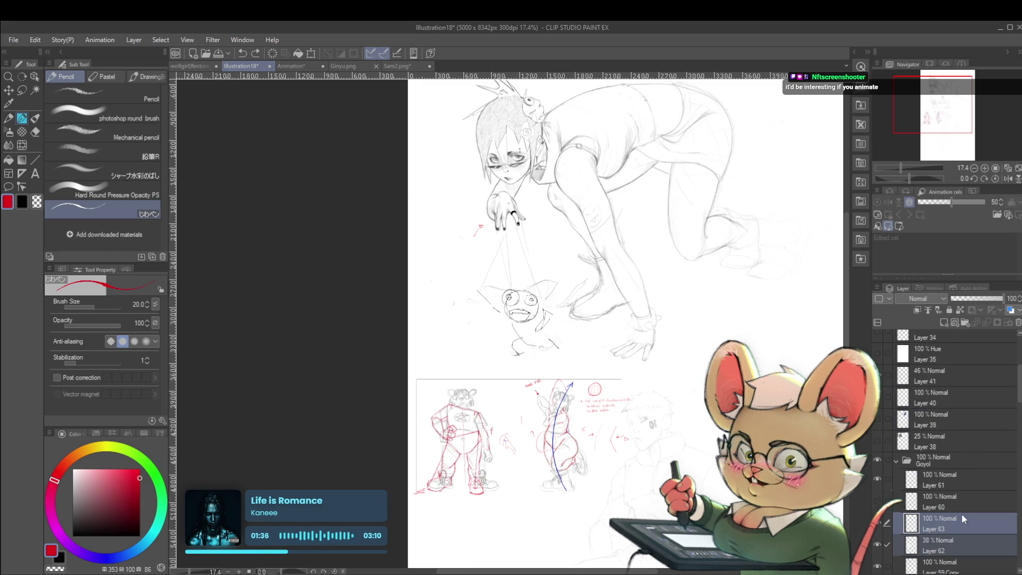
pyautogui.moveTo(967, 418)
pyautogui.mouseDown()
pyautogui.moveTo(961, 330)
pyautogui.moveTo(962, 357)
pyautogui.moveTo(959, 339)
pyautogui.mouseUp()
pyautogui.moveTo(684, 406); pyautogui.dragTo(656, 433)
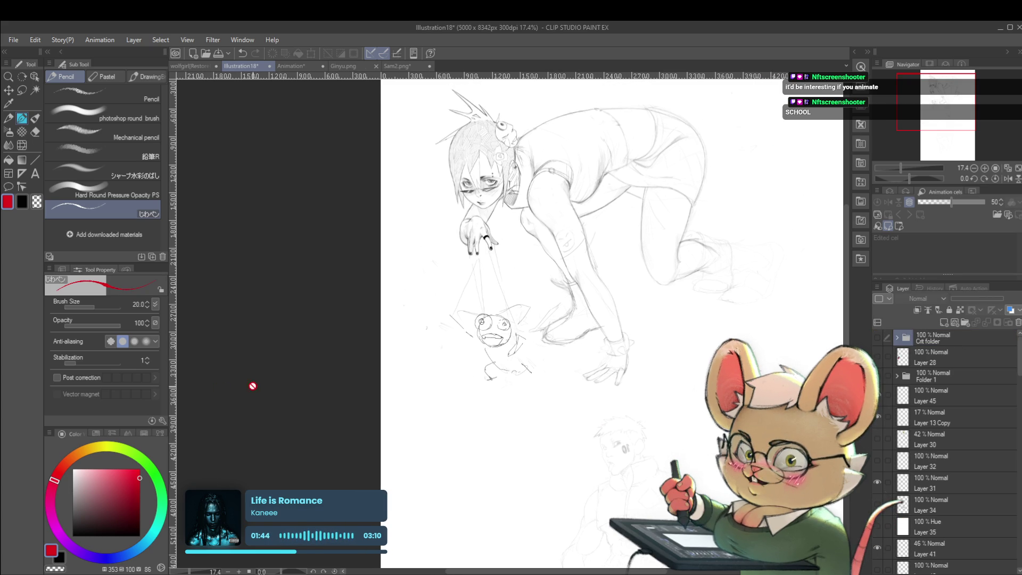
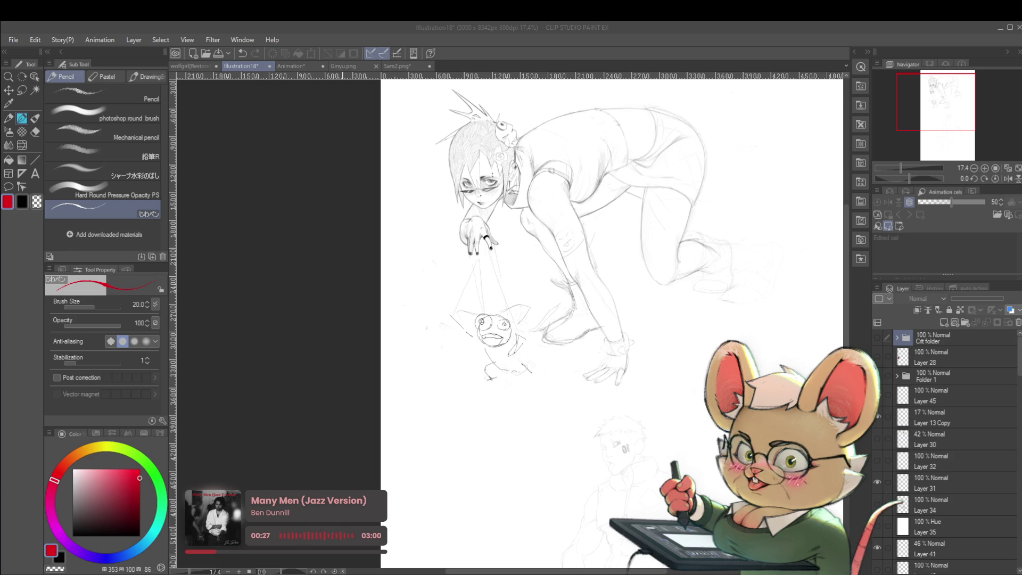
# Hide and re-show Layer 13 Copy, the faint man sketch at the page bottom.
pyautogui.hotkey('alt', 'Tab')
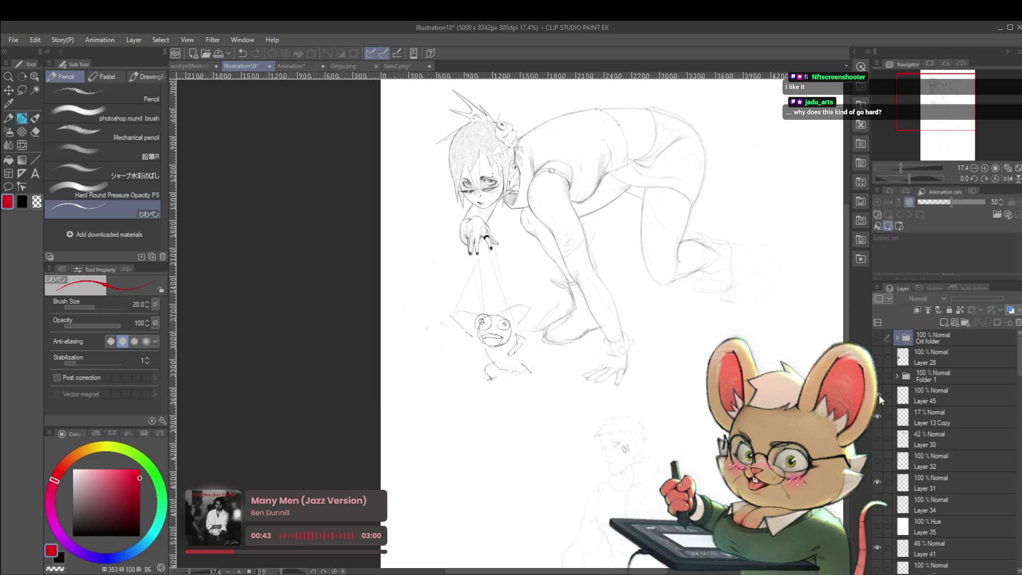
pyautogui.click(876, 416)
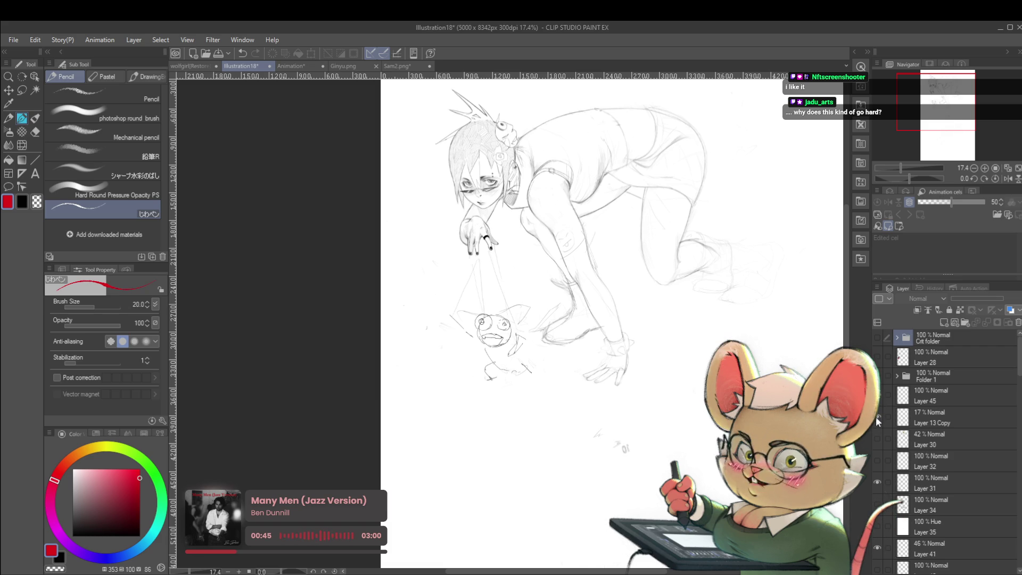
pyautogui.click(876, 416)
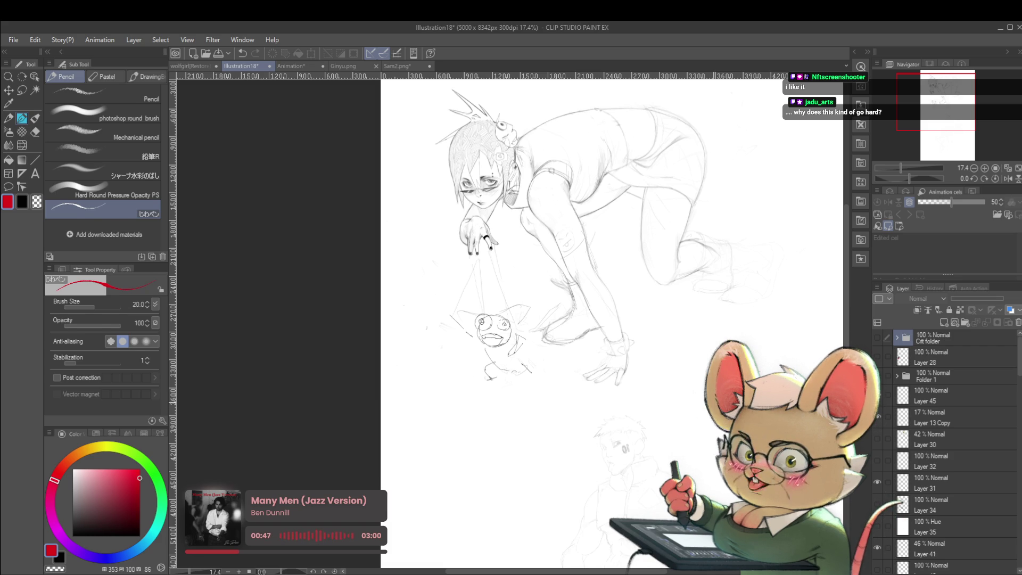
# On Layer 45, mirror the canvas to check the pose, then flip it back to normal.
pyautogui.press('p')
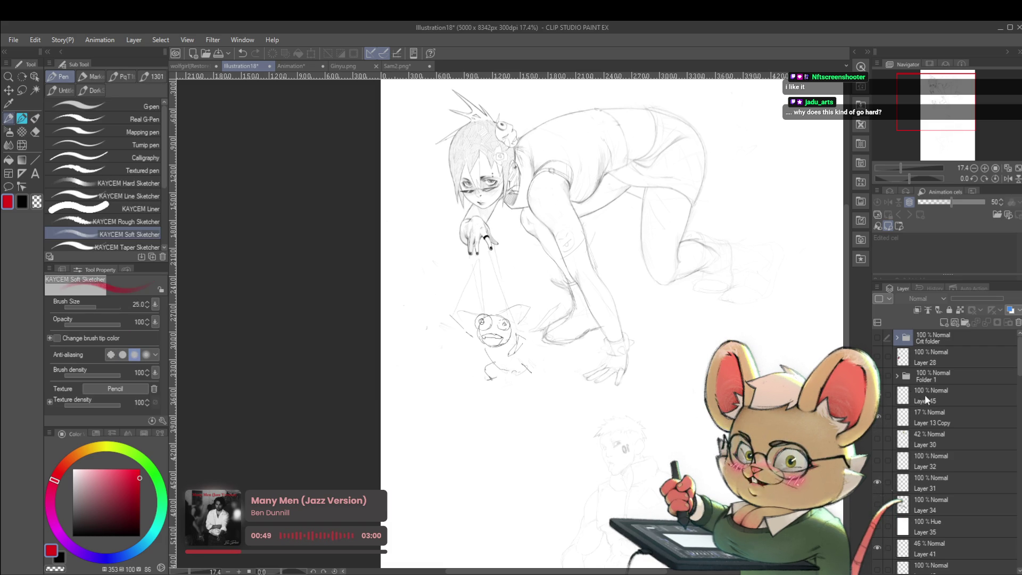
pyautogui.click(924, 401)
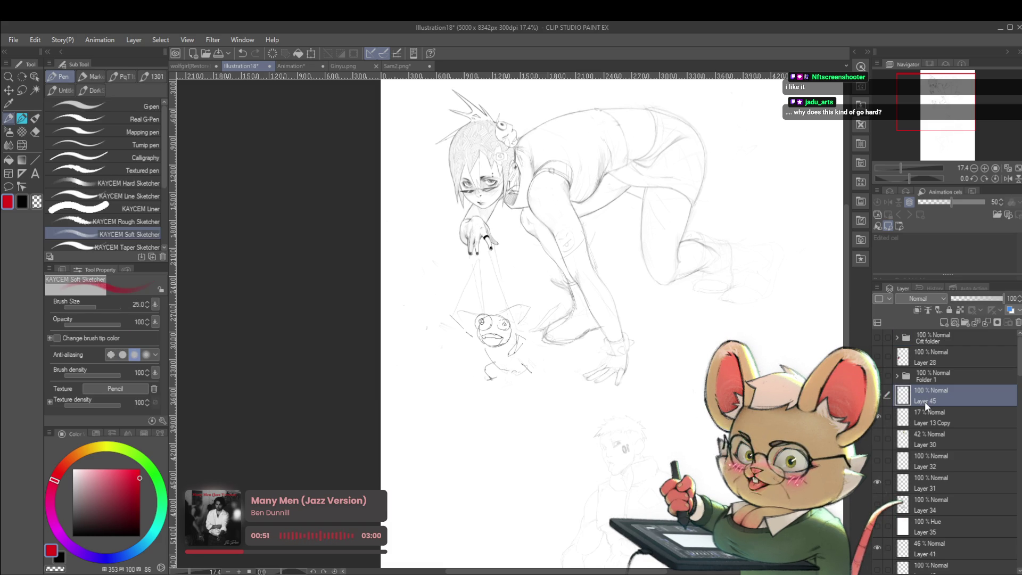
pyautogui.click(1008, 179)
pyautogui.moveTo(631, 288); pyautogui.dragTo(654, 330)
pyautogui.moveTo(649, 388); pyautogui.dragTo(699, 408)
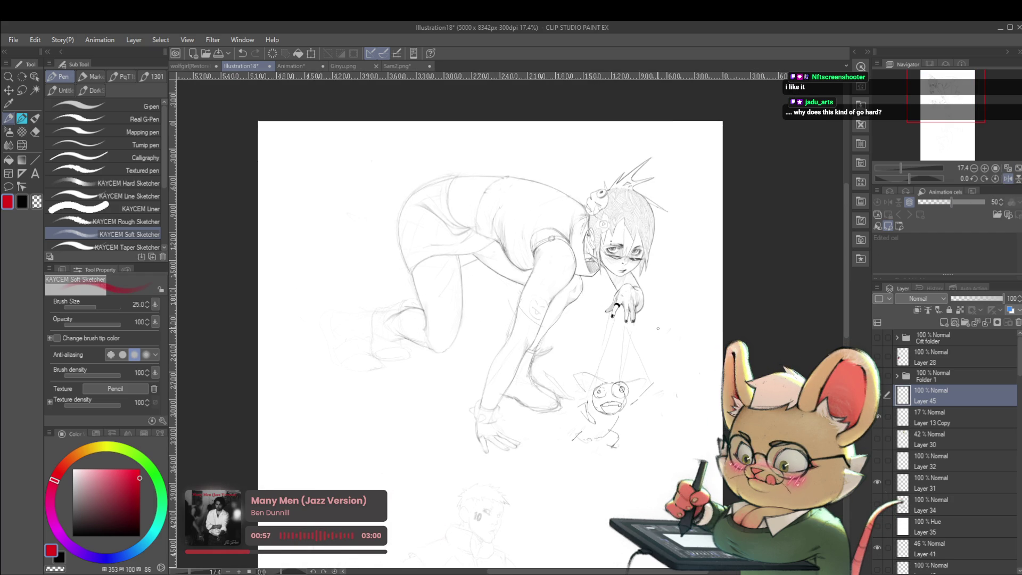
pyautogui.moveTo(647, 315); pyautogui.dragTo(679, 337)
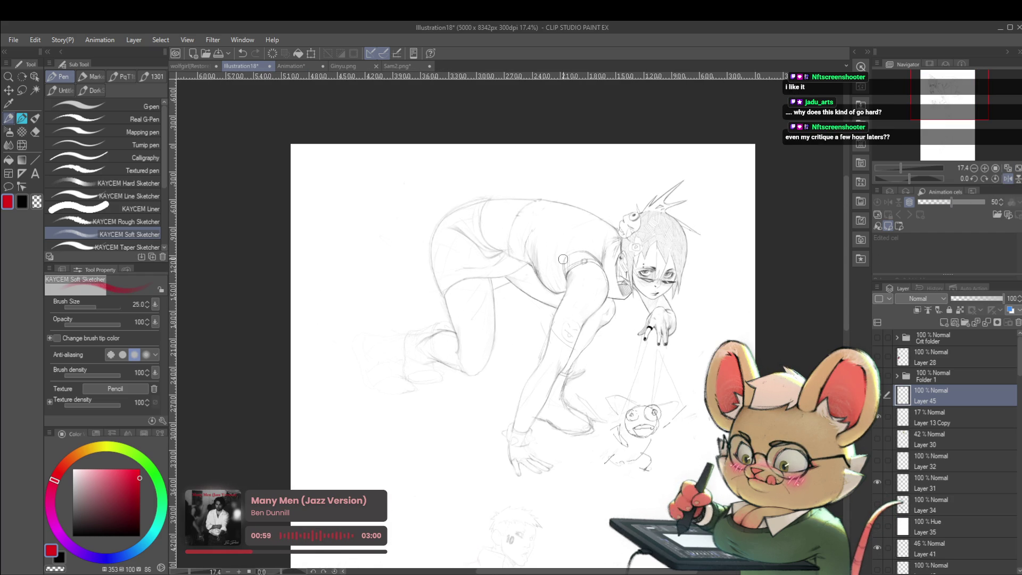
pyautogui.moveTo(591, 304); pyautogui.dragTo(614, 323)
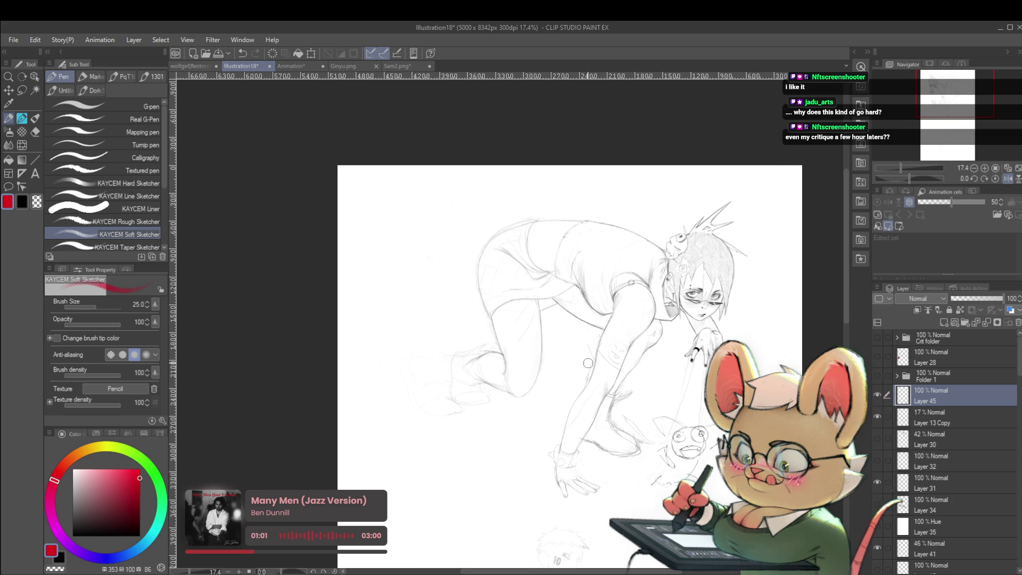
pyautogui.click(1007, 179)
pyautogui.moveTo(749, 259)
pyautogui.mouseDown()
pyautogui.moveTo(800, 290)
pyautogui.moveTo(843, 252)
pyautogui.mouseUp()
# Raise the sketching brush to size 30 and show the faint head sketch layer.
pyautogui.press(']')
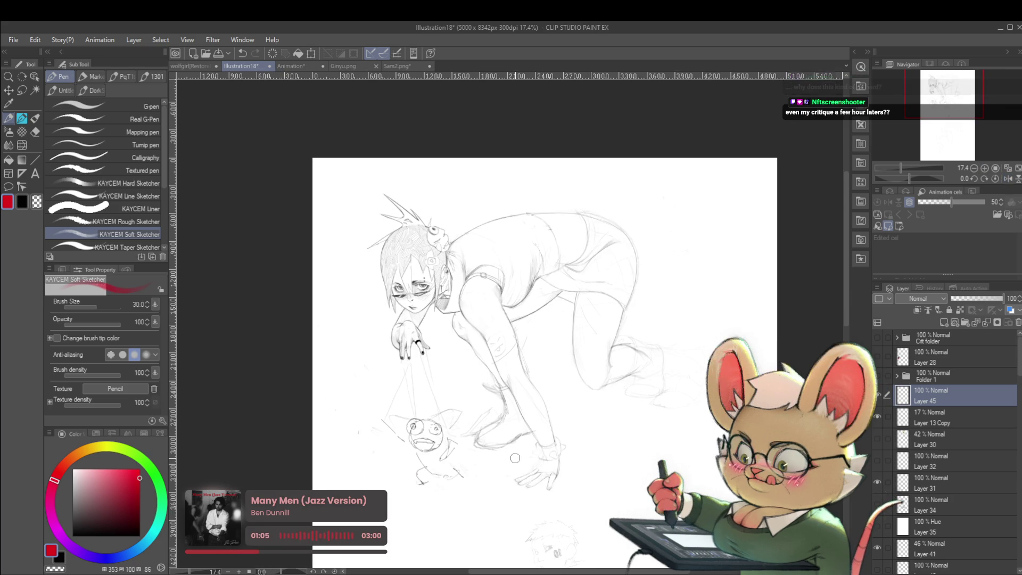
pyautogui.click(878, 418)
pyautogui.moveTo(1018, 369); pyautogui.dragTo(993, 414)
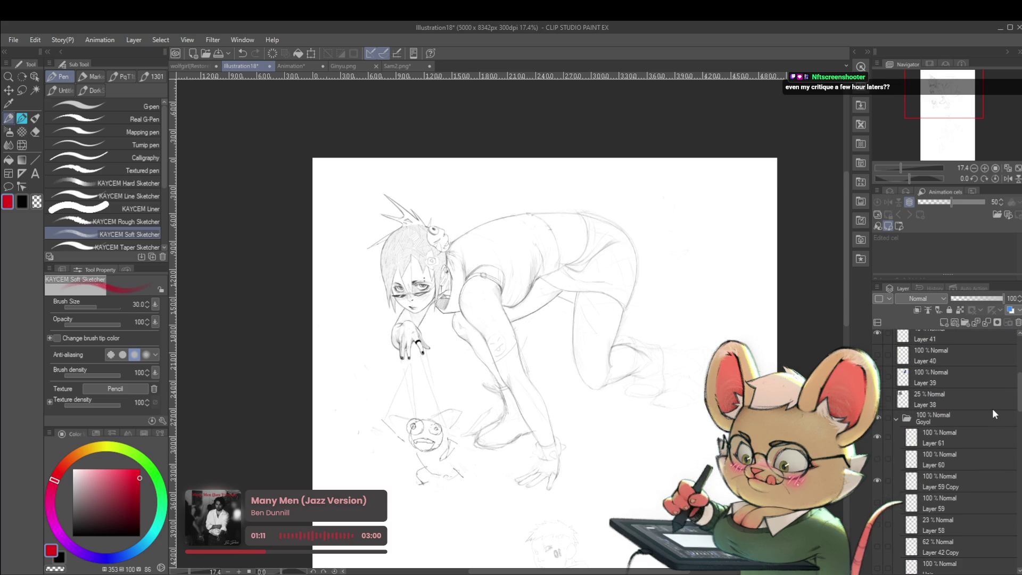
# Select Layer 59 Copy, mirror the canvas and zoom in on the hand.
pyautogui.click(877, 482)
pyautogui.click(877, 481)
pyautogui.click(937, 481)
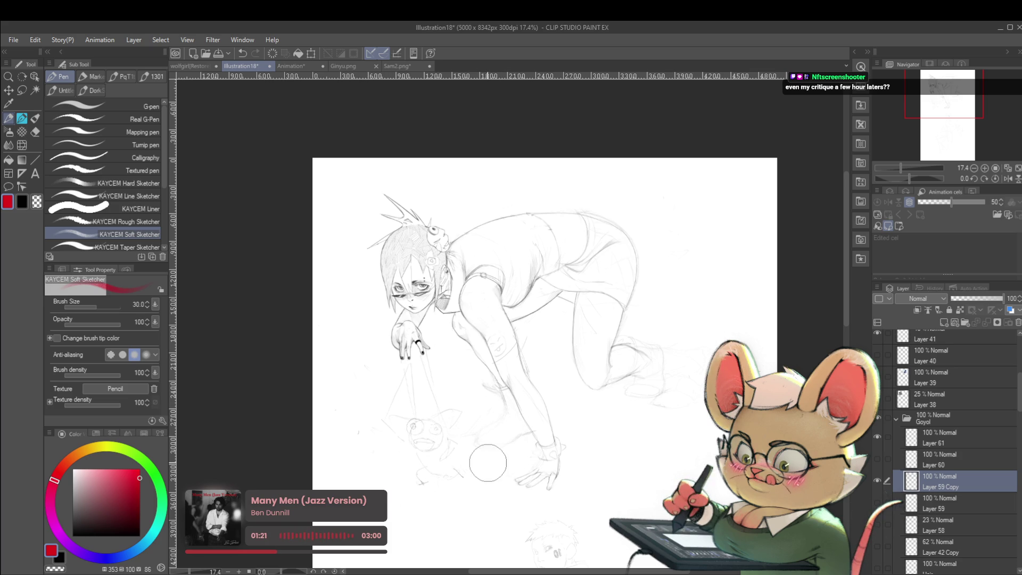
pyautogui.moveTo(487, 462); pyautogui.dragTo(527, 372)
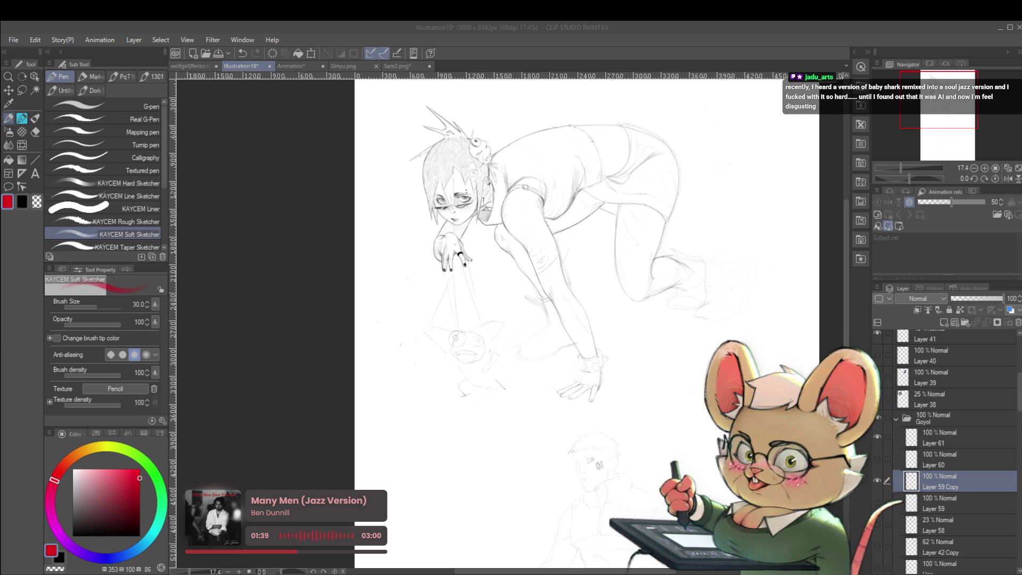
pyautogui.press('h')
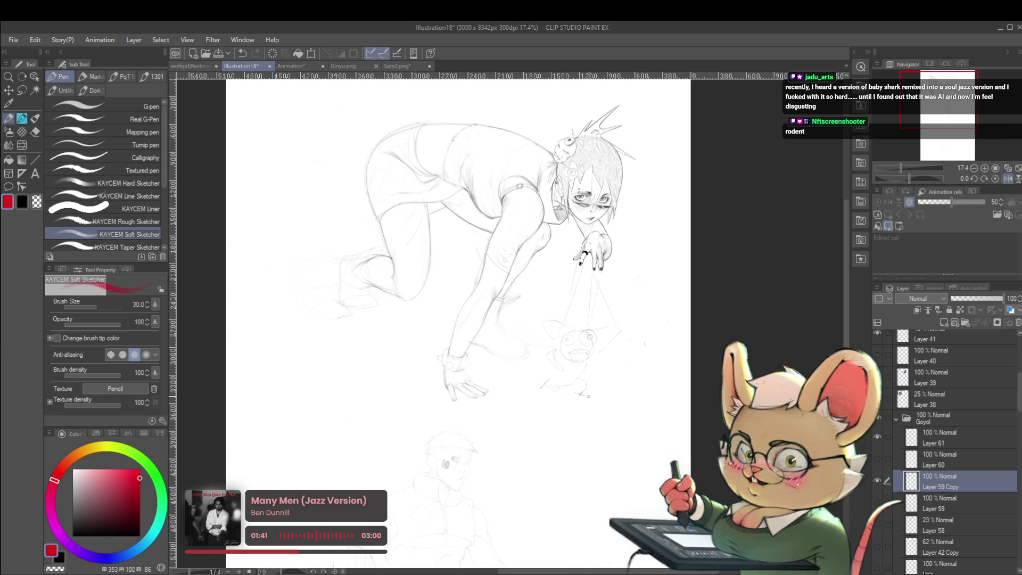
pyautogui.scroll(3, 594, 387)
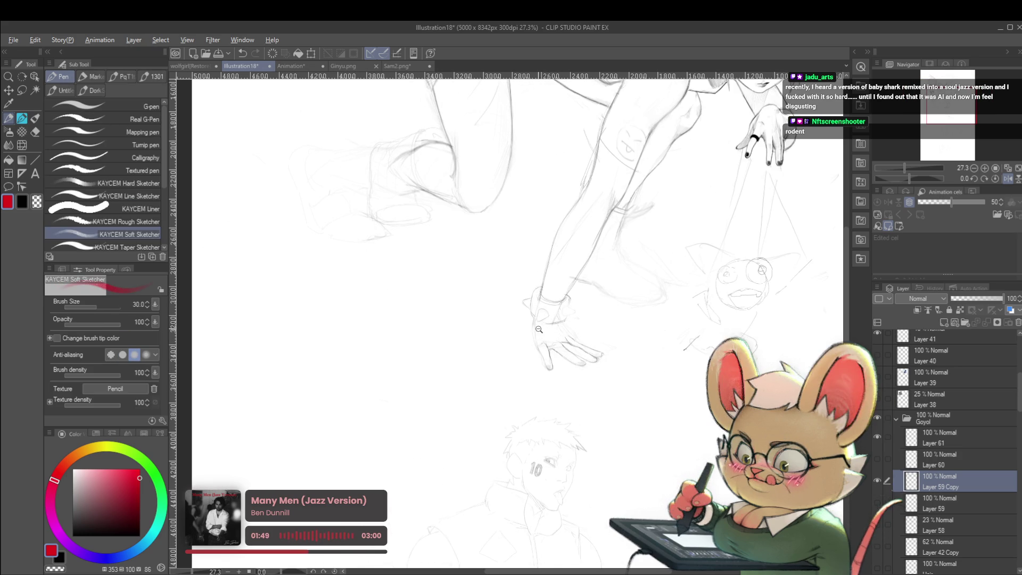
pyautogui.scroll(2, 553, 323)
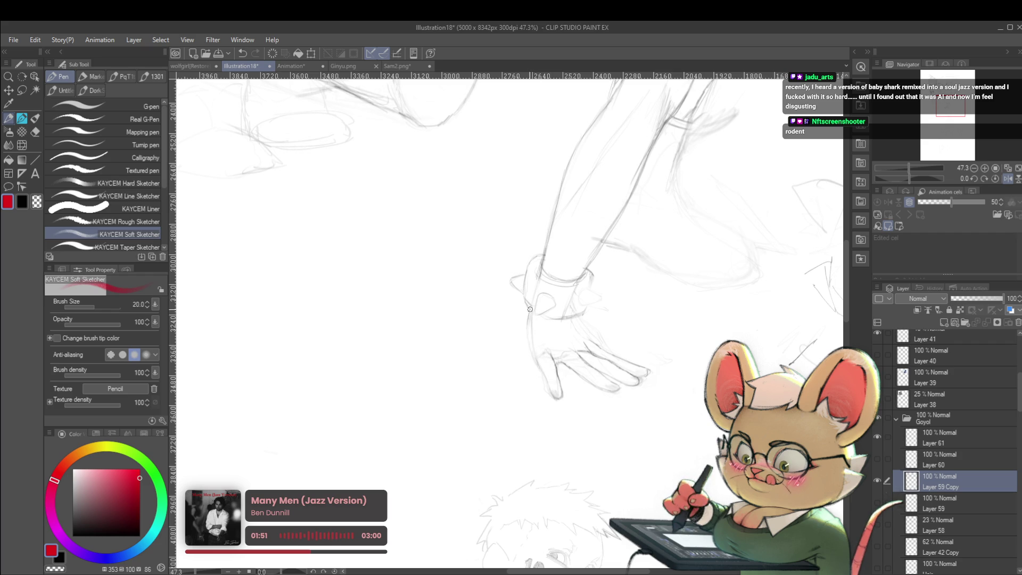
# Undo the stray red stroke near the hand and switch the drawing colour to black.
pyautogui.moveTo(527, 336); pyautogui.dragTo(535, 319)
pyautogui.hotkey('ctrl', 'z')
pyautogui.click(73, 535)
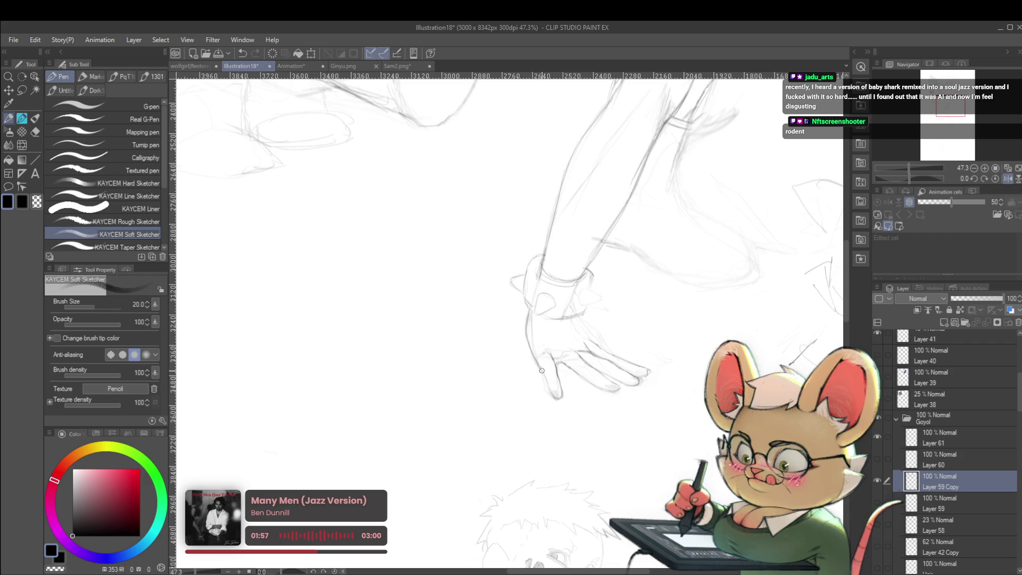
# Bring the arm and hand into view and select the Liquify tool.
pyautogui.scroll(-6, 554, 319)
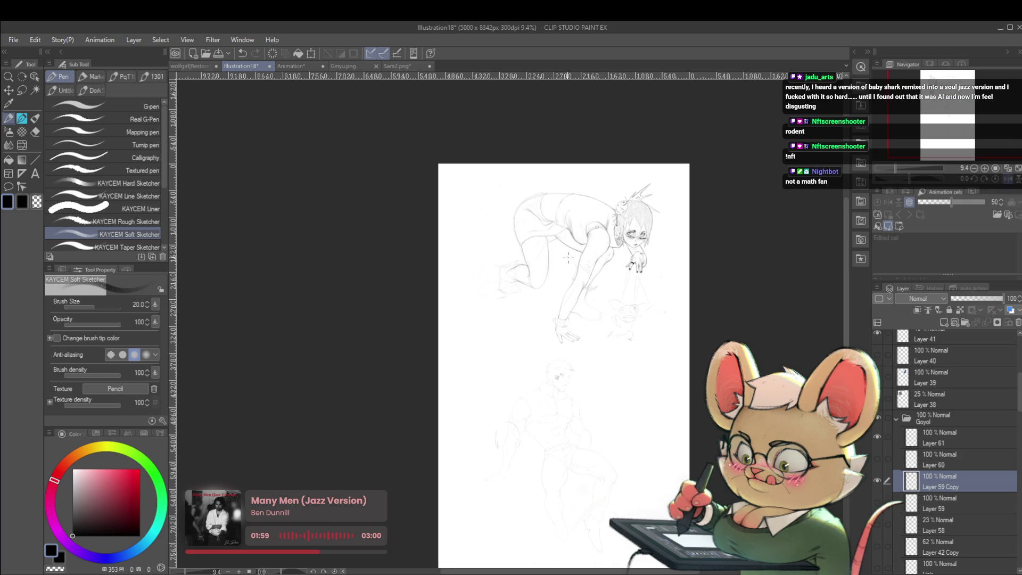
pyautogui.moveTo(568, 257); pyautogui.dragTo(466, 258)
pyautogui.scroll(5, 499, 336)
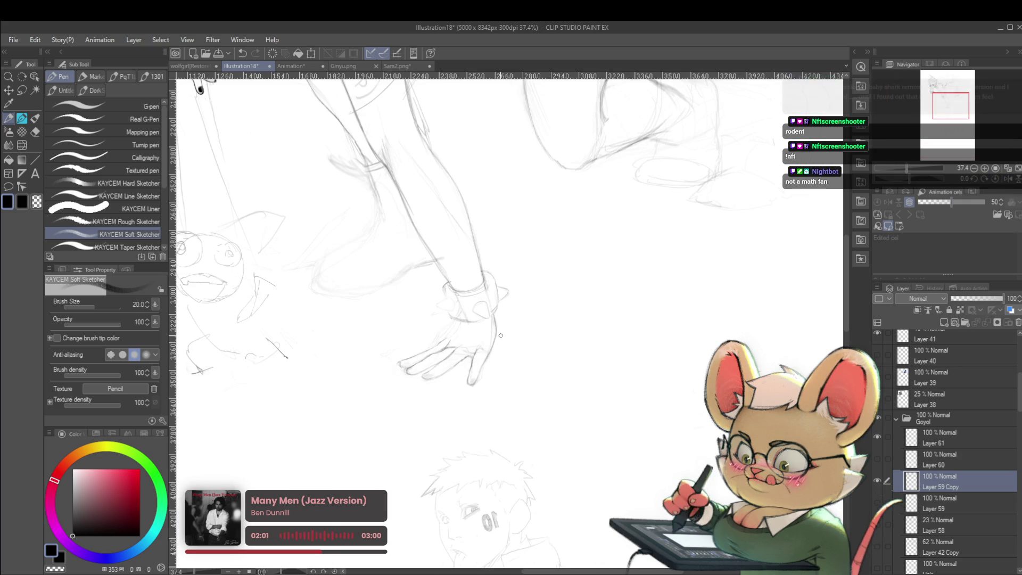
pyautogui.click(23, 145)
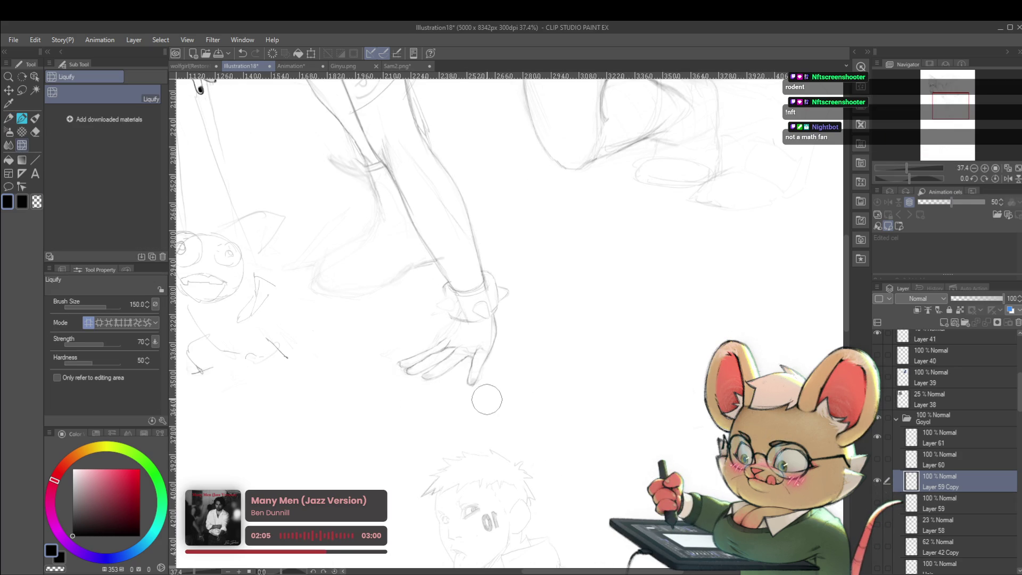
# Liquify the planted hand's fingertips and outlines, shrinking the Liquify brush to 300.
pyautogui.moveTo(485, 398)
pyautogui.mouseDown()
pyautogui.moveTo(470, 395)
pyautogui.moveTo(472, 378)
pyautogui.moveTo(416, 393)
pyautogui.moveTo(368, 375)
pyautogui.mouseUp()
pyautogui.scroll(-5, 368, 375)
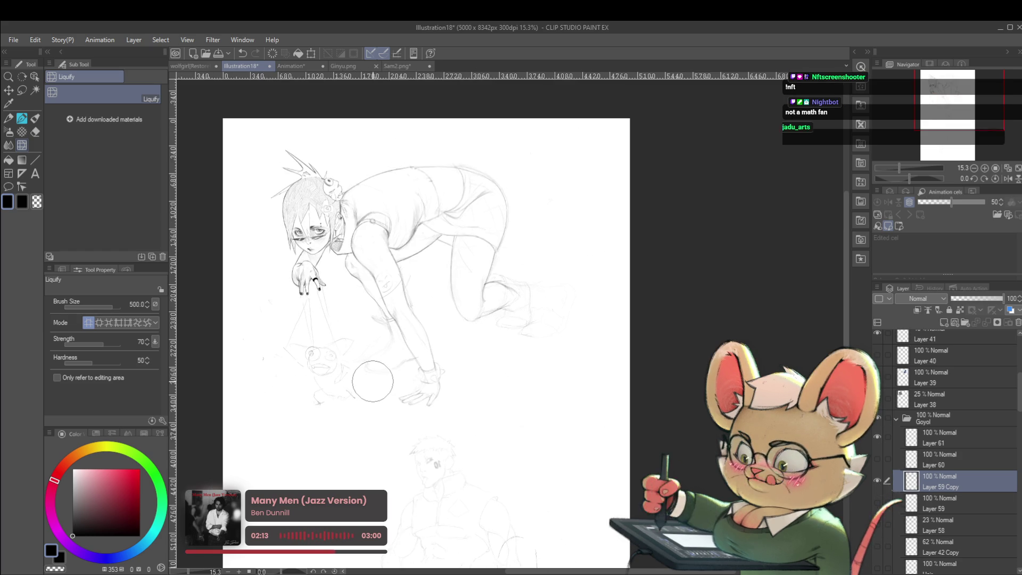
pyautogui.moveTo(491, 387); pyautogui.dragTo(634, 387)
pyautogui.scroll(4, 558, 366)
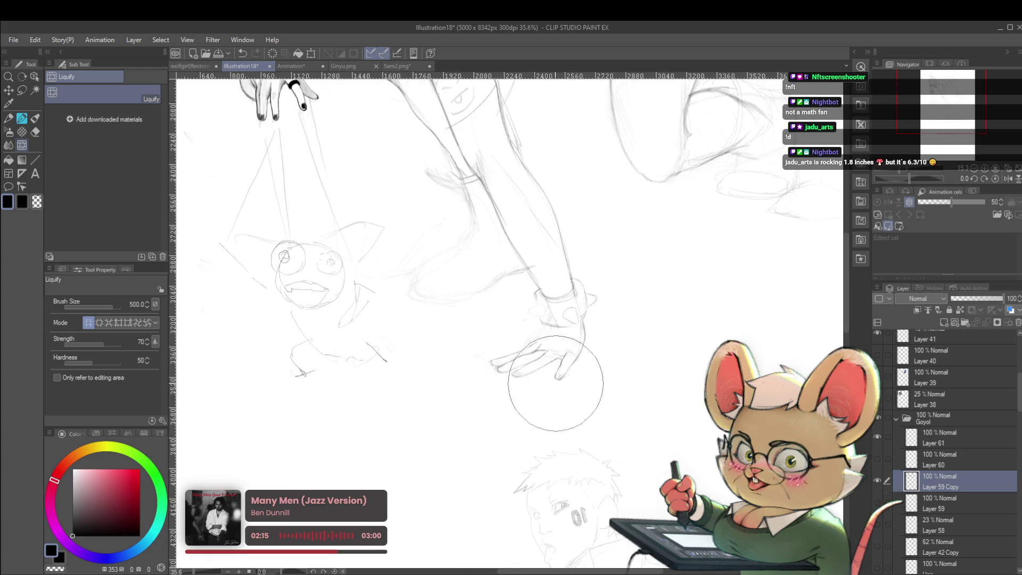
pyautogui.moveTo(526, 380)
pyautogui.mouseDown()
pyautogui.moveTo(584, 331)
pyautogui.moveTo(548, 337)
pyautogui.moveTo(553, 350)
pyautogui.mouseUp()
pyautogui.press('[')
pyautogui.press('[')
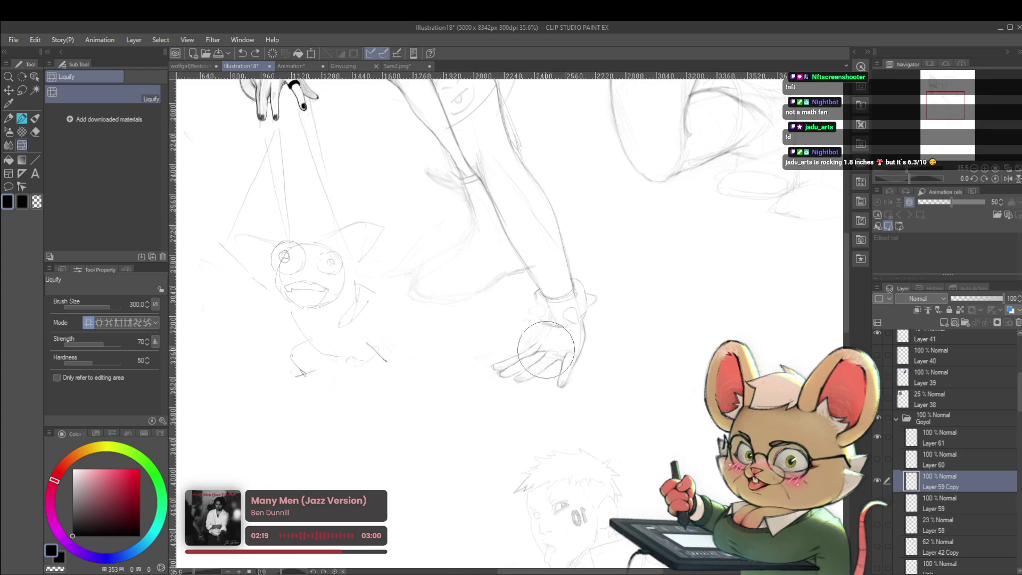
pyautogui.moveTo(521, 355); pyautogui.dragTo(538, 366)
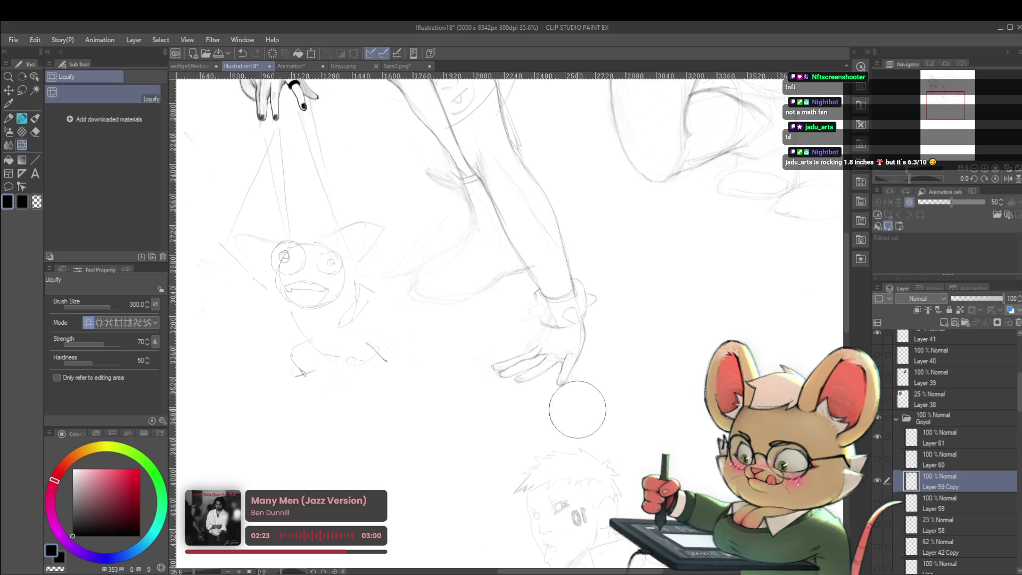
pyautogui.scroll(-3, 585, 362)
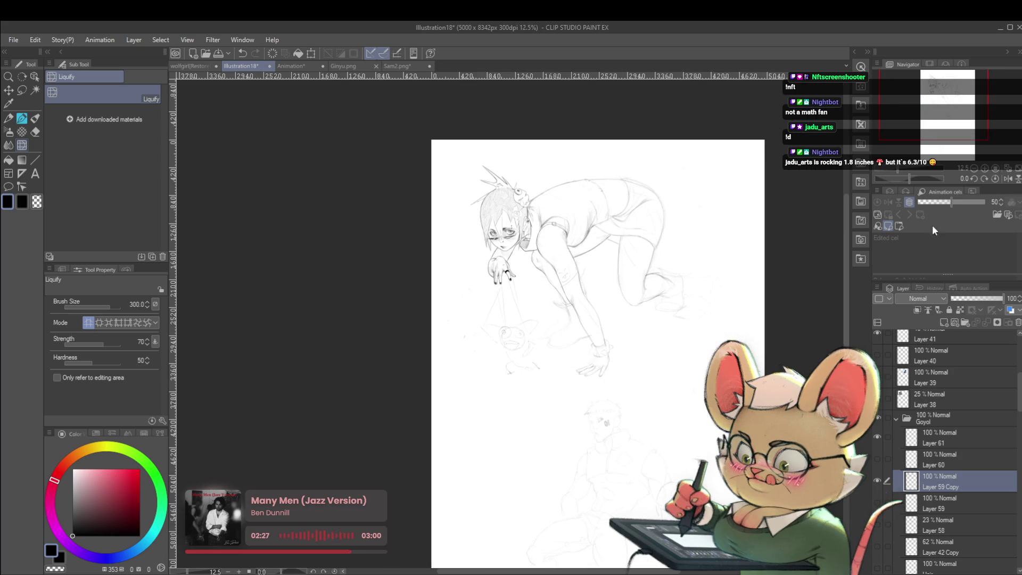
pyautogui.click(1007, 179)
pyautogui.scroll(3, 639, 330)
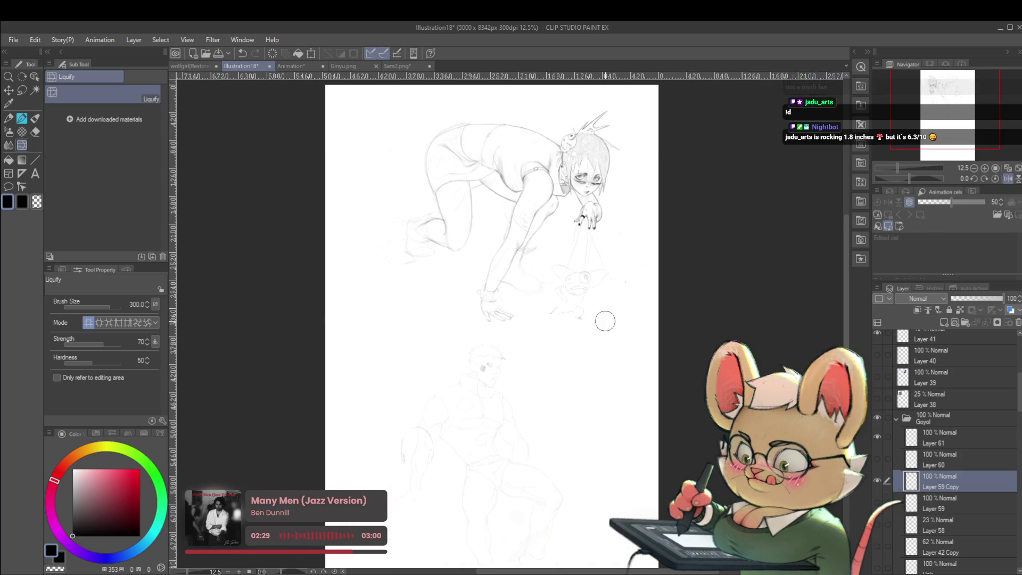
# Flip the canvas back and set the soft sketching pen to brush size 15.
pyautogui.press('p')
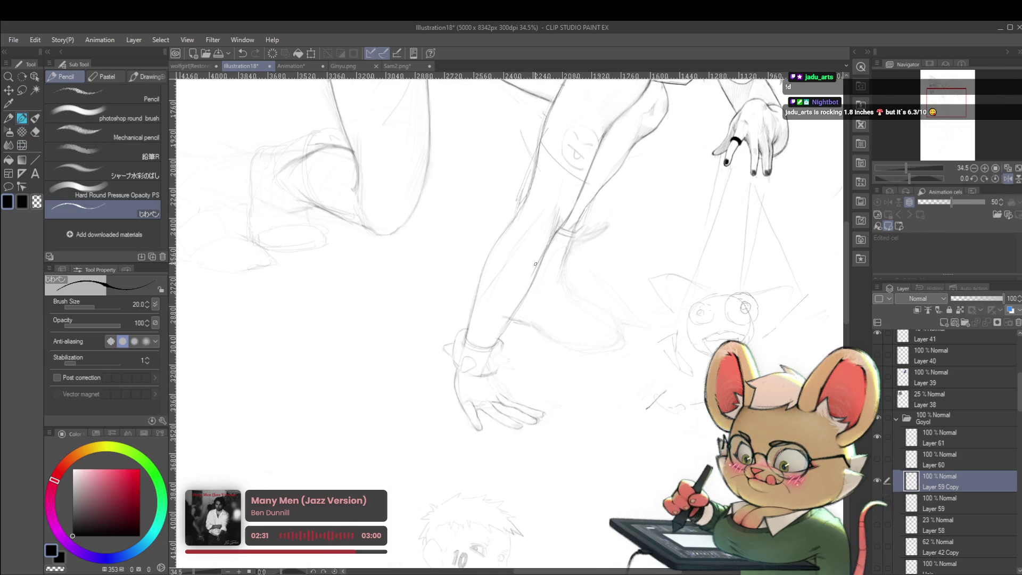
pyautogui.moveTo(527, 331); pyautogui.dragTo(502, 378)
pyautogui.moveTo(524, 344); pyautogui.dragTo(501, 380)
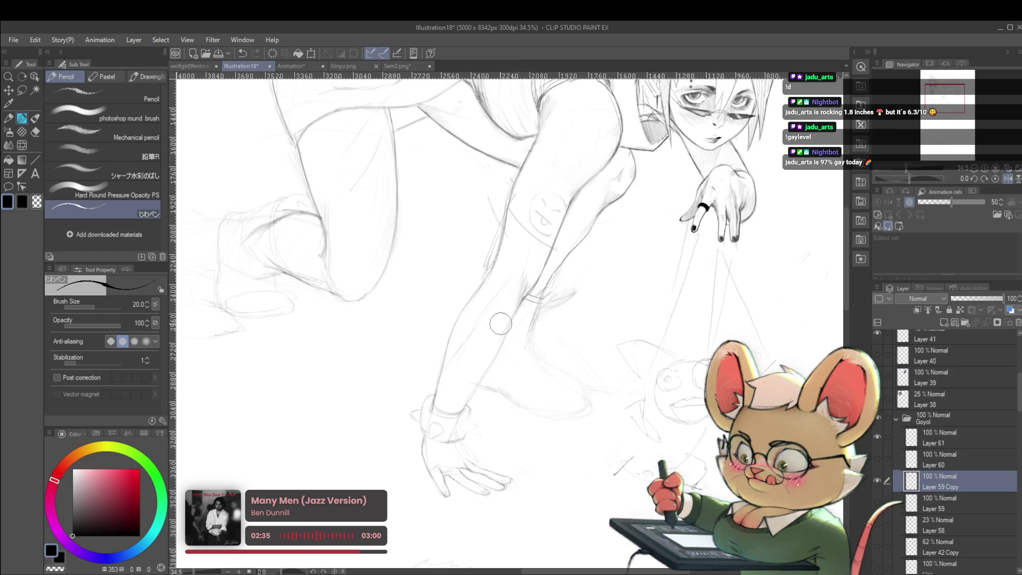
pyautogui.press('h')
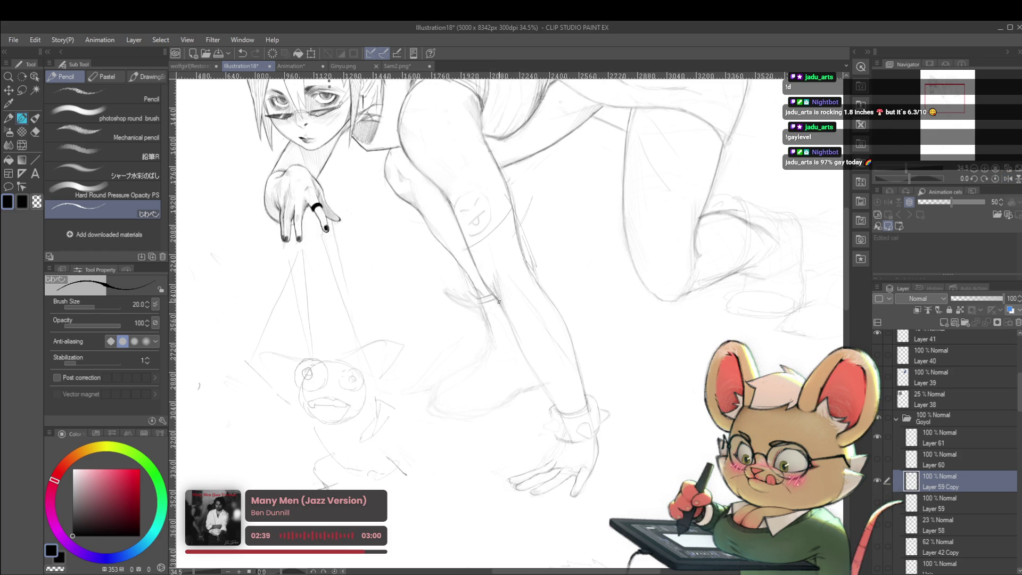
pyautogui.press('p')
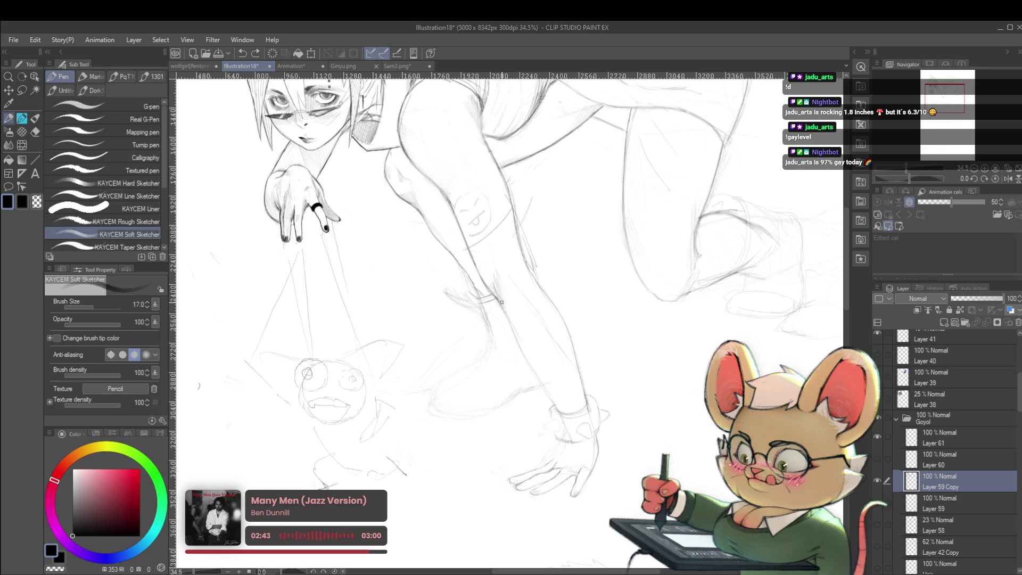
pyautogui.press('[')
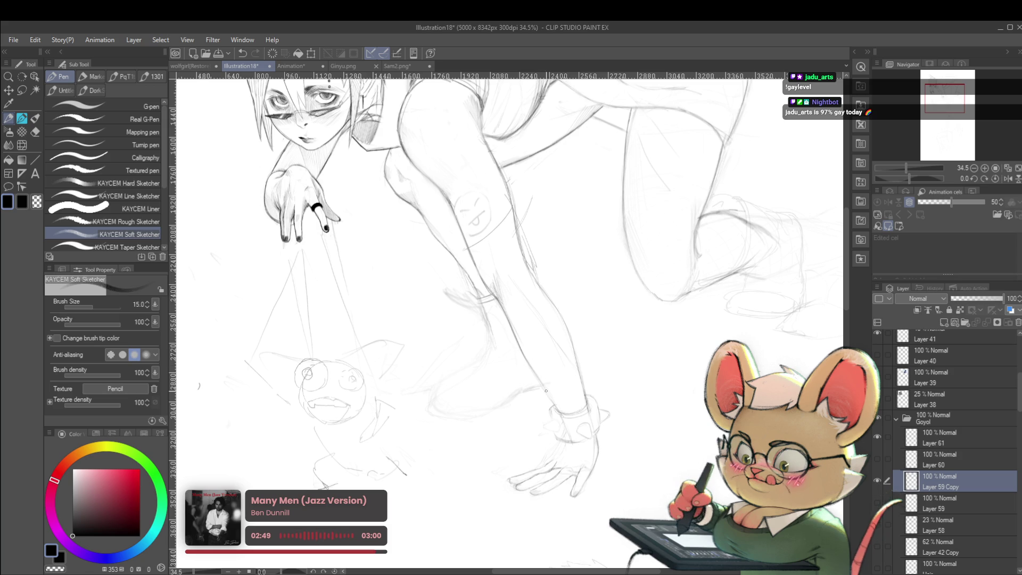
pyautogui.scroll(-5, 553, 402)
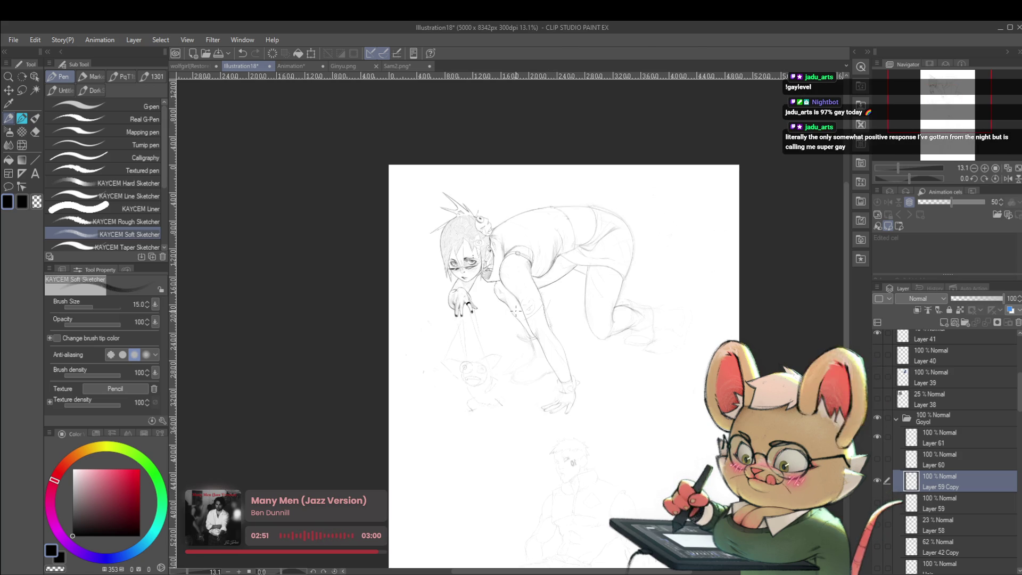
pyautogui.moveTo(564, 317); pyautogui.dragTo(560, 347)
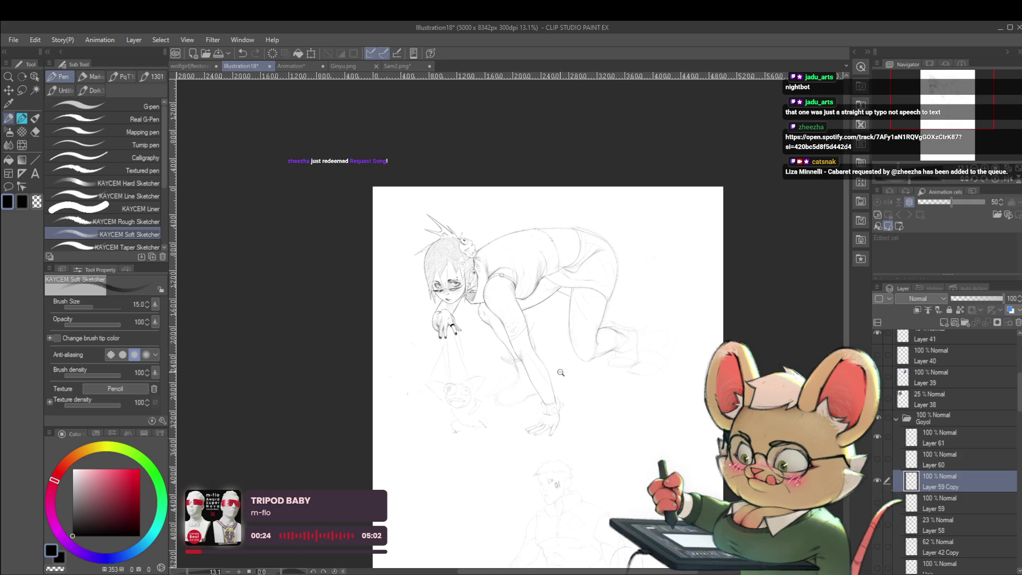
# Zoom in on the crawling figure and mirror the canvas view horizontally.
pyautogui.moveTo(565, 372); pyautogui.dragTo(567, 347)
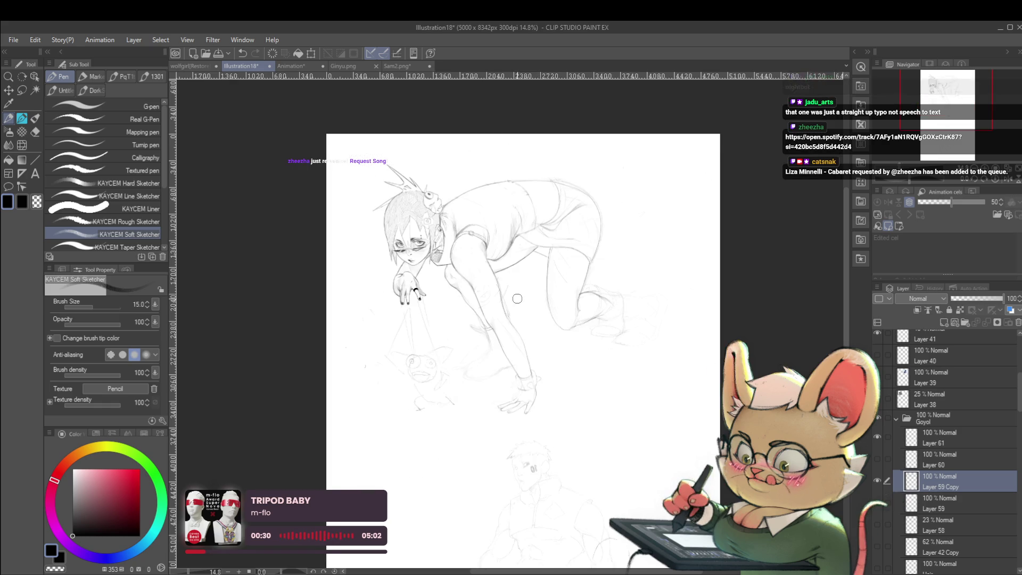
pyautogui.scroll(-3, 461, 246)
pyautogui.scroll(4, 511, 323)
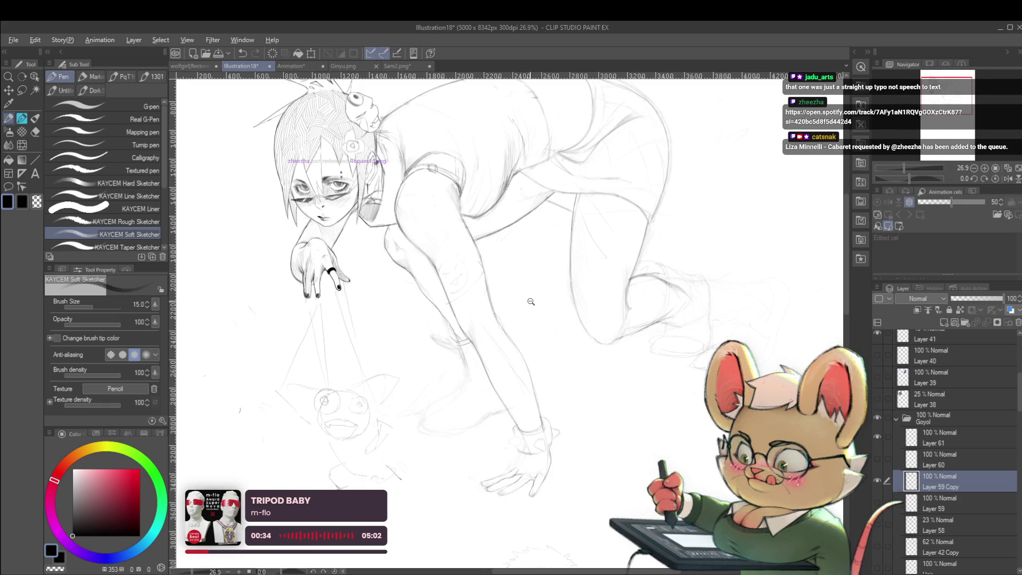
pyautogui.scroll(-5, 497, 260)
pyautogui.click(1007, 171)
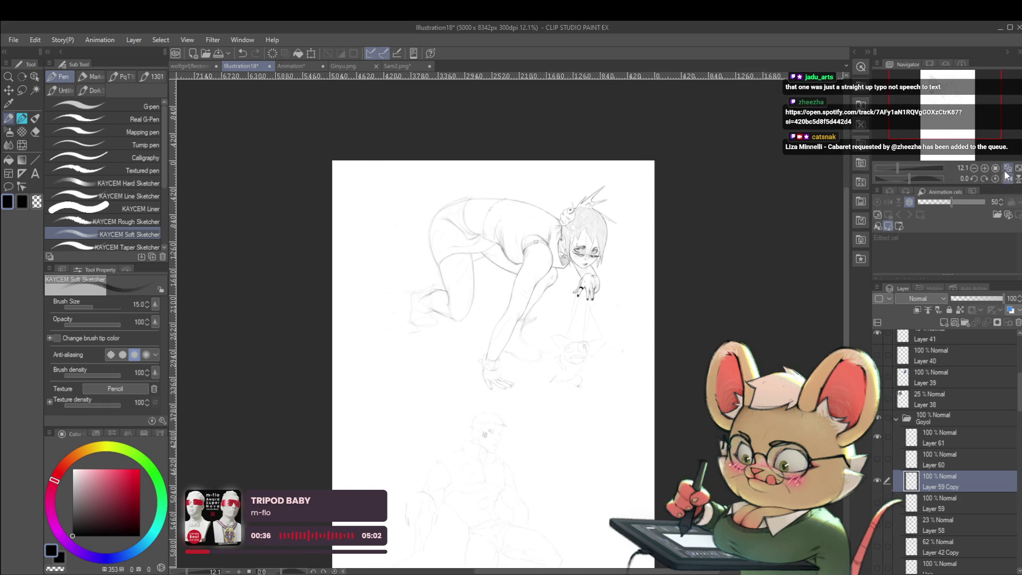
pyautogui.scroll(5, 495, 294)
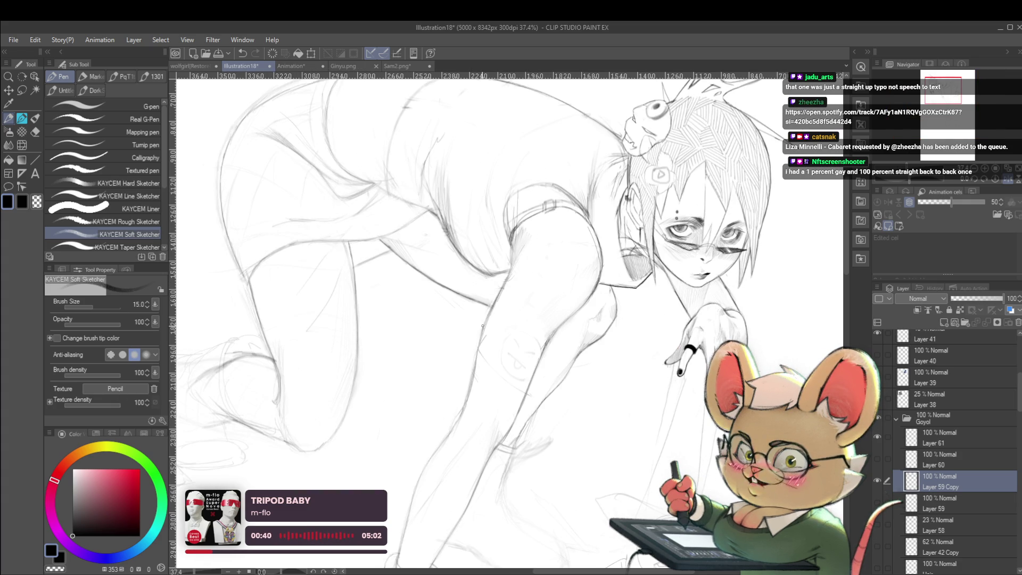
# Reduce the sketching brush from 15 to 12 and recentre the whole page.
pyautogui.press('[')
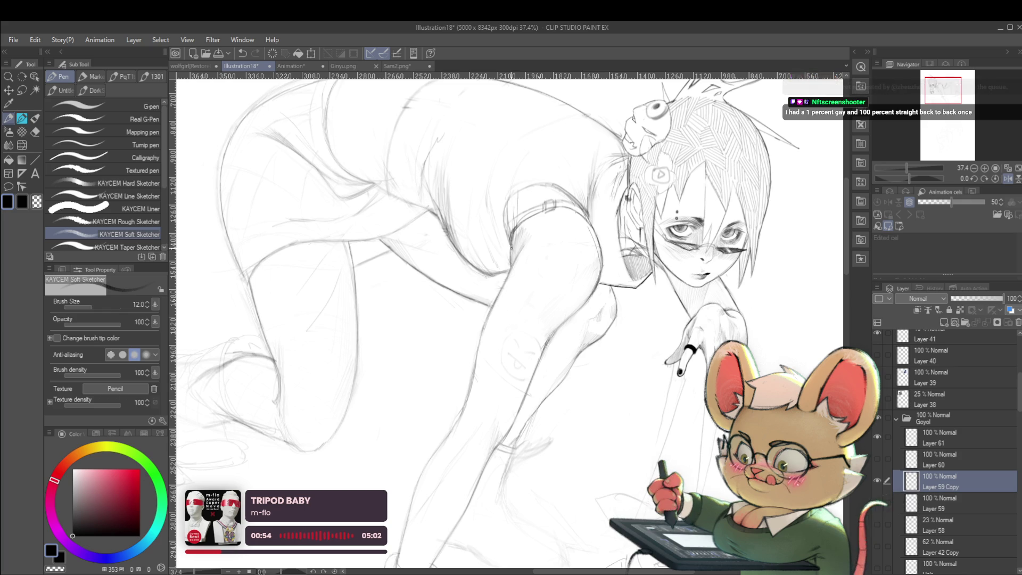
pyautogui.scroll(-3, 501, 206)
pyautogui.scroll(-1, 500, 206)
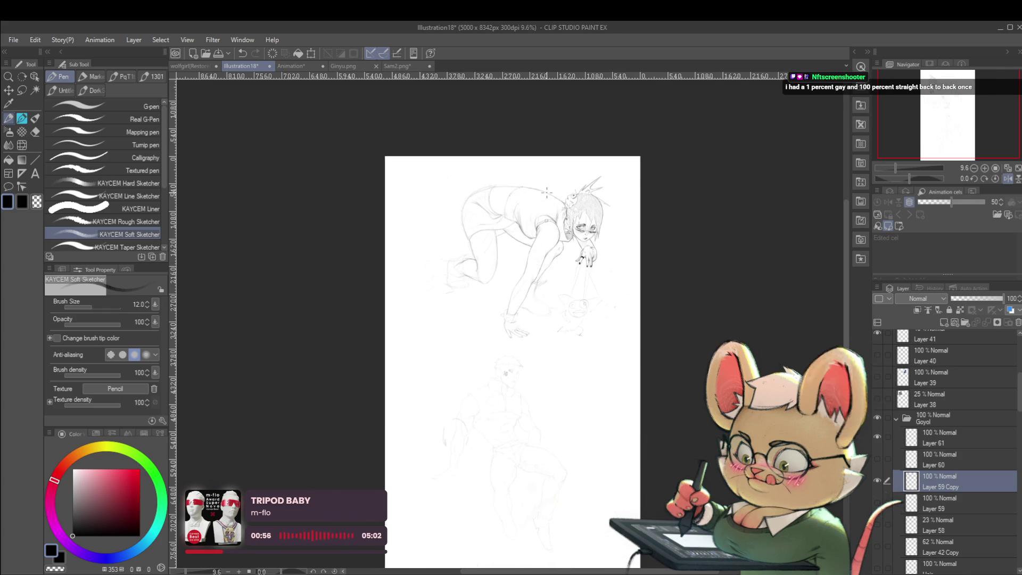
pyautogui.moveTo(576, 262); pyautogui.dragTo(588, 308)
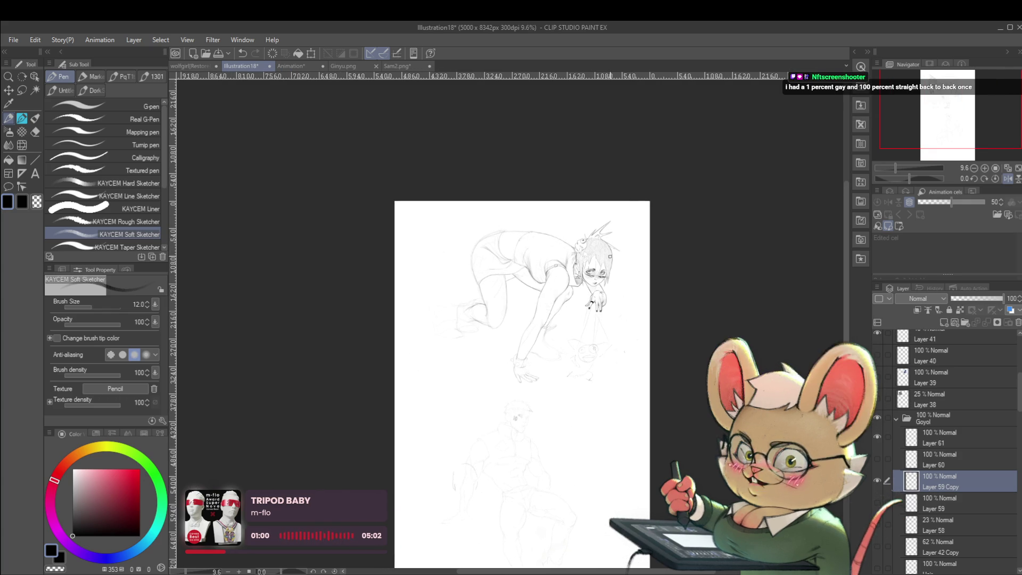
pyautogui.scroll(5, 566, 272)
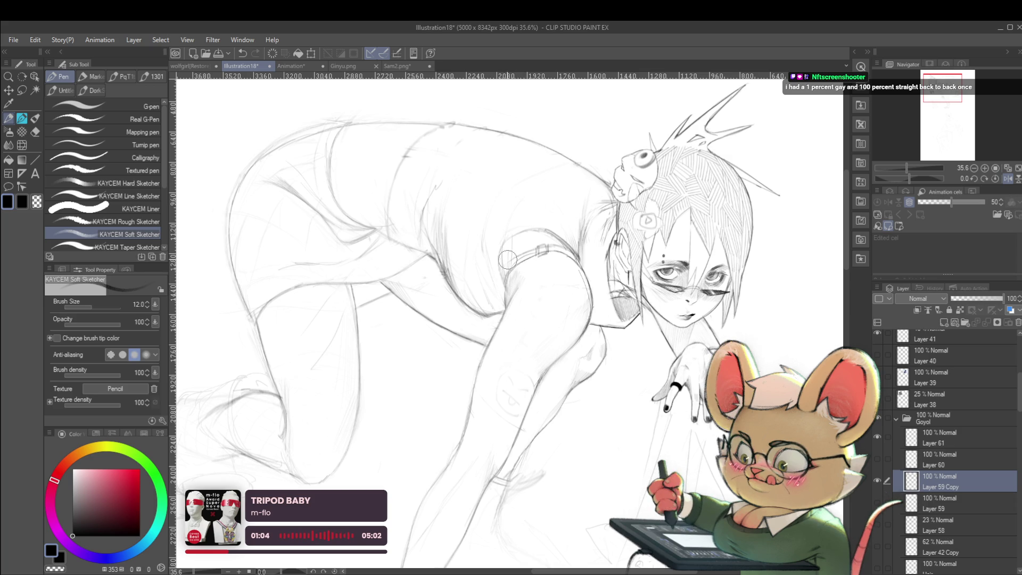
pyautogui.scroll(2, 523, 278)
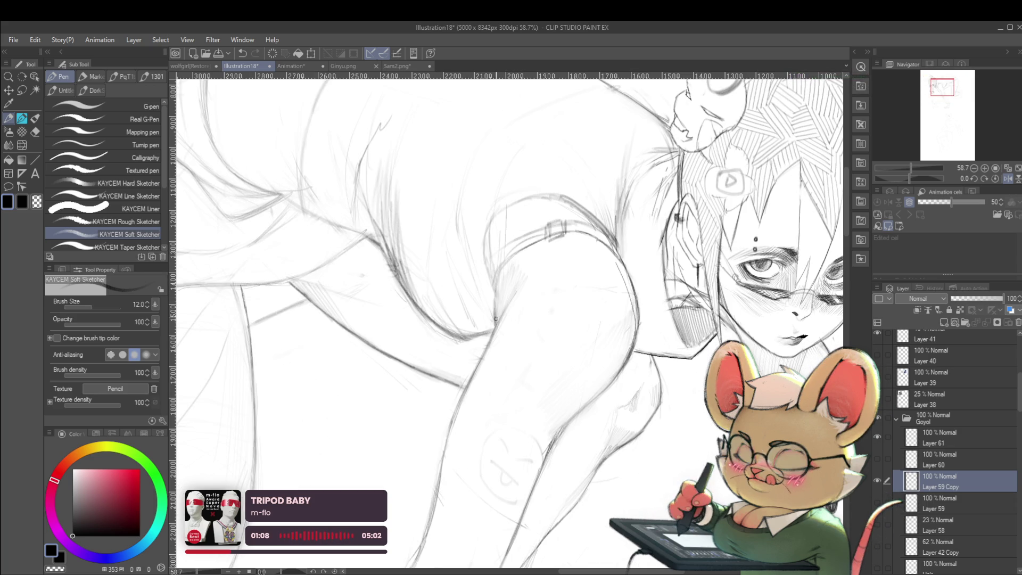
pyautogui.scroll(-5, 519, 237)
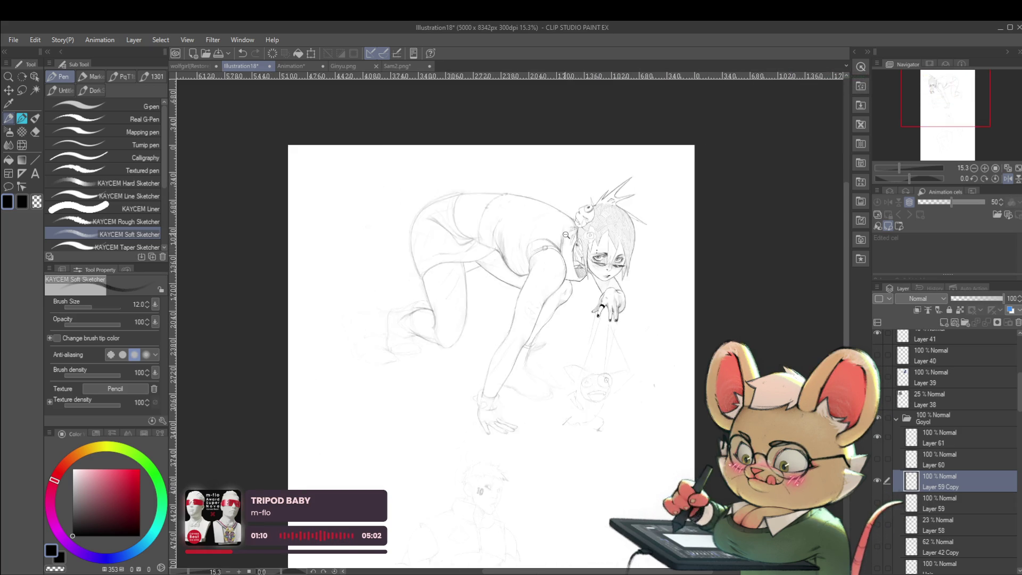
# Return the canvas to normal orientation and recentre the whole page.
pyautogui.click(1009, 179)
pyautogui.scroll(5, 461, 241)
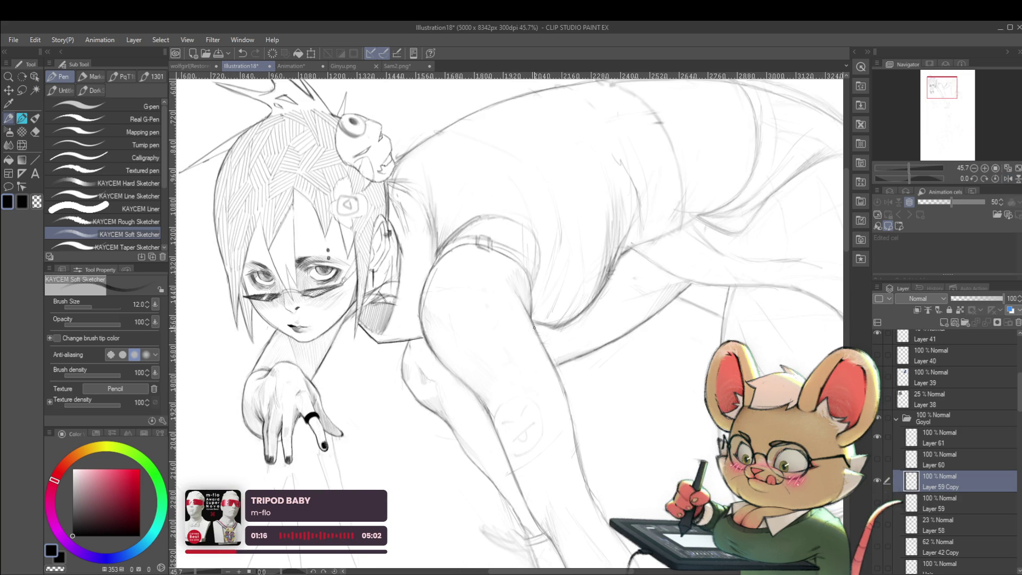
pyautogui.scroll(-5, 546, 327)
pyautogui.moveTo(593, 234)
pyautogui.mouseDown()
pyautogui.moveTo(574, 202)
pyautogui.moveTo(547, 207)
pyautogui.mouseUp()
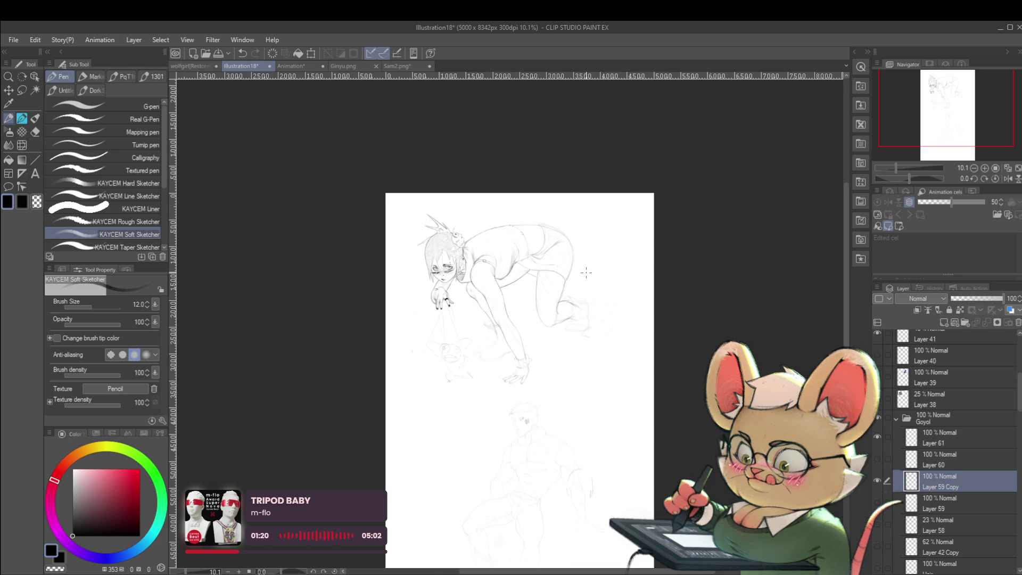
pyautogui.scroll(4, 539, 319)
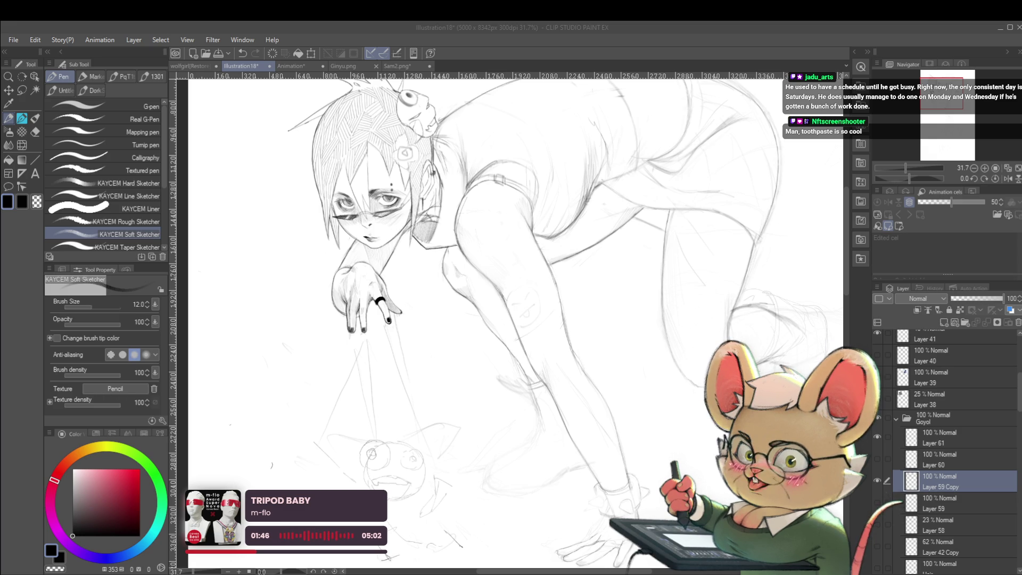
pyautogui.click(526, 322)
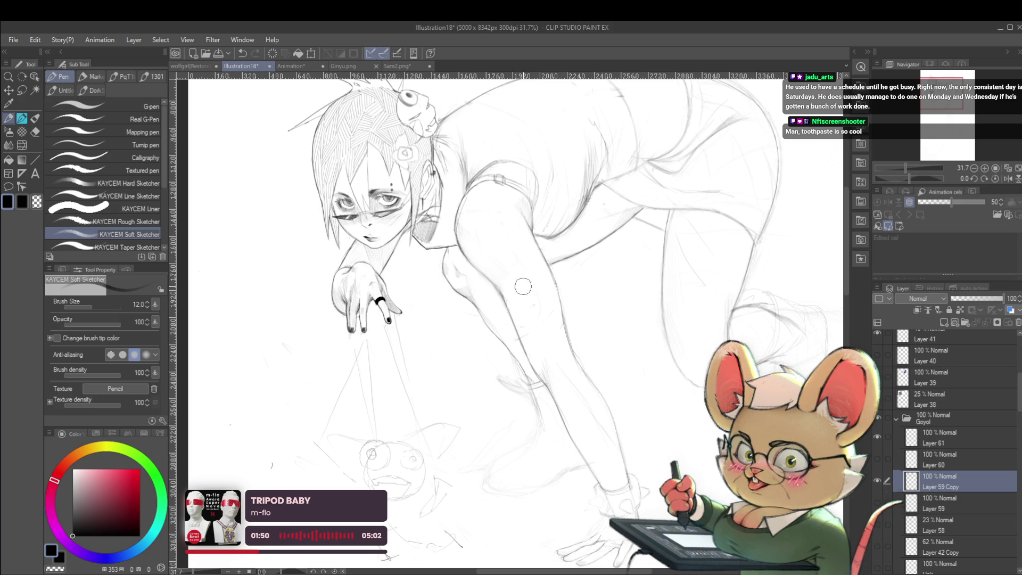
pyautogui.scroll(-3, 533, 305)
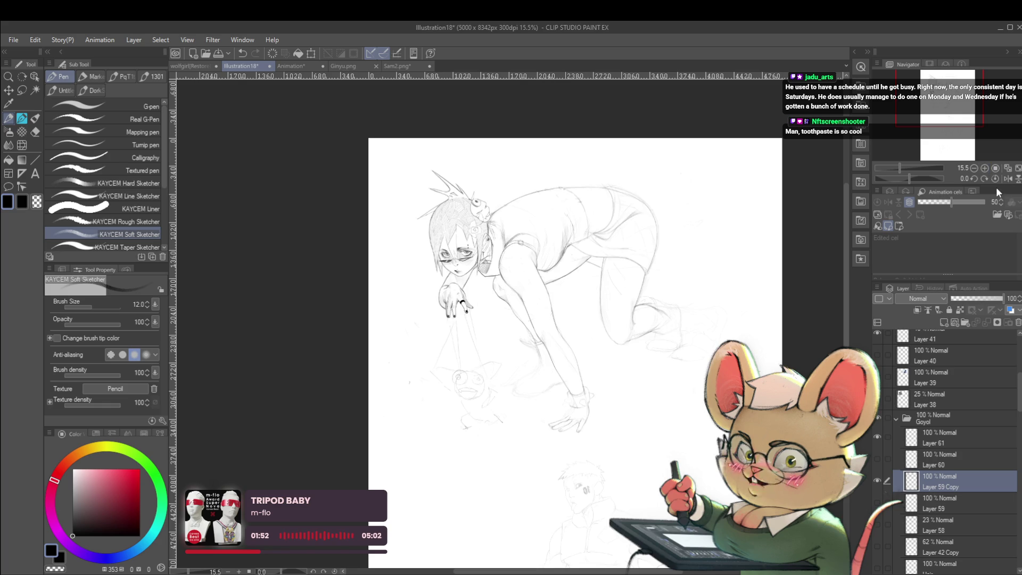
# Mirror the view to check proportions, reframe the figure, then flip it back.
pyautogui.click(1007, 179)
pyautogui.scroll(2, 482, 347)
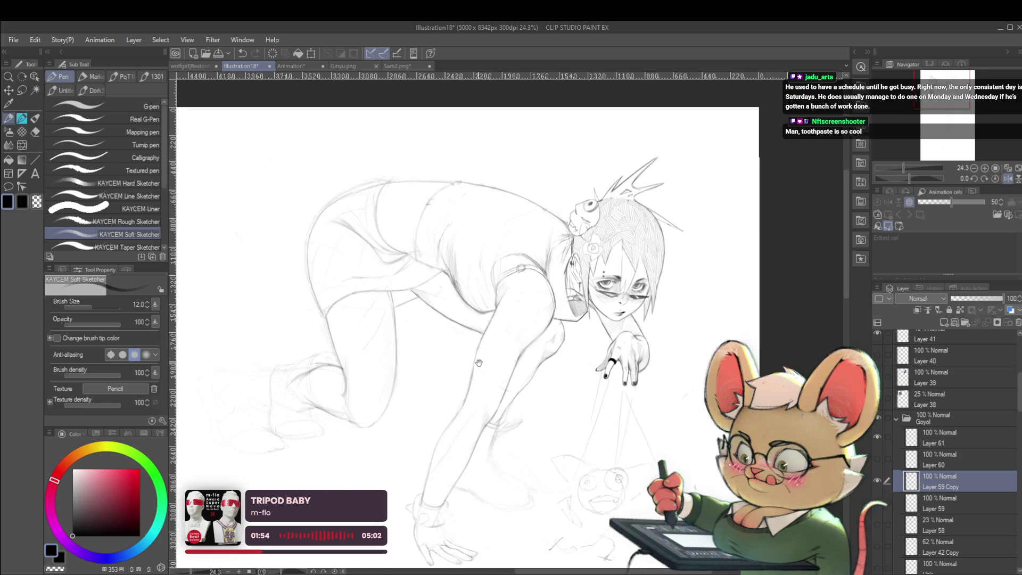
pyautogui.scroll(1, 471, 387)
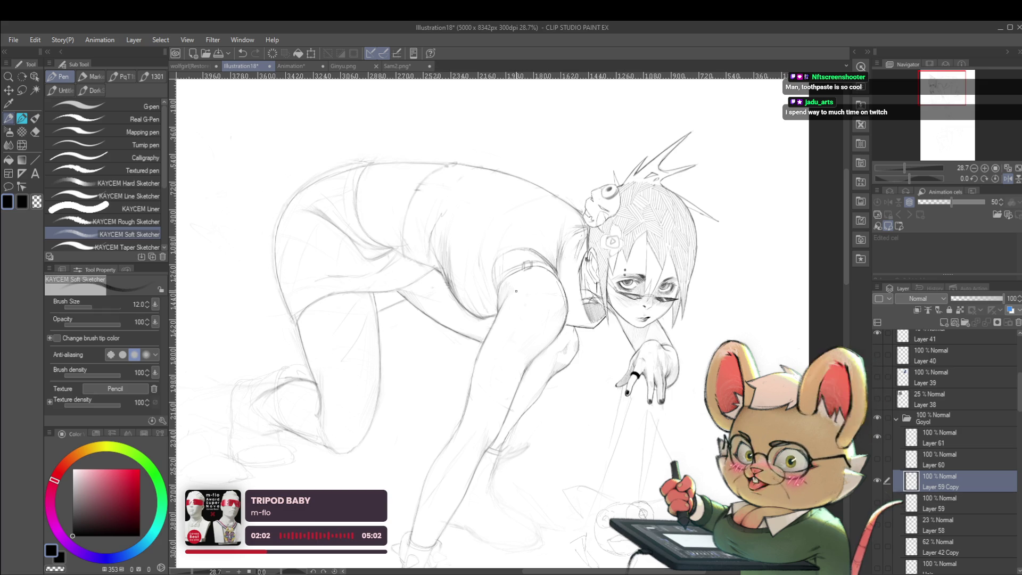
pyautogui.moveTo(485, 337); pyautogui.dragTo(477, 363)
pyautogui.scroll(1, 472, 387)
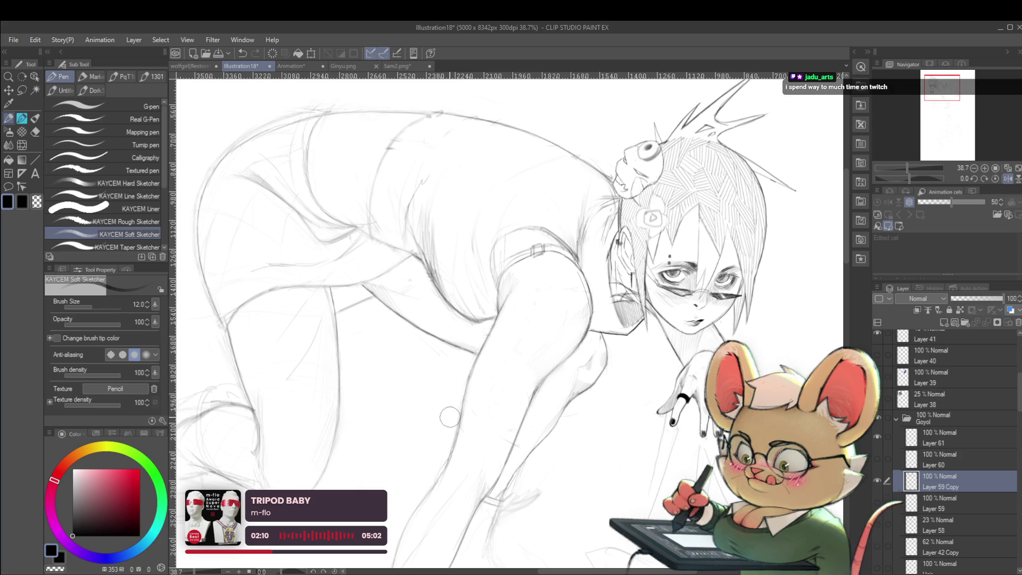
pyautogui.scroll(-3, 441, 323)
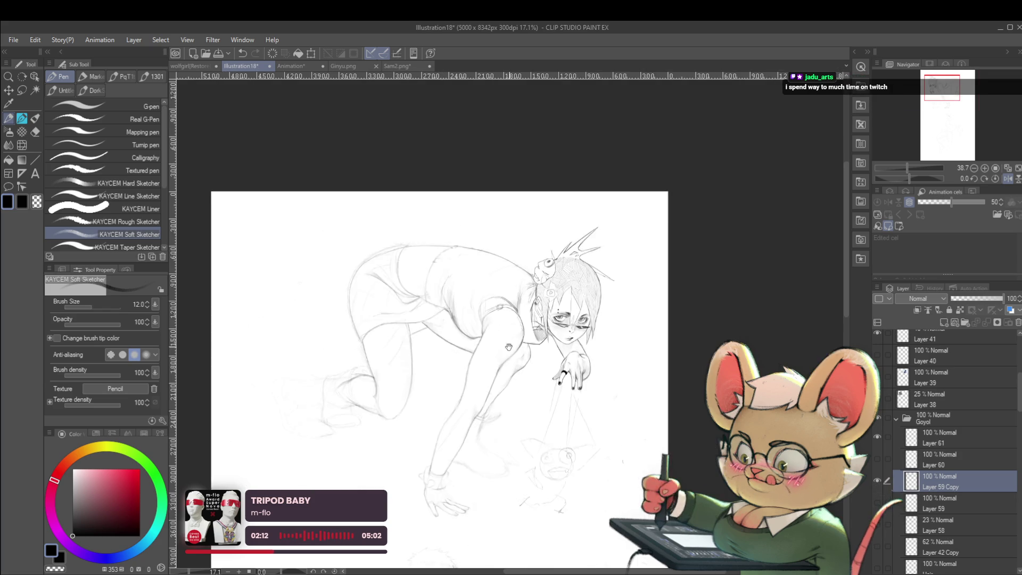
pyautogui.moveTo(441, 323); pyautogui.dragTo(466, 230)
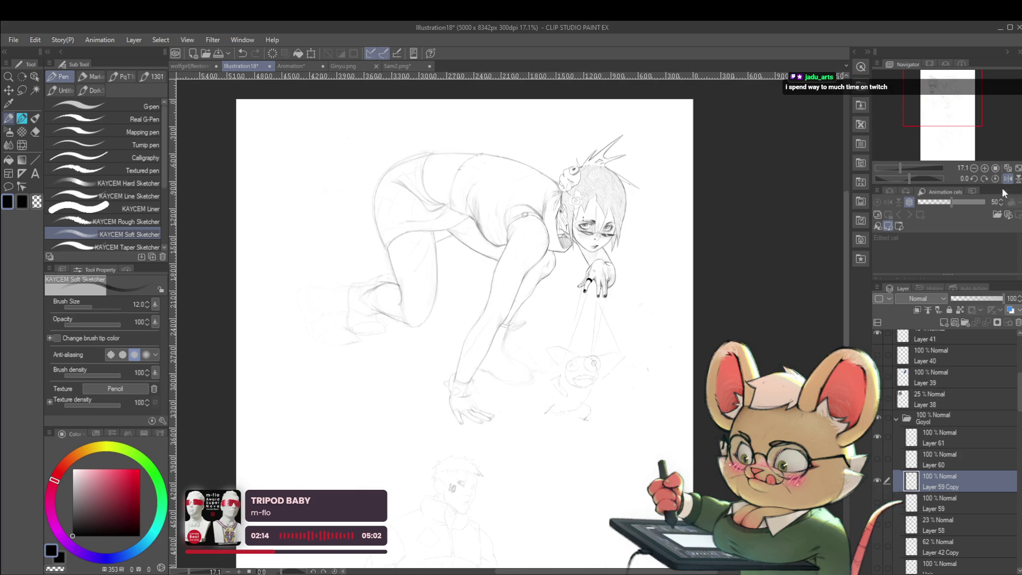
pyautogui.click(1007, 178)
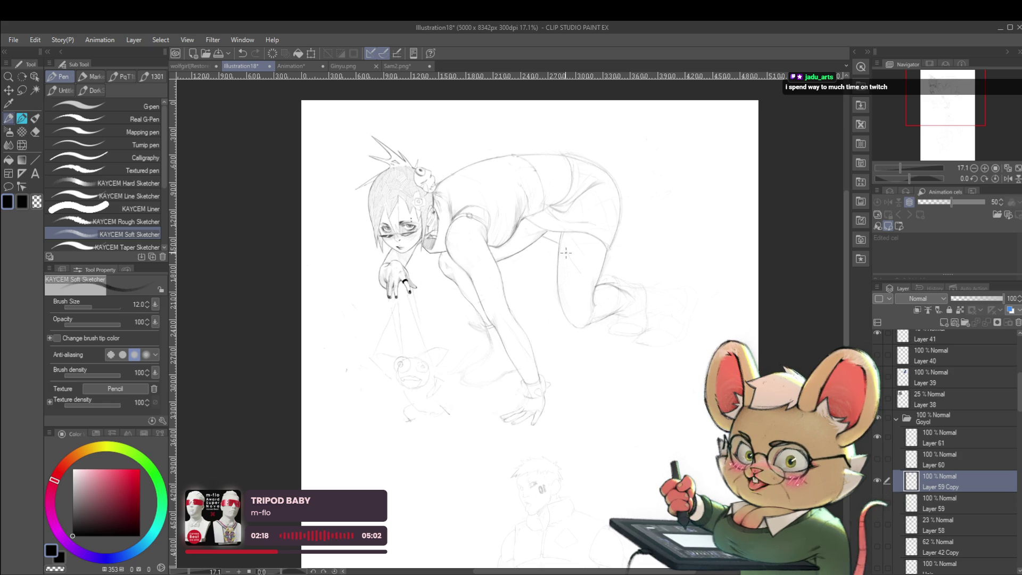
# Mirror the view once more to check the figure, then restore normal orientation.
pyautogui.scroll(7, 565, 253)
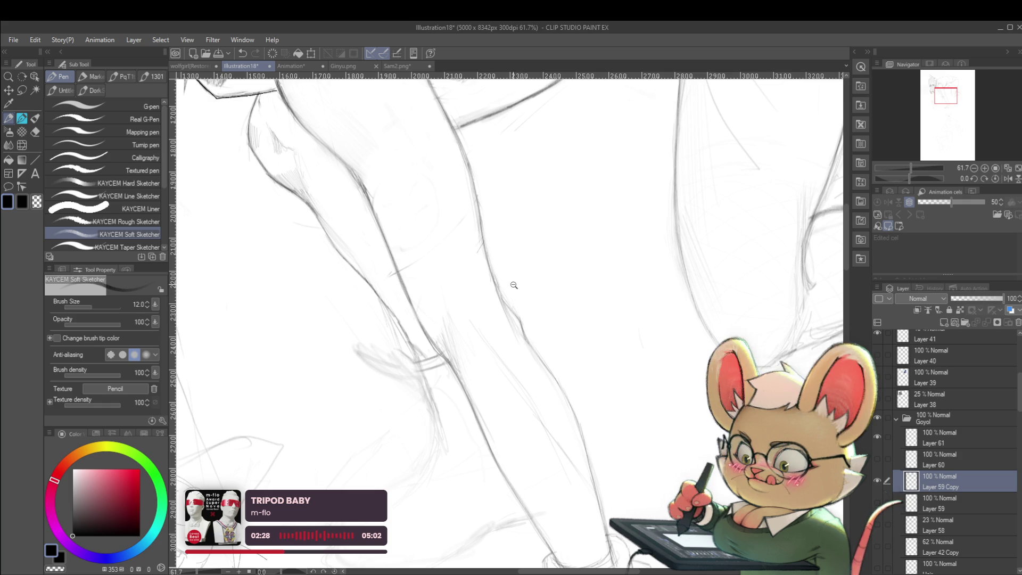
pyautogui.scroll(-8, 488, 240)
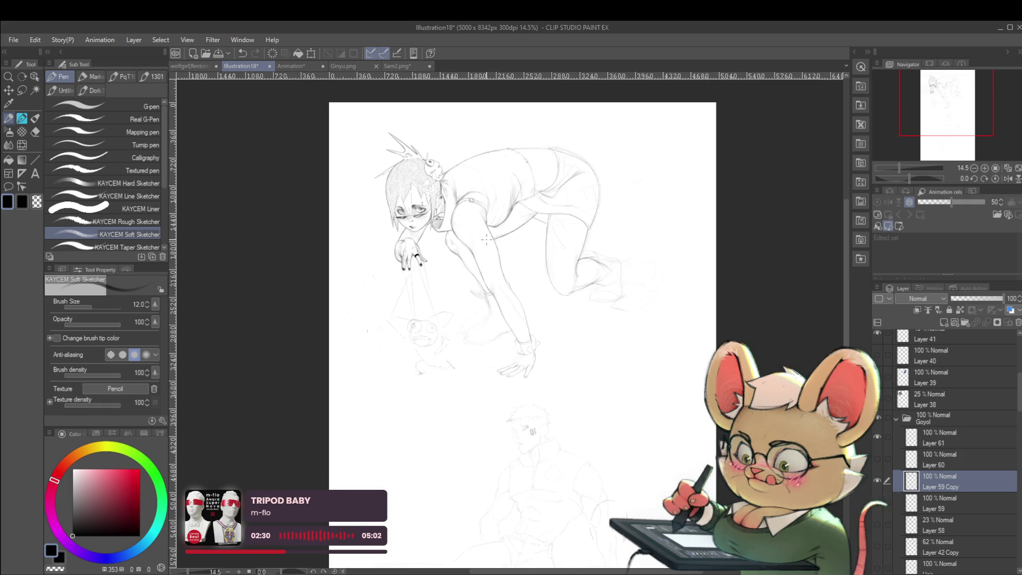
pyautogui.click(1008, 178)
pyautogui.scroll(4, 574, 249)
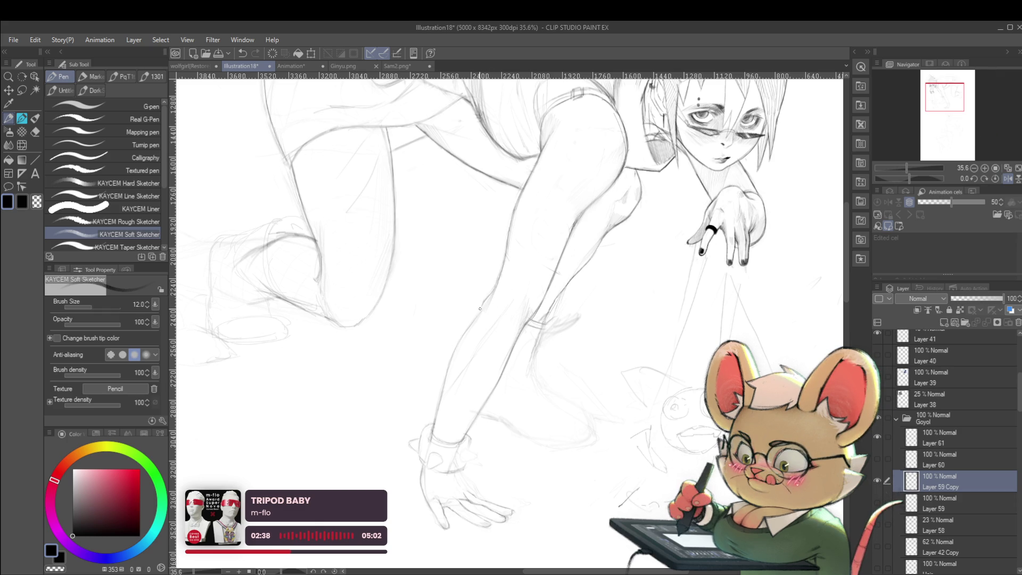
pyautogui.scroll(-4, 540, 278)
pyautogui.moveTo(605, 267); pyautogui.dragTo(586, 263)
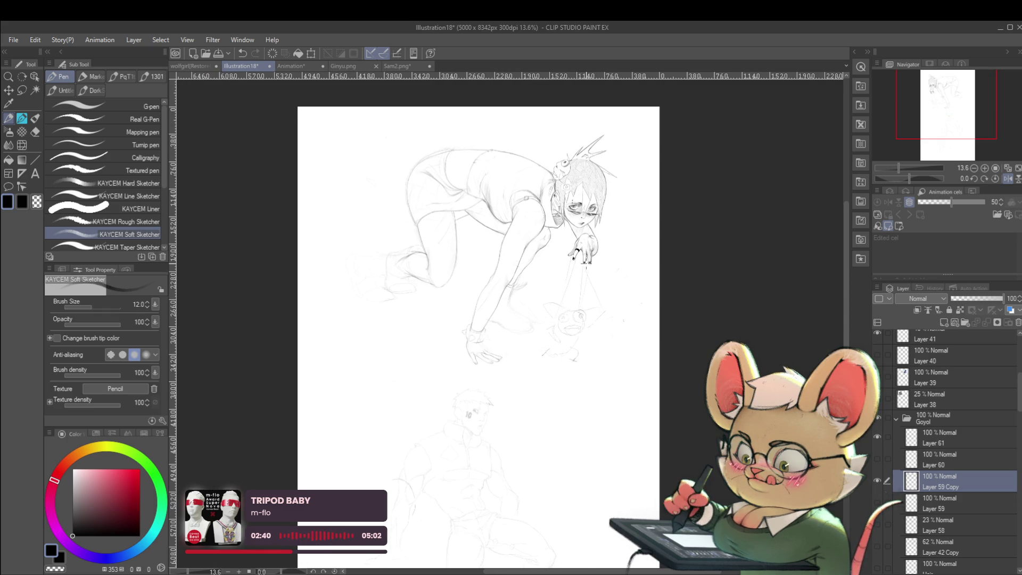
pyautogui.click(1007, 178)
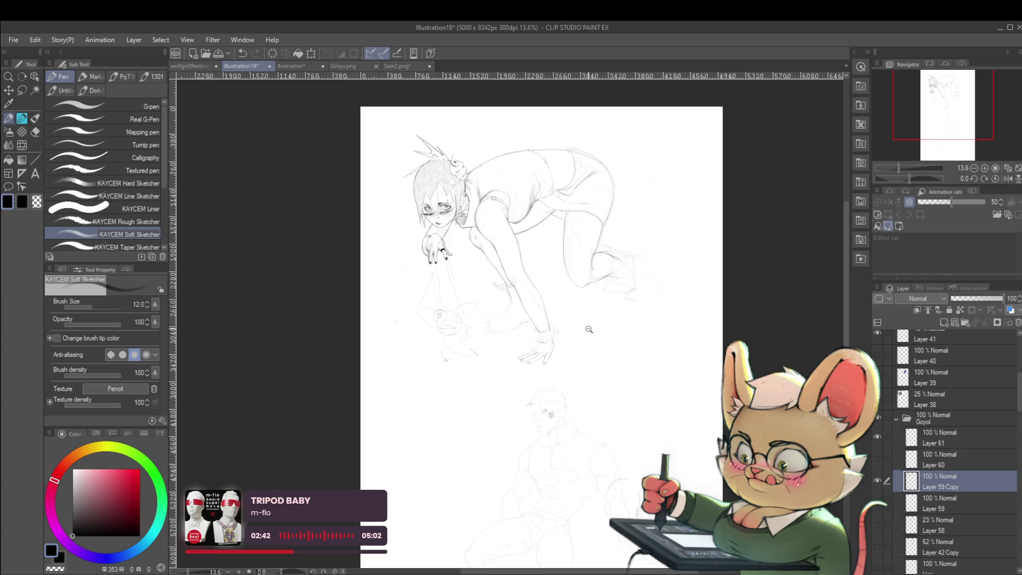
pyautogui.scroll(3, 553, 294)
pyautogui.scroll(3, 538, 275)
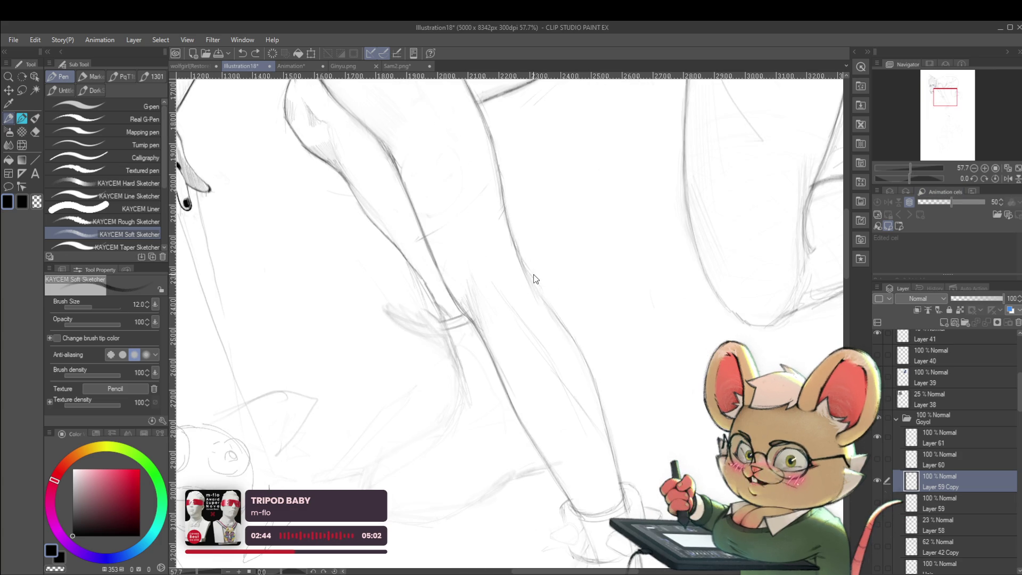
# Refine the crawling girl's leg with a pencil stroke and reframe the sketch.
pyautogui.moveTo(524, 263); pyautogui.dragTo(540, 295)
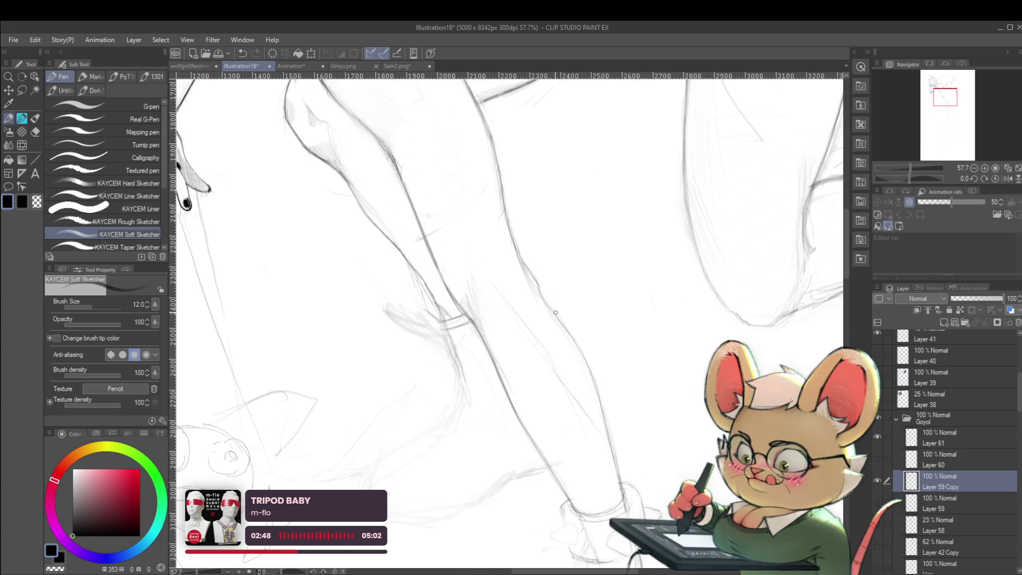
pyautogui.scroll(-7, 555, 310)
pyautogui.moveTo(604, 328); pyautogui.dragTo(587, 302)
pyautogui.moveTo(618, 378); pyautogui.dragTo(587, 348)
pyautogui.moveTo(541, 275)
pyautogui.mouseDown()
pyautogui.moveTo(565, 276)
pyautogui.moveTo(588, 327)
pyautogui.mouseUp()
pyautogui.scroll(2, 553, 375)
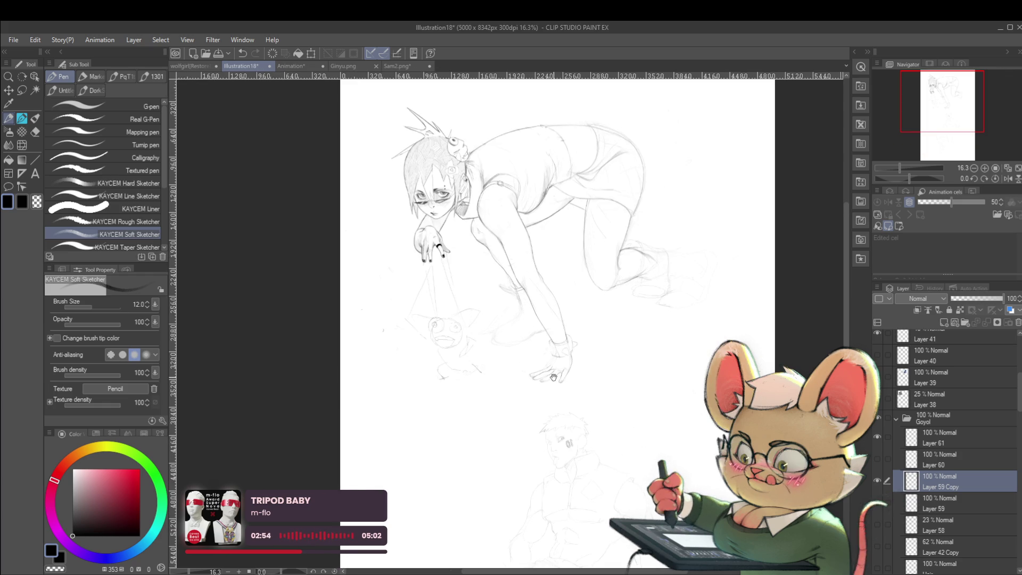
pyautogui.moveTo(553, 377); pyautogui.dragTo(580, 379)
pyautogui.scroll(2, 524, 341)
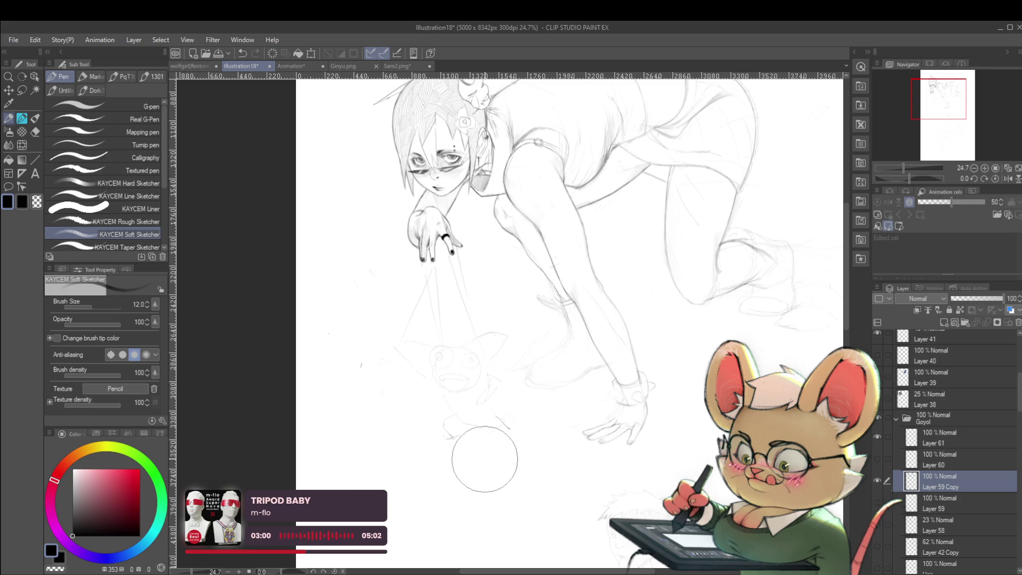
# Bring the creature into view and raise the sketch brush to size 15.
pyautogui.scroll(2, 435, 380)
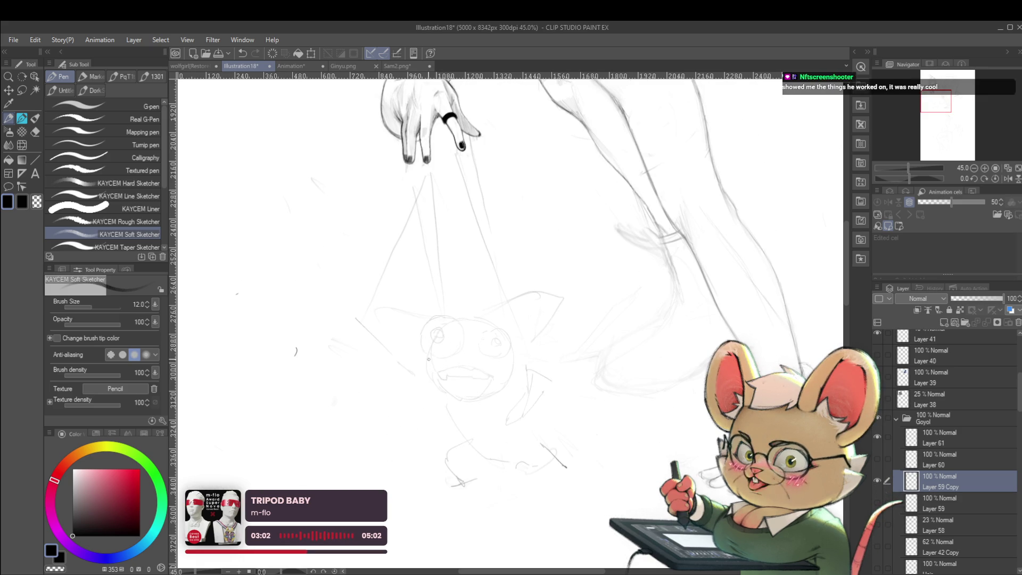
pyautogui.moveTo(427, 358); pyautogui.dragTo(451, 365)
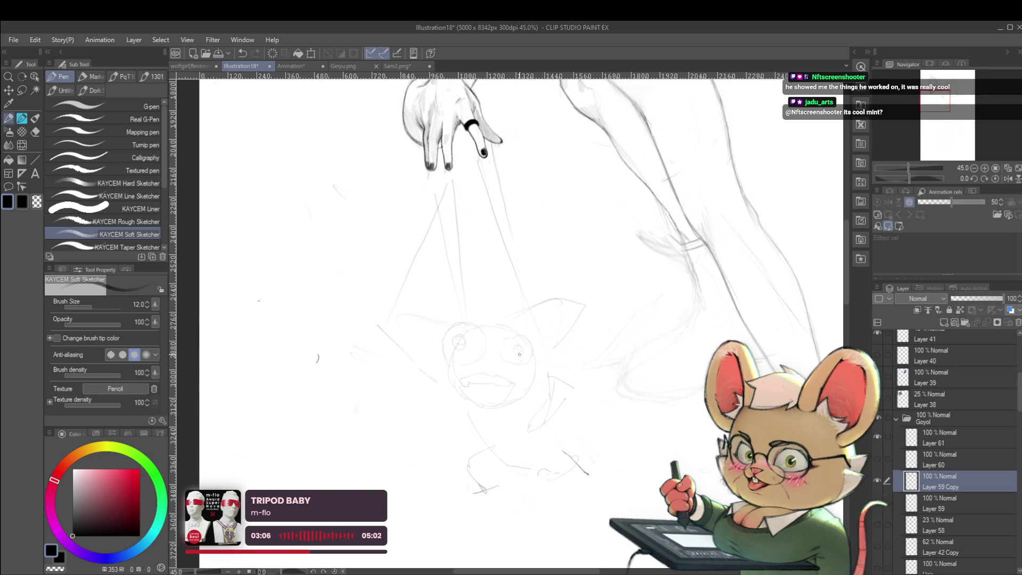
pyautogui.press(']')
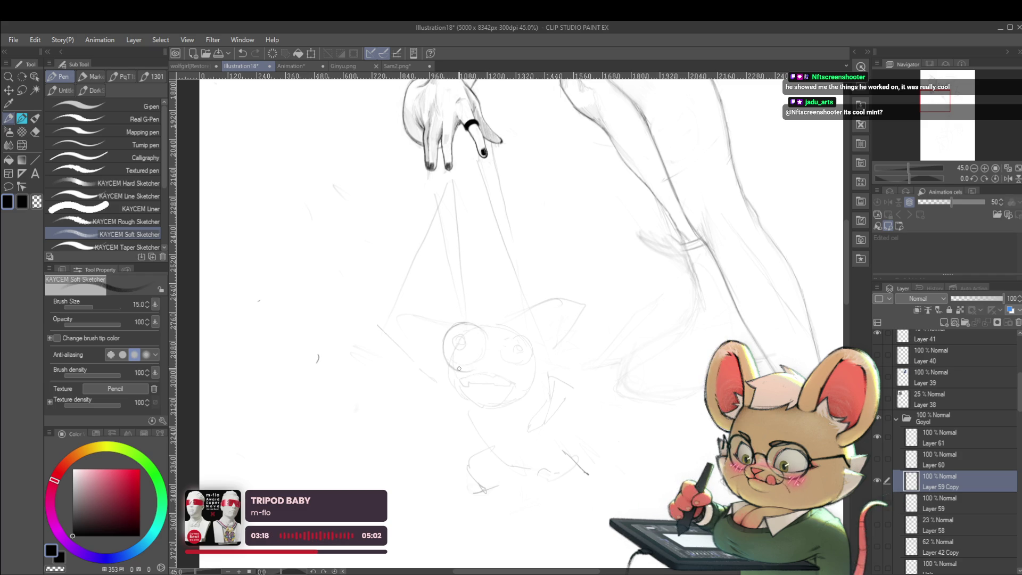
# Redraw the top edge of the creature's eye circle.
pyautogui.moveTo(459, 368); pyautogui.dragTo(434, 372)
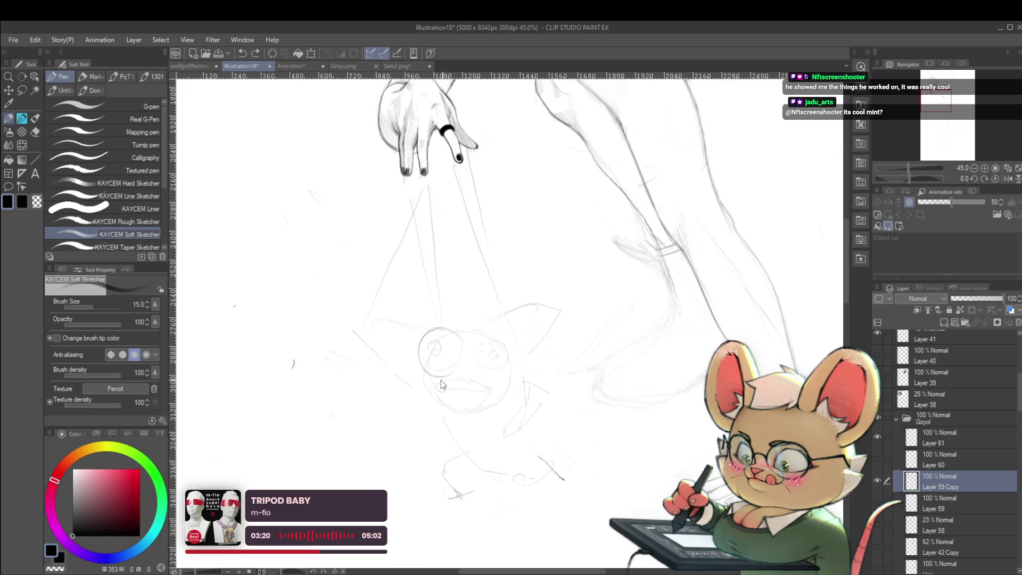
pyautogui.click(459, 368)
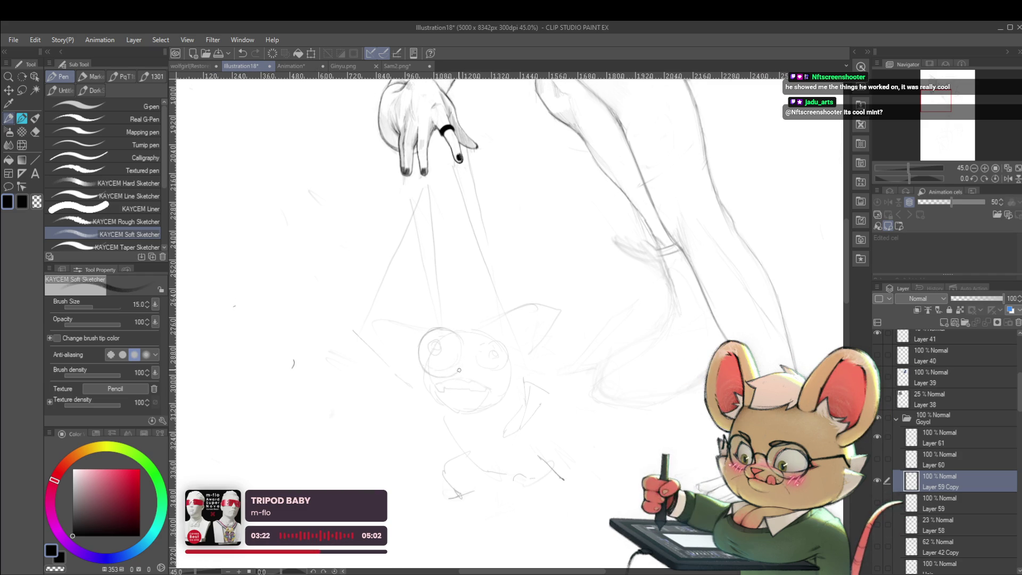
pyautogui.moveTo(461, 364); pyautogui.dragTo(495, 351)
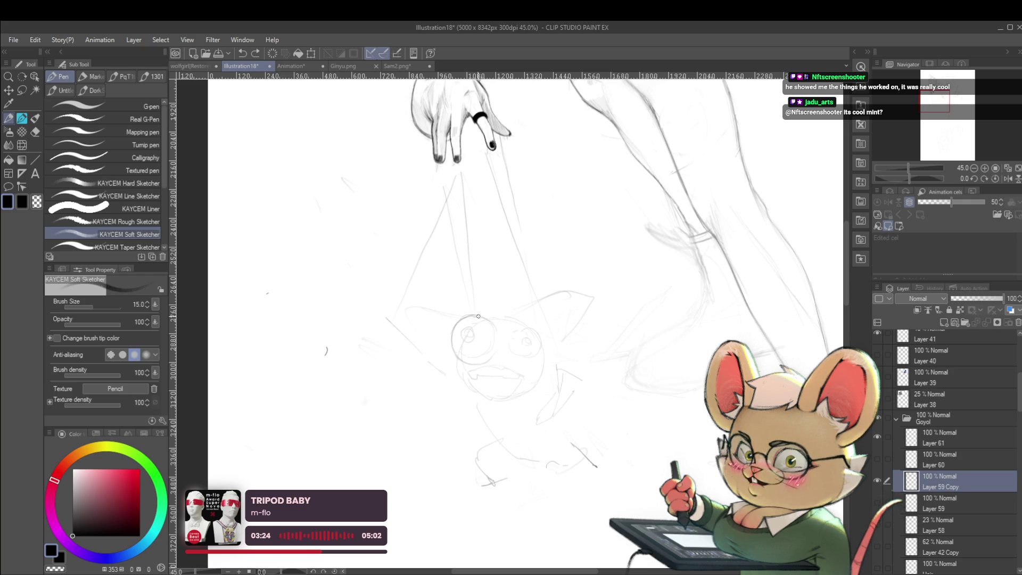
pyautogui.moveTo(474, 317); pyautogui.dragTo(492, 319)
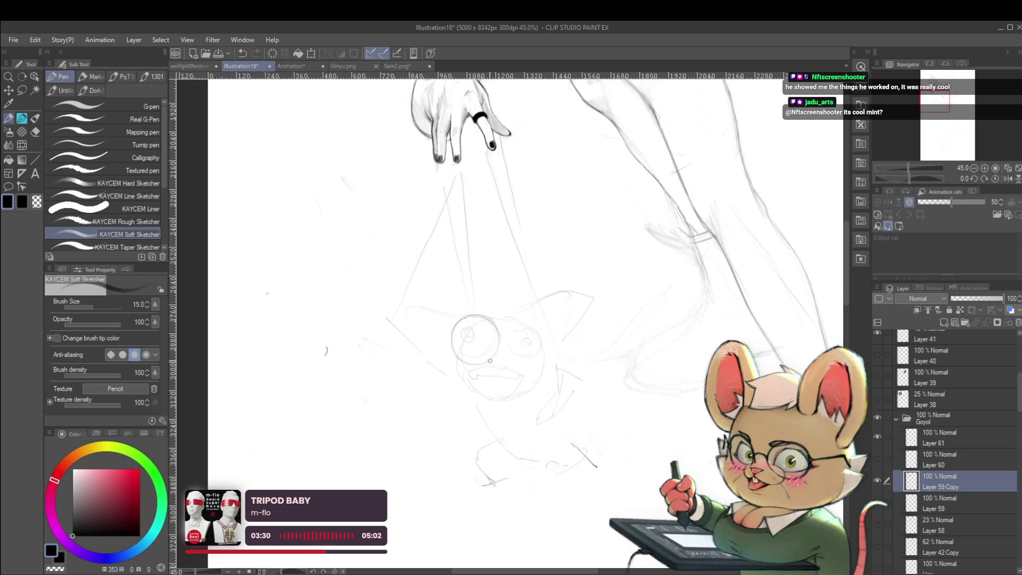
# Mirror the canvas view to check the creature's proportions.
pyautogui.scroll(-5, 540, 299)
pyautogui.scroll(5, 540, 299)
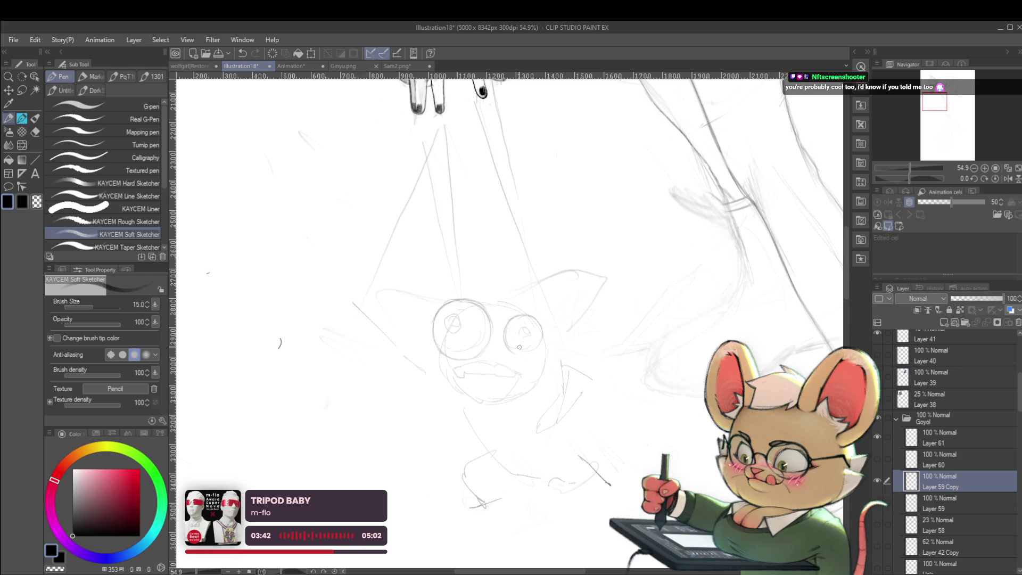
pyautogui.scroll(-4, 546, 340)
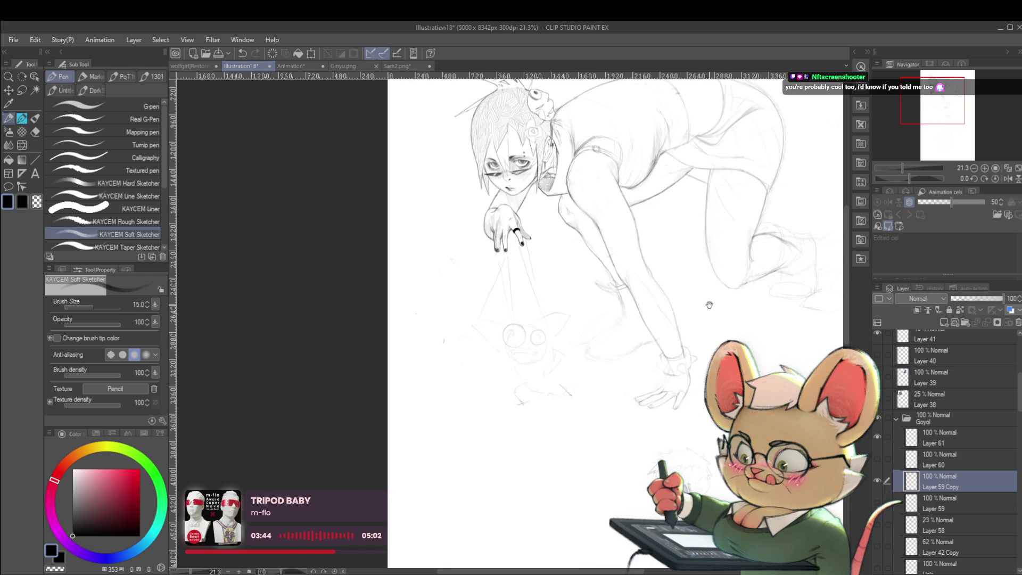
pyautogui.scroll(-3, 643, 319)
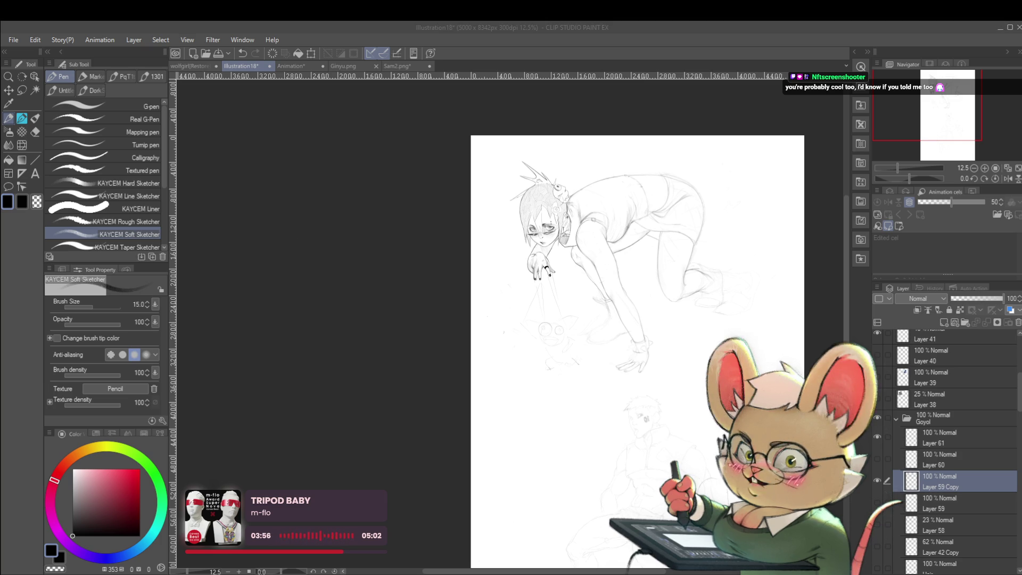
pyautogui.click(1008, 179)
pyautogui.scroll(5, 465, 394)
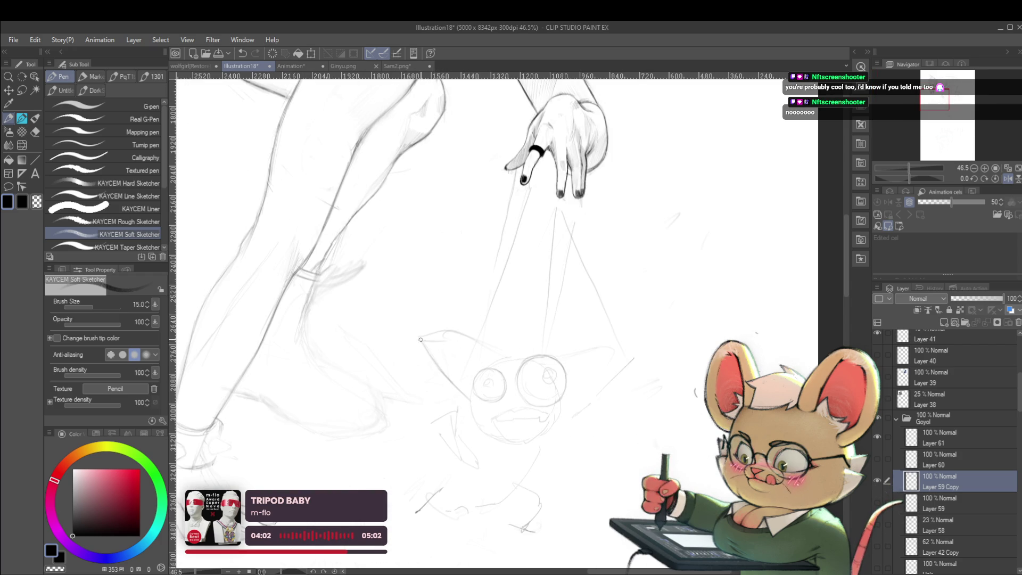
pyautogui.scroll(-4, 508, 350)
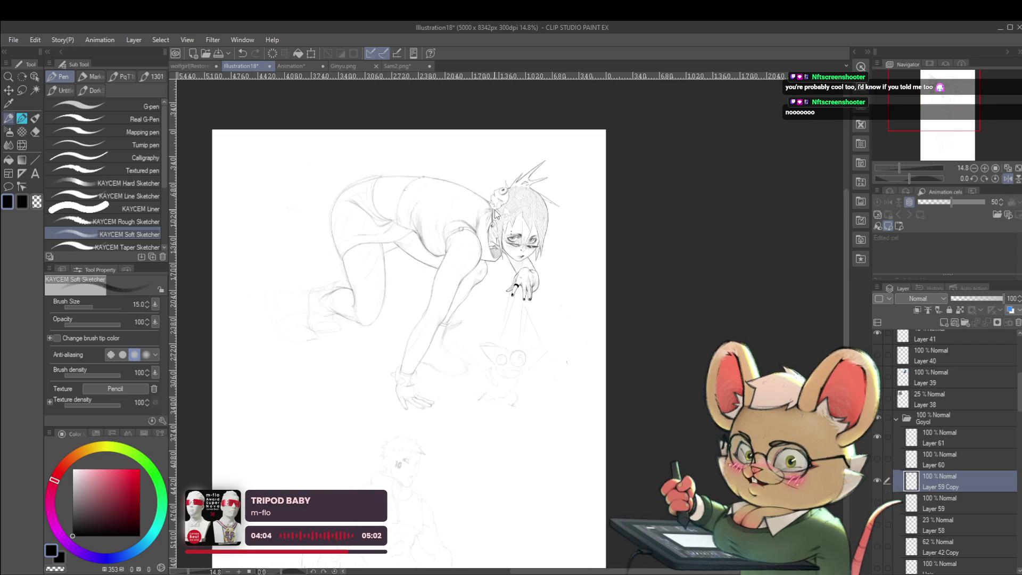
pyautogui.scroll(3, 534, 217)
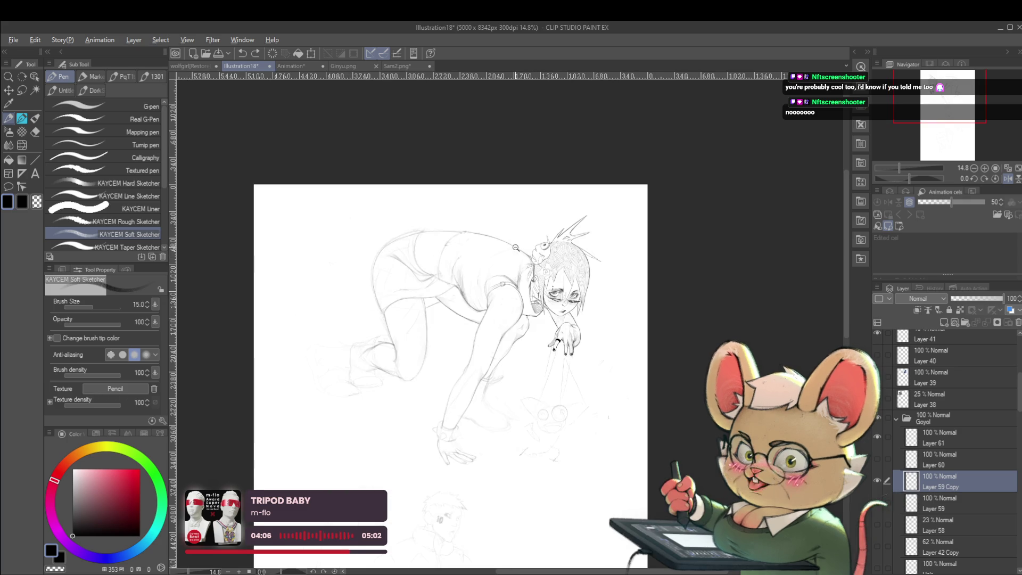
pyautogui.scroll(3, 544, 255)
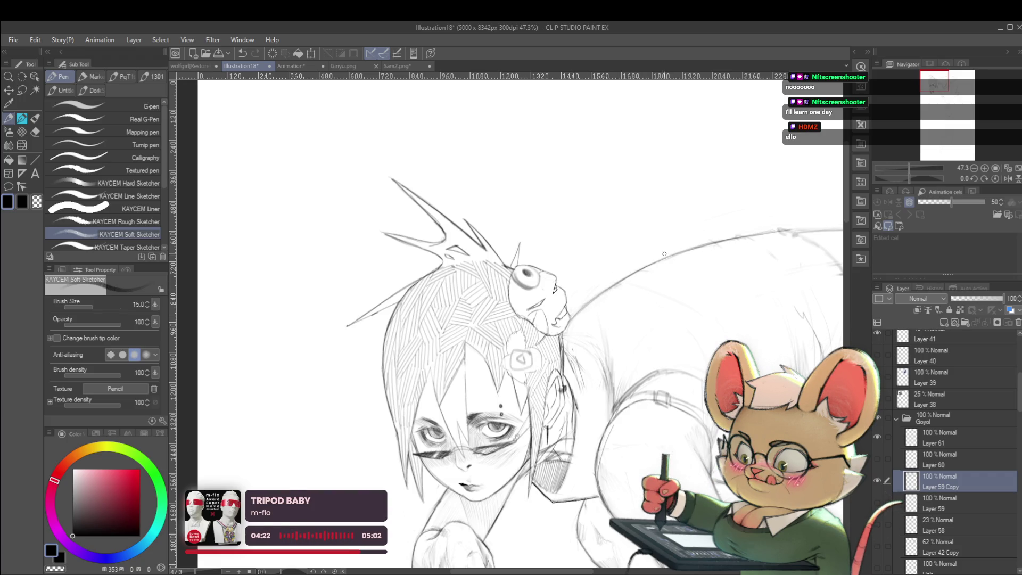
pyautogui.scroll(-3, 635, 245)
pyautogui.moveTo(768, 283); pyautogui.dragTo(754, 275)
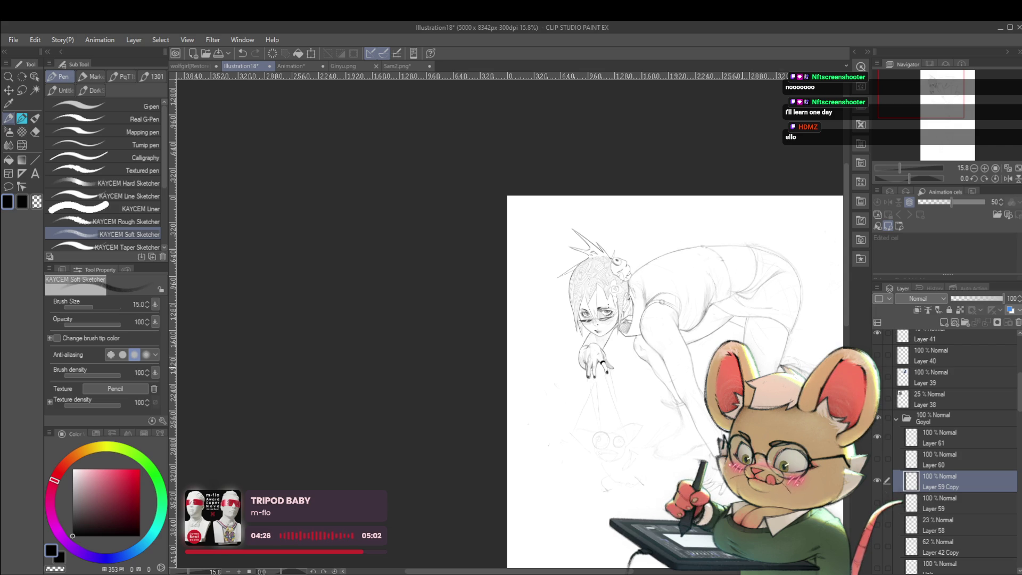
pyautogui.click(1007, 179)
pyautogui.scroll(5, 375, 286)
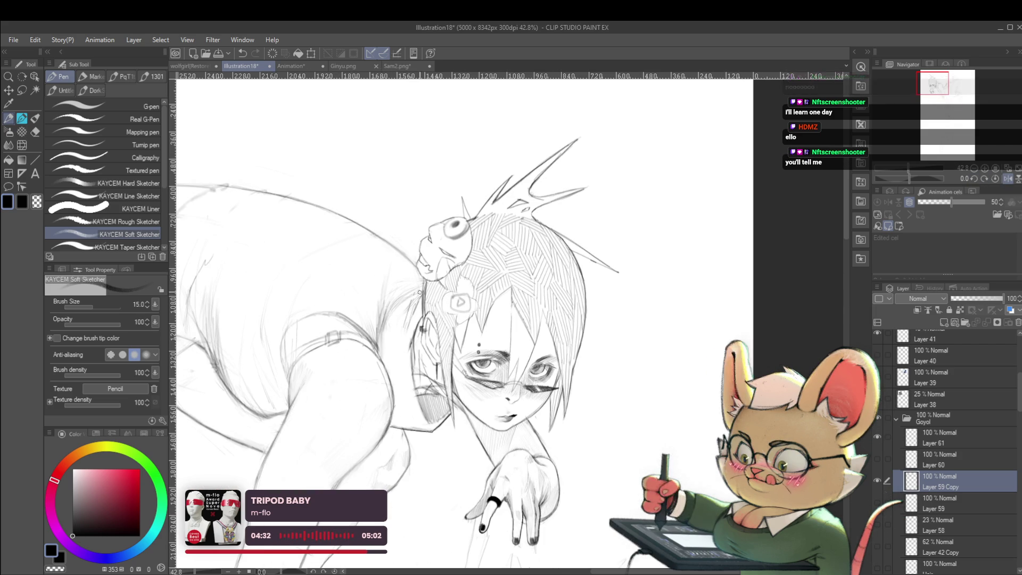
pyautogui.scroll(-4, 423, 264)
pyautogui.scroll(-2, 423, 264)
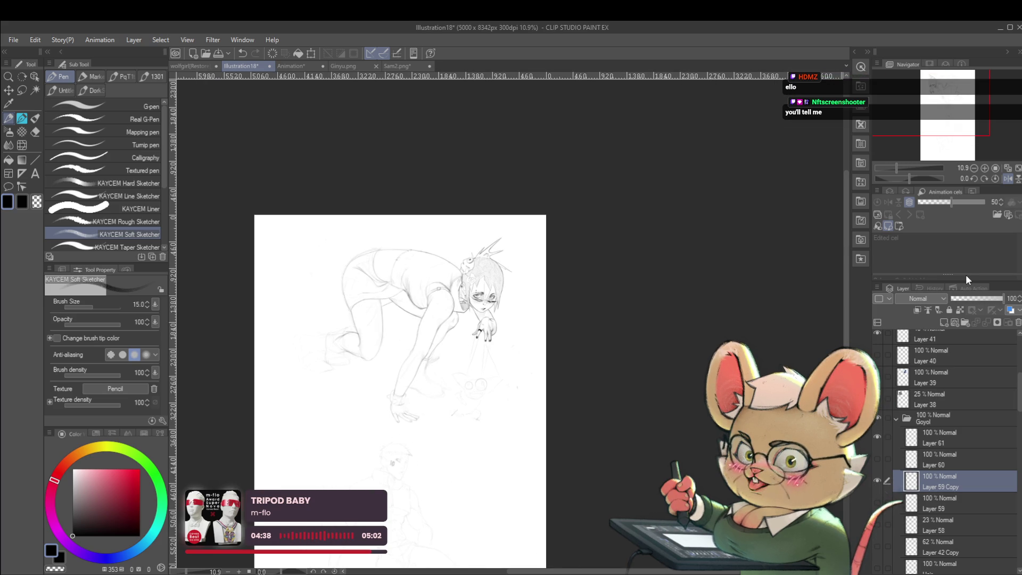
pyautogui.click(1005, 179)
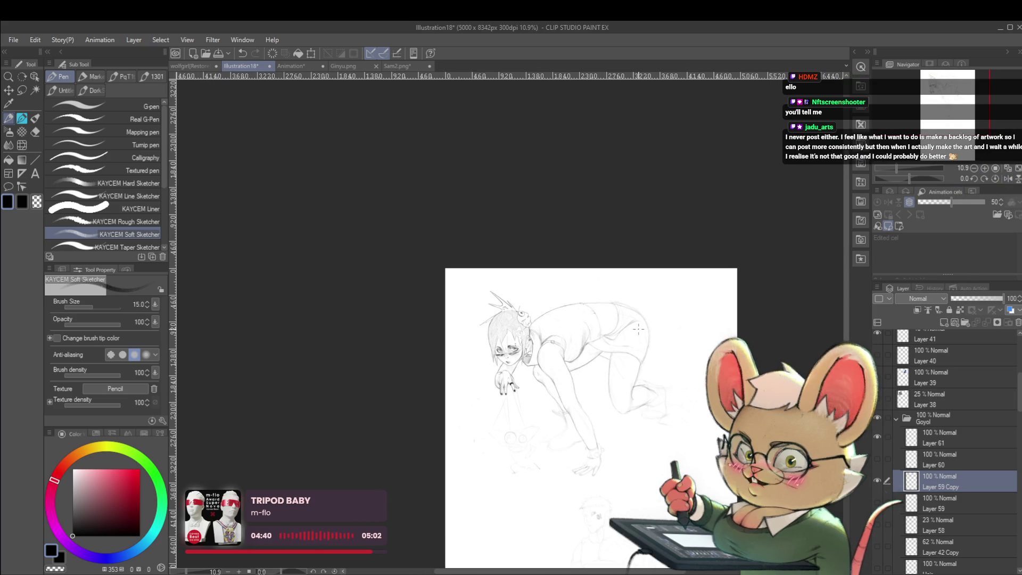
pyautogui.scroll(5, 551, 340)
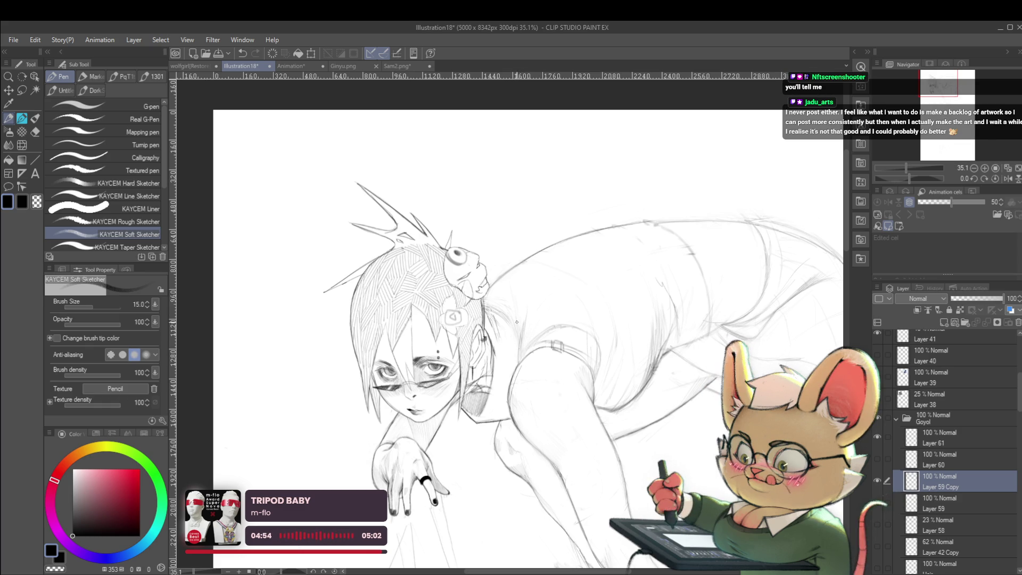
pyautogui.scroll(-4, 519, 345)
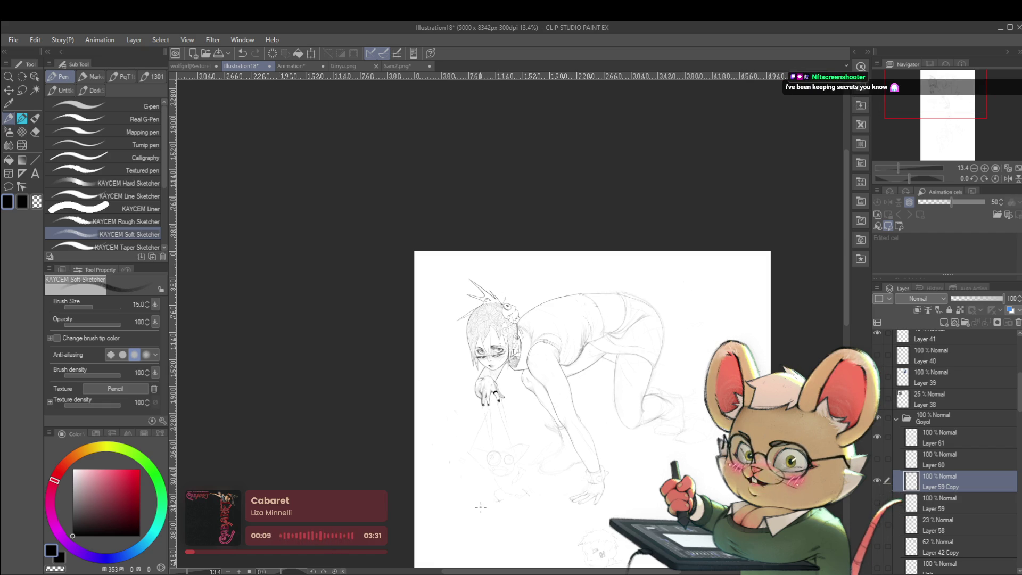
pyautogui.click(192, 66)
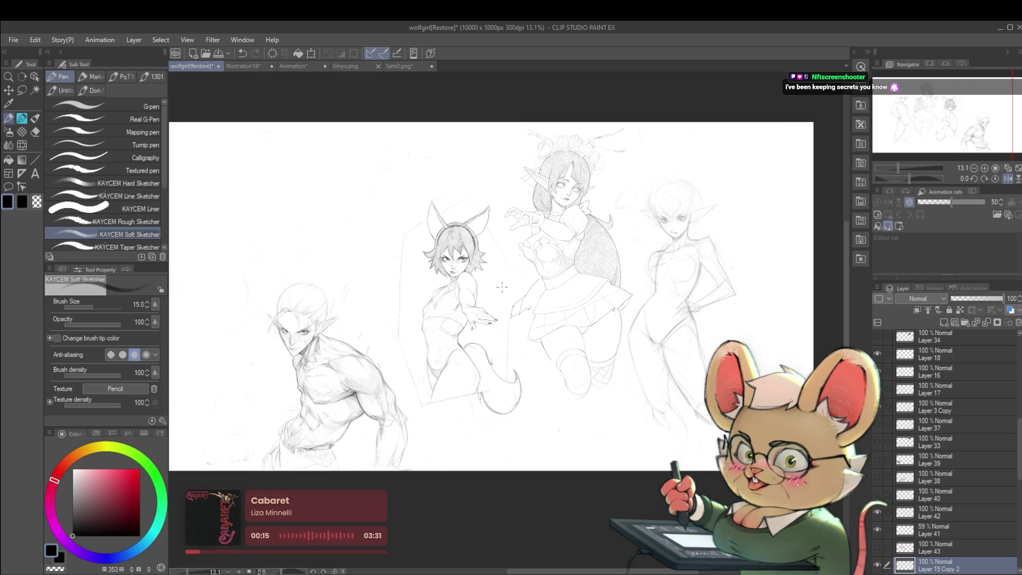
pyautogui.click(305, 65)
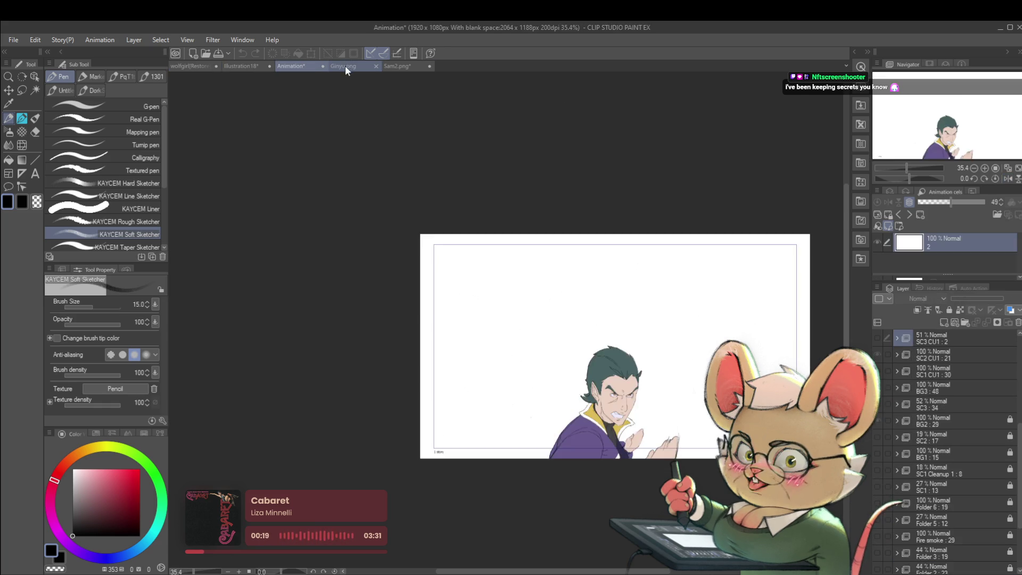
pyautogui.click(346, 65)
pyautogui.click(410, 66)
pyautogui.click(346, 66)
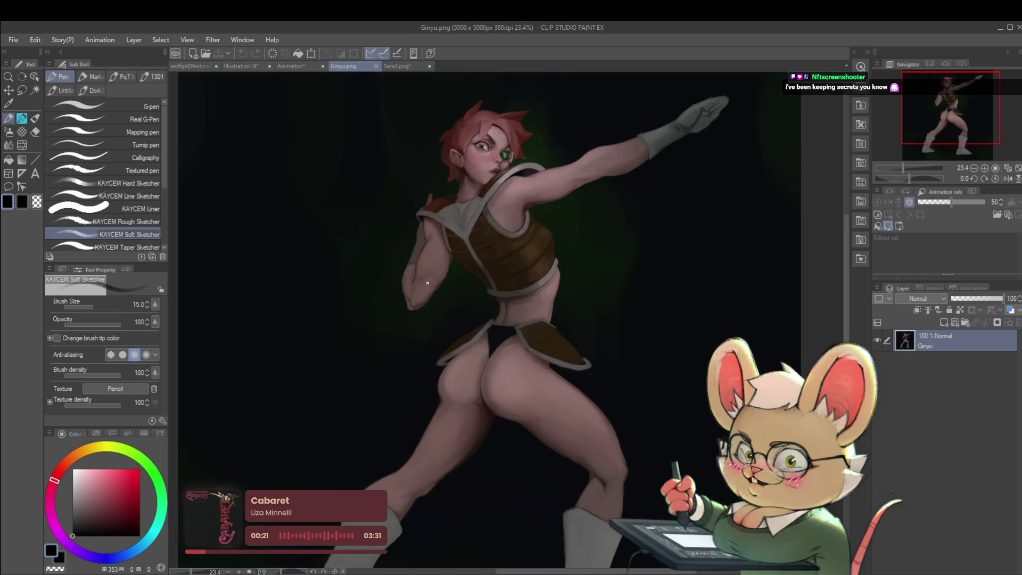
pyautogui.click(394, 66)
pyautogui.click(258, 66)
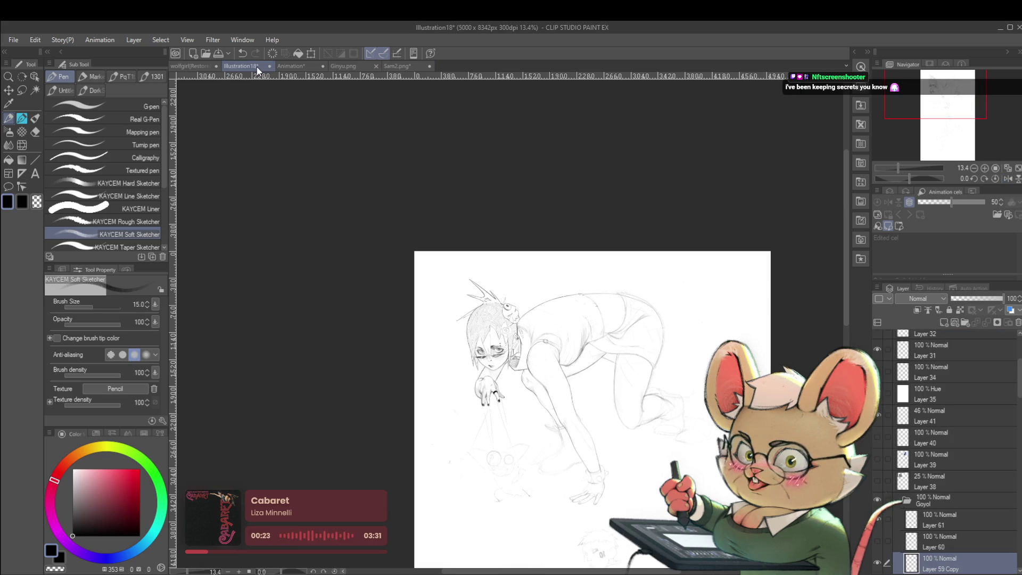
pyautogui.scroll(-3, 664, 334)
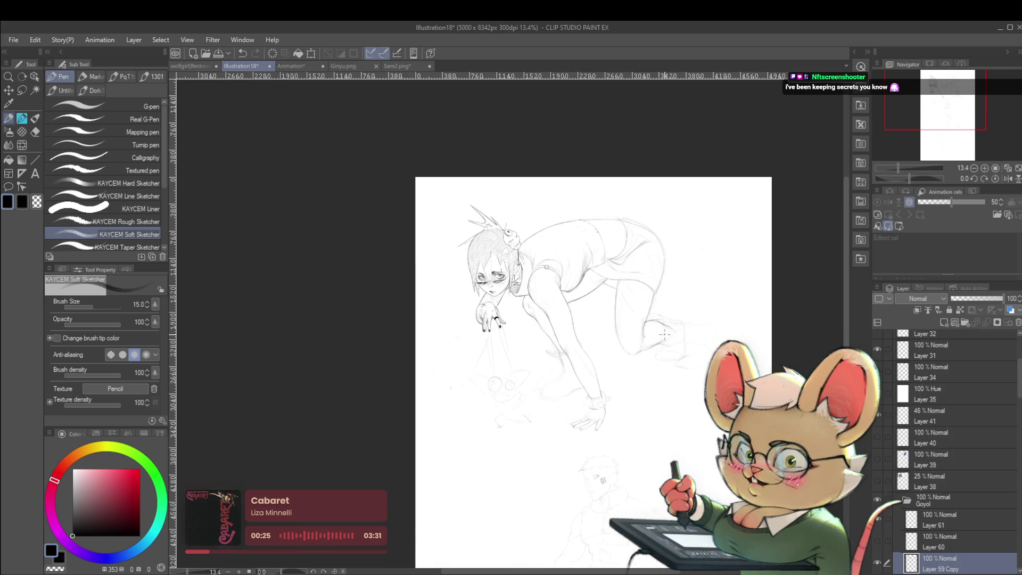
pyautogui.scroll(2, 577, 206)
pyautogui.hotkey('ctrl', 'z')
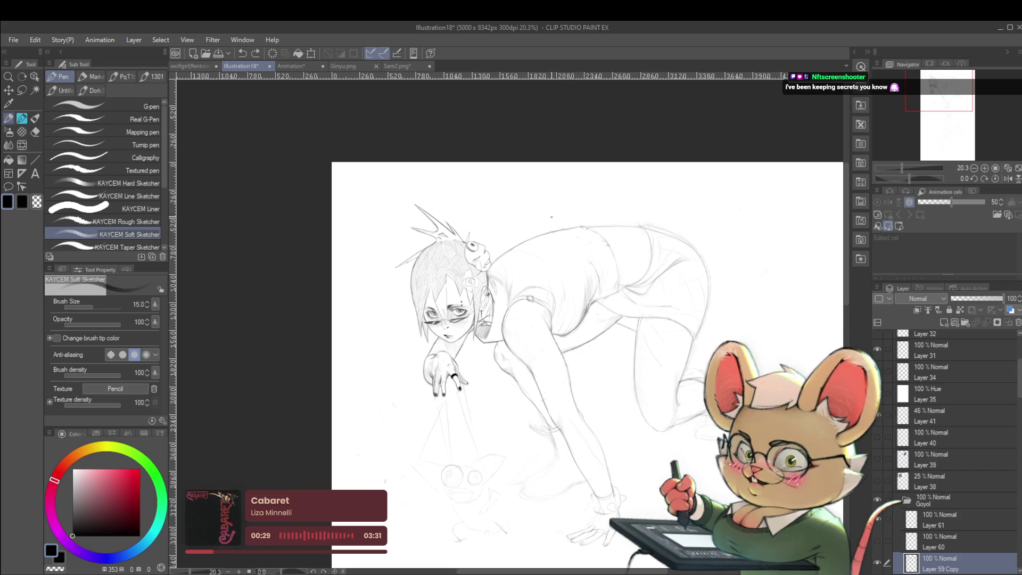
pyautogui.click(1008, 179)
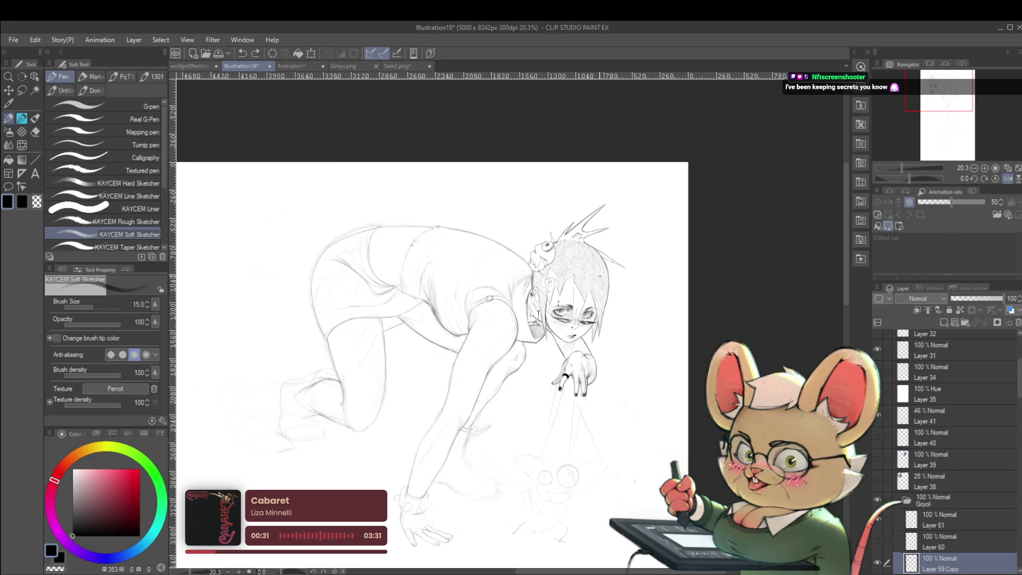
pyautogui.scroll(2, 500, 295)
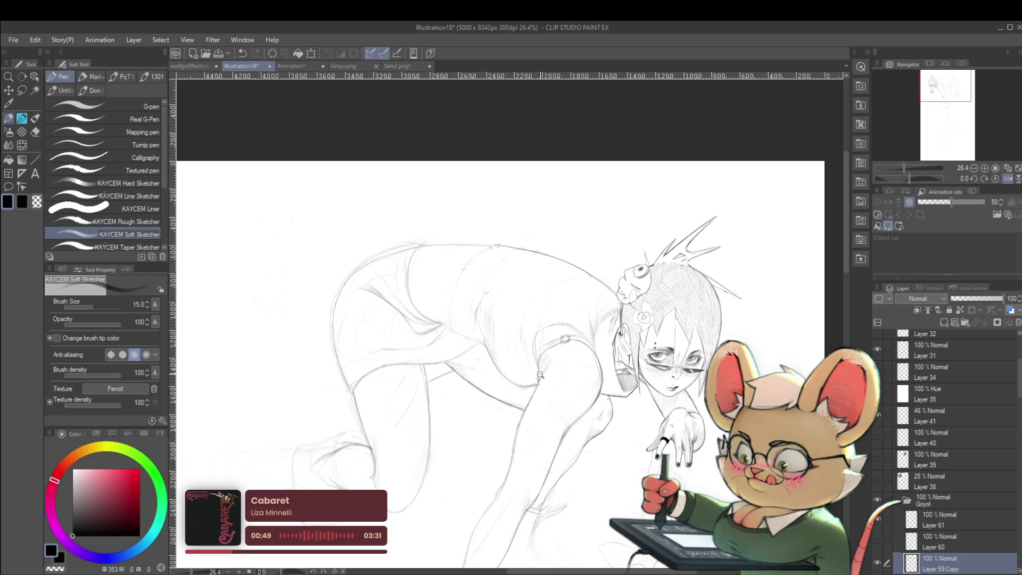
pyautogui.scroll(-5, 537, 370)
pyautogui.scroll(5, 497, 362)
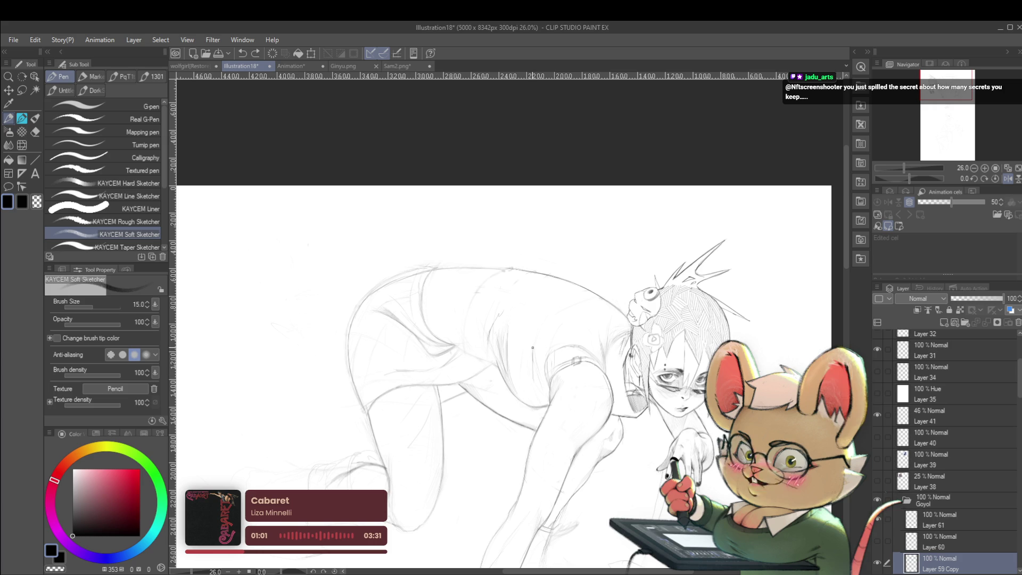
pyautogui.click(532, 350)
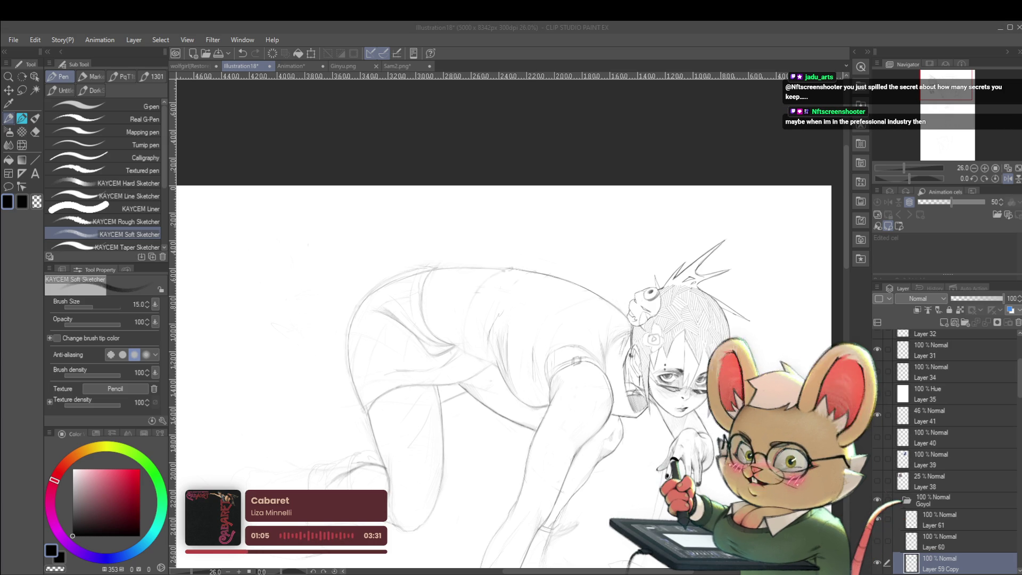
pyautogui.hotkey('alt', 'Tab')
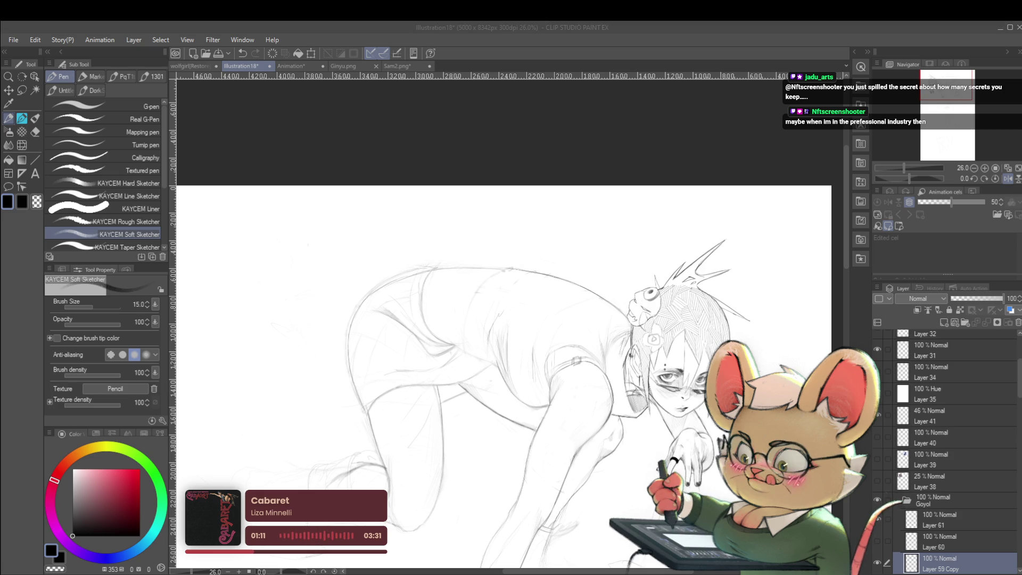
pyautogui.hotkey('alt', 'Tab')
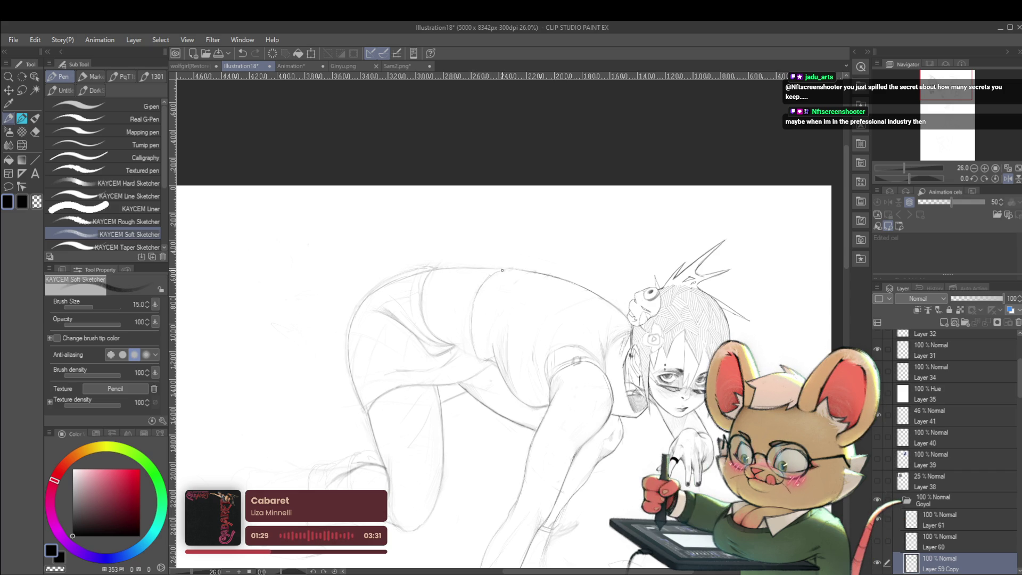
pyautogui.scroll(-3, 500, 271)
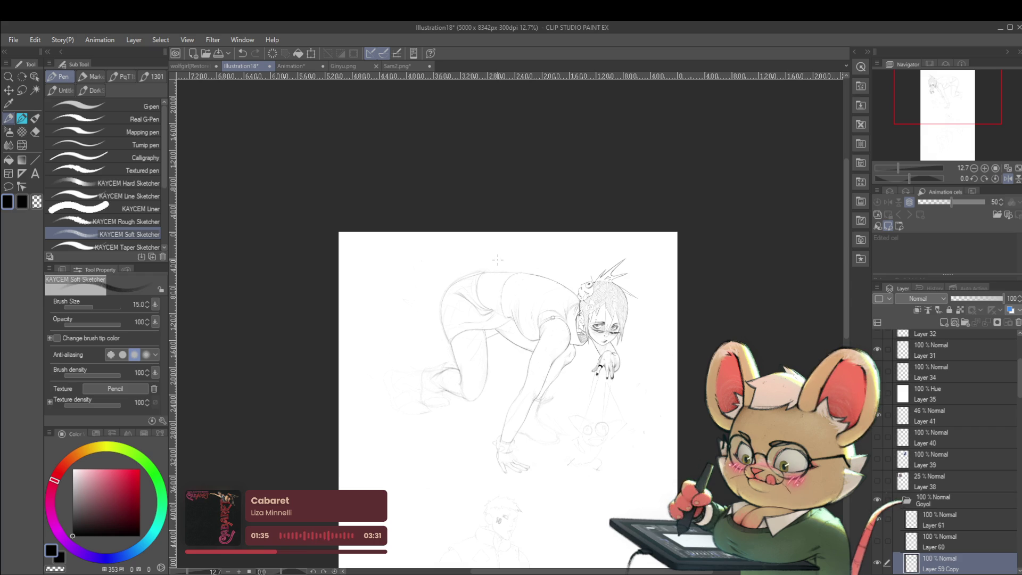
pyautogui.click(1010, 180)
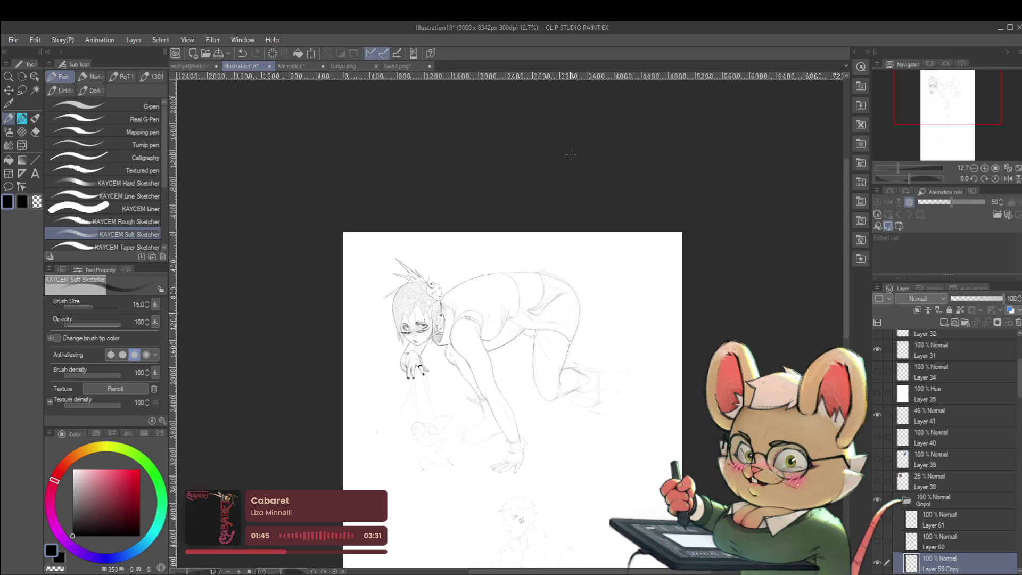
pyautogui.click(1007, 179)
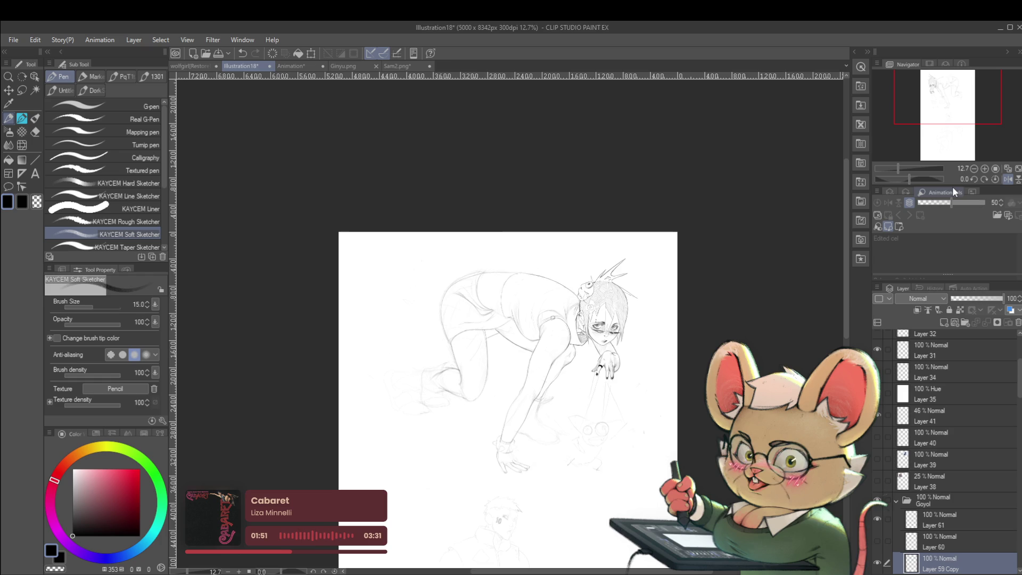
pyautogui.scroll(5, 616, 269)
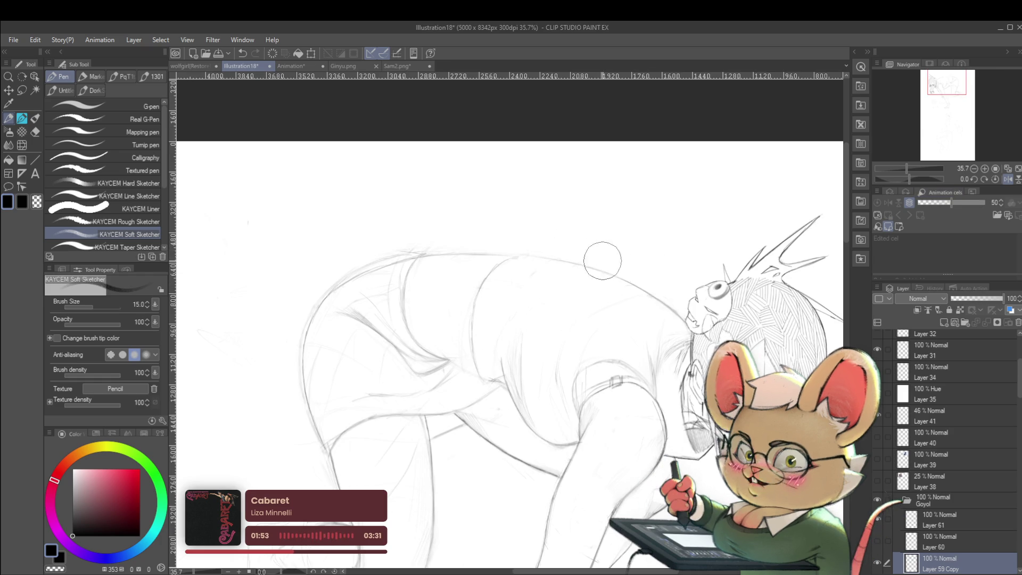
pyautogui.scroll(1, 532, 273)
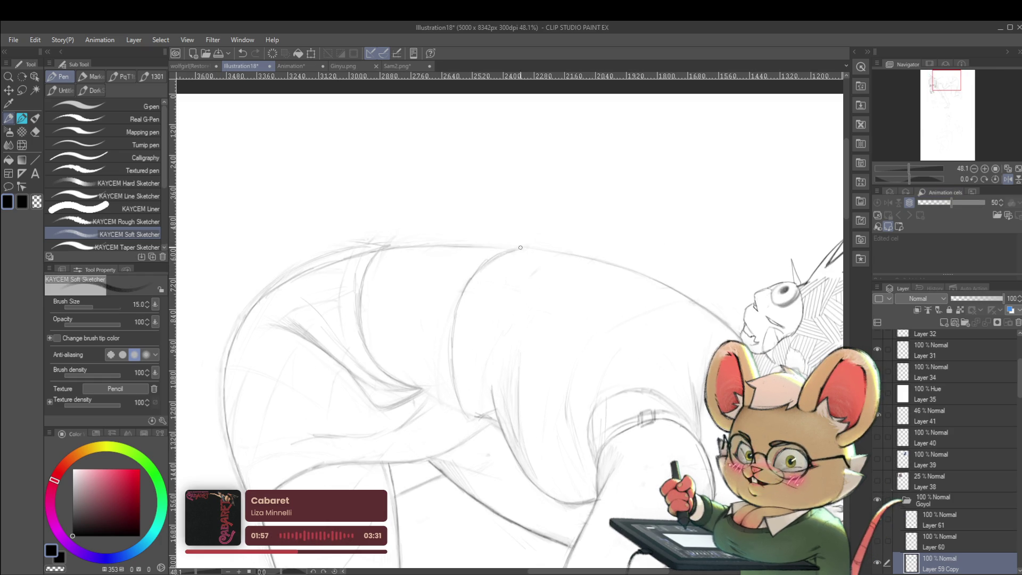
pyautogui.moveTo(584, 247); pyautogui.dragTo(461, 307)
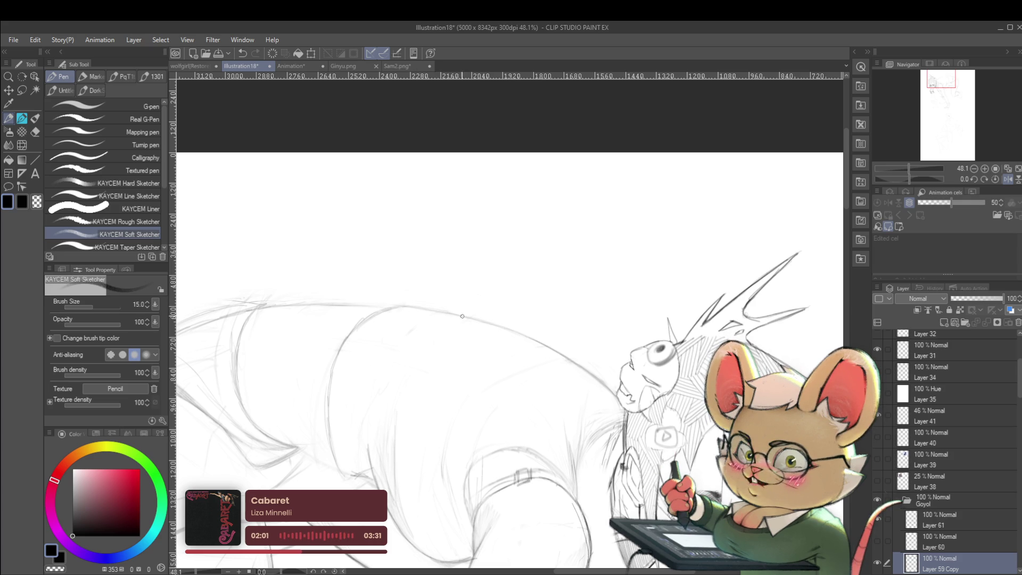
pyautogui.scroll(-5, 494, 326)
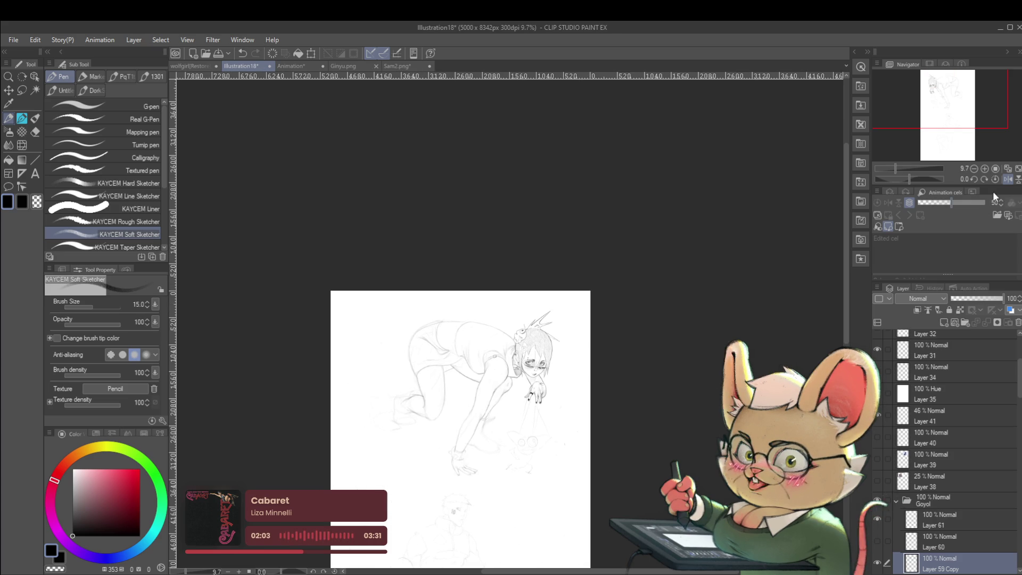
pyautogui.moveTo(450, 367); pyautogui.dragTo(548, 368)
pyautogui.scroll(4, 584, 368)
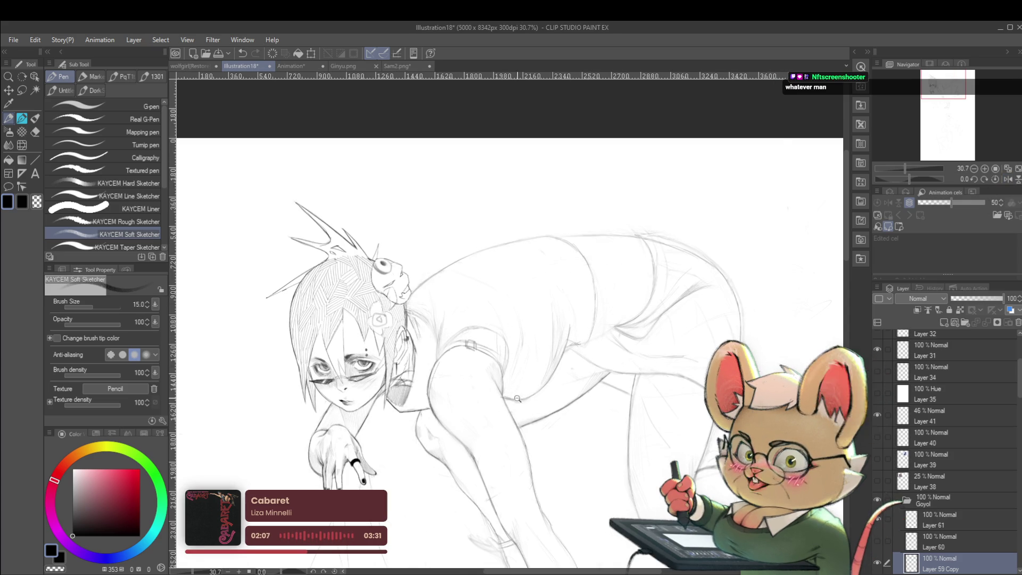
pyautogui.scroll(1, 524, 397)
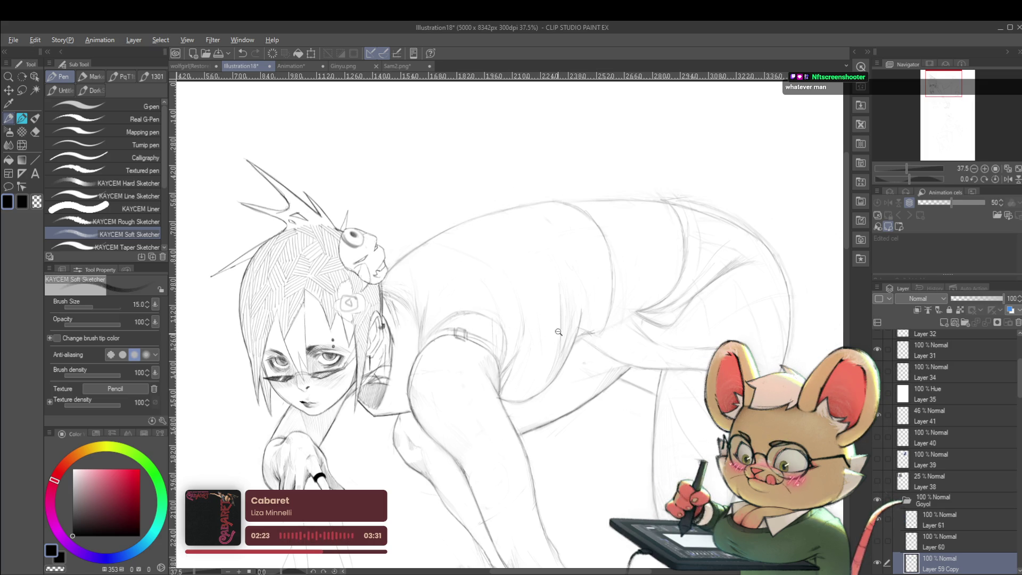
pyautogui.moveTo(552, 330); pyautogui.dragTo(579, 277)
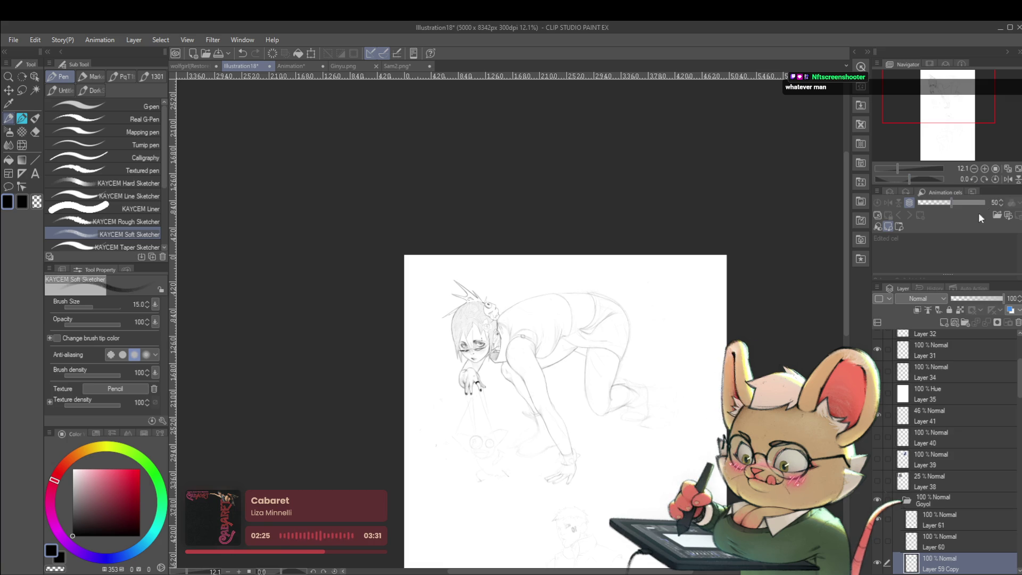
pyautogui.click(1006, 181)
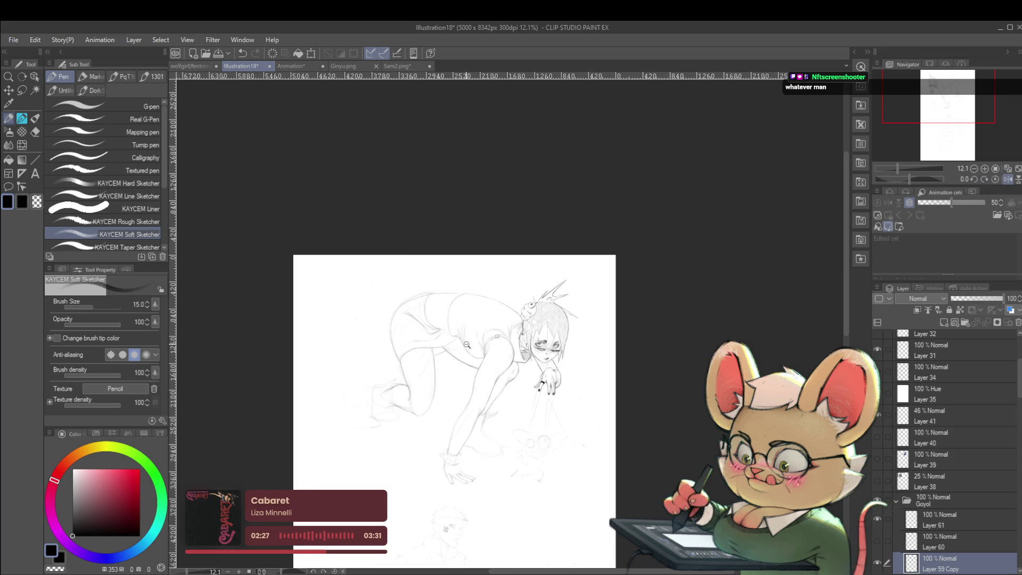
pyautogui.moveTo(466, 338); pyautogui.dragTo(471, 348)
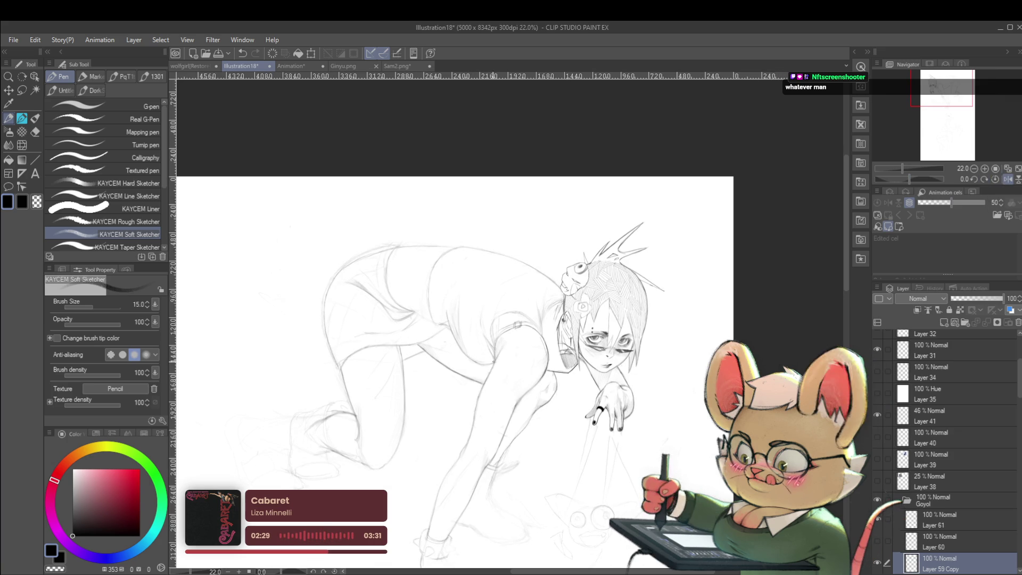
pyautogui.moveTo(493, 348); pyautogui.dragTo(471, 326)
pyautogui.moveTo(576, 149); pyautogui.dragTo(625, 175)
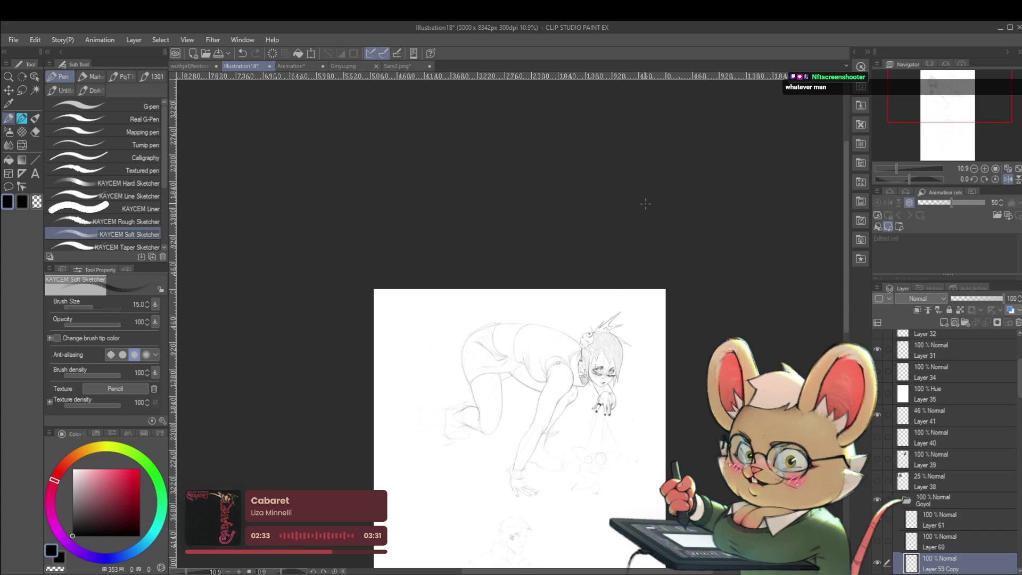
pyautogui.moveTo(529, 336)
pyautogui.mouseDown()
pyautogui.moveTo(523, 331)
pyautogui.moveTo(498, 376)
pyautogui.mouseUp()
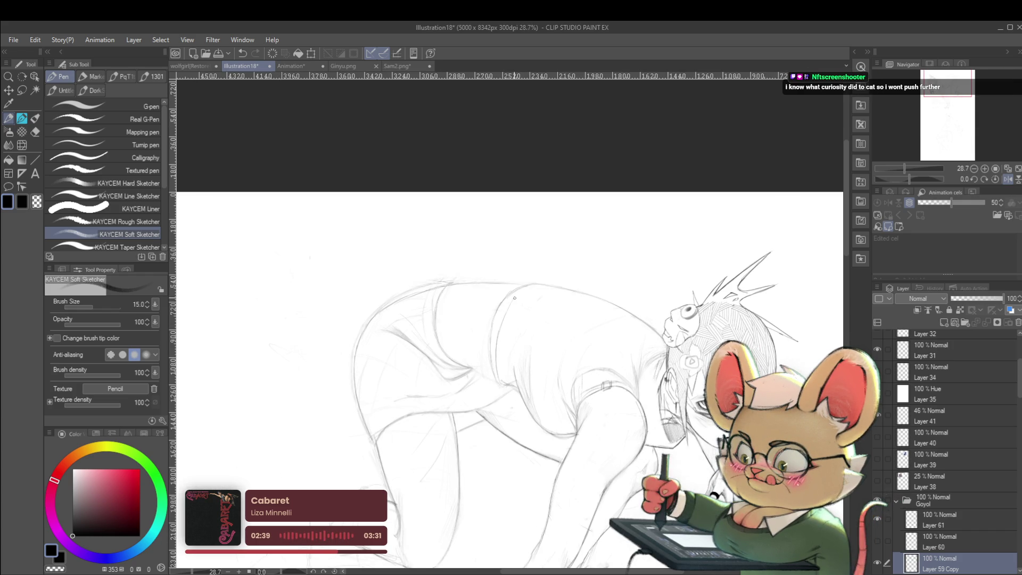
pyautogui.moveTo(511, 301); pyautogui.dragTo(522, 259)
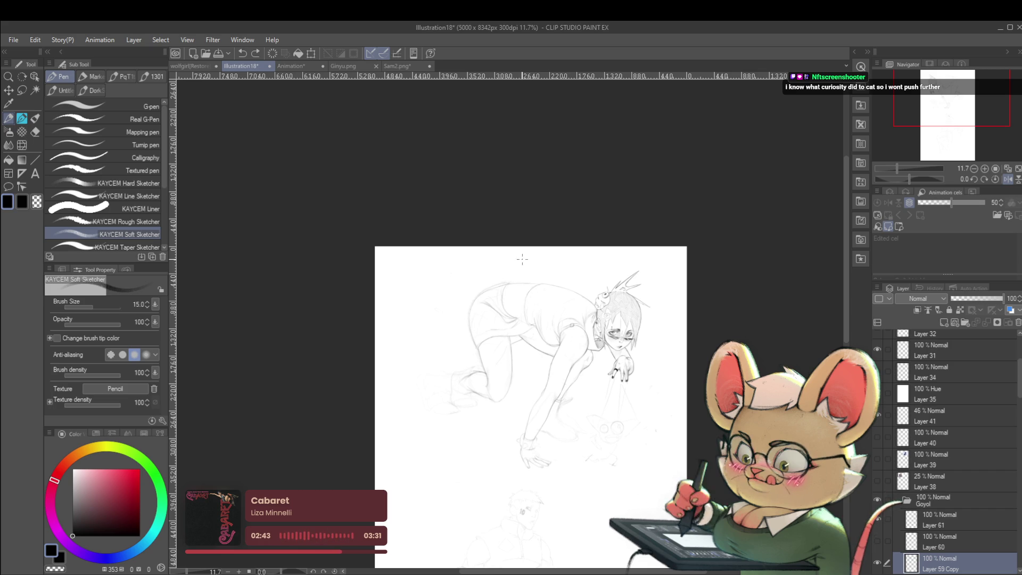
pyautogui.moveTo(522, 259); pyautogui.dragTo(506, 265)
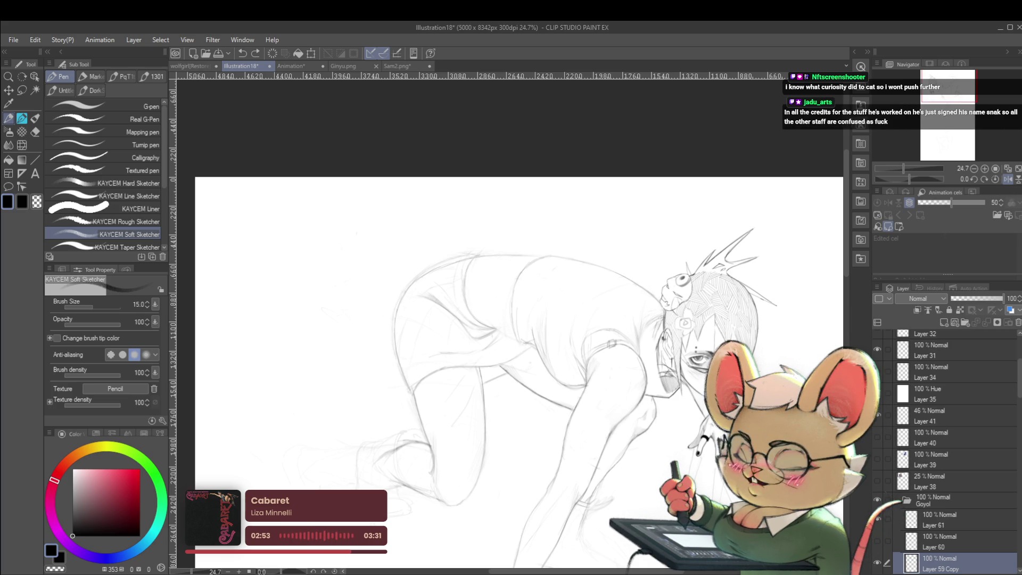
pyautogui.click(994, 179)
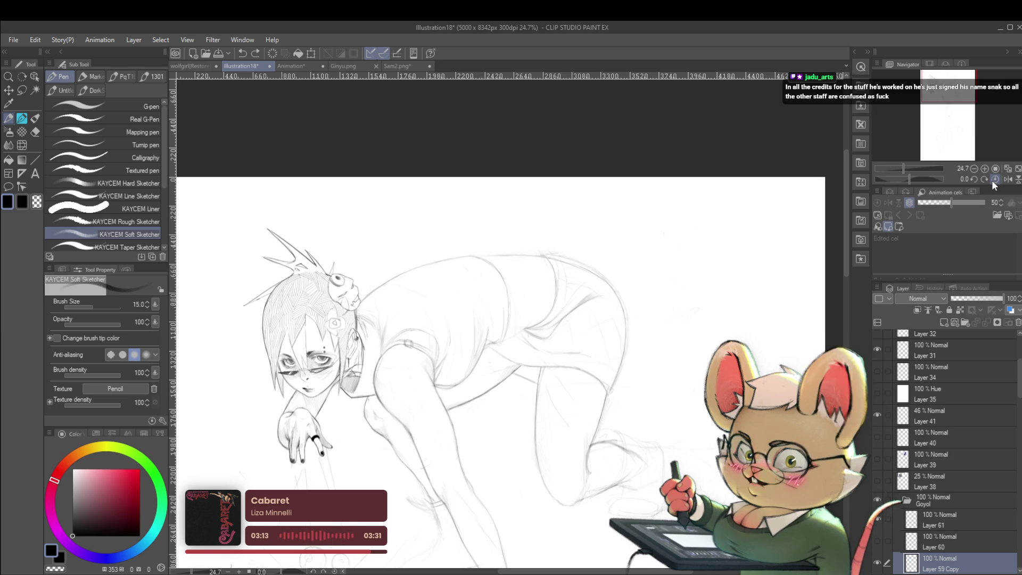
pyautogui.press('h')
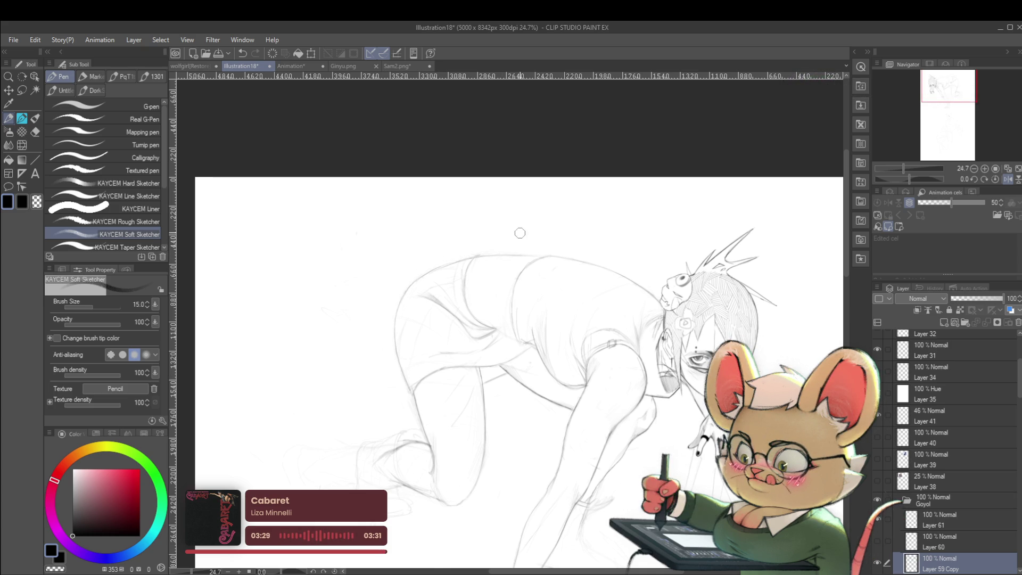
pyautogui.scroll(-5, 520, 239)
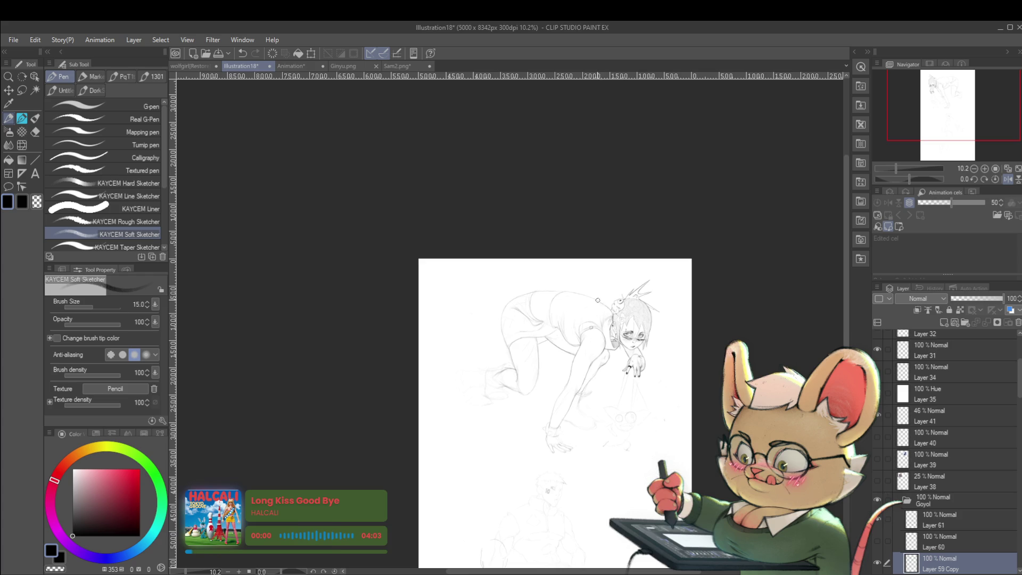
pyautogui.scroll(4, 598, 301)
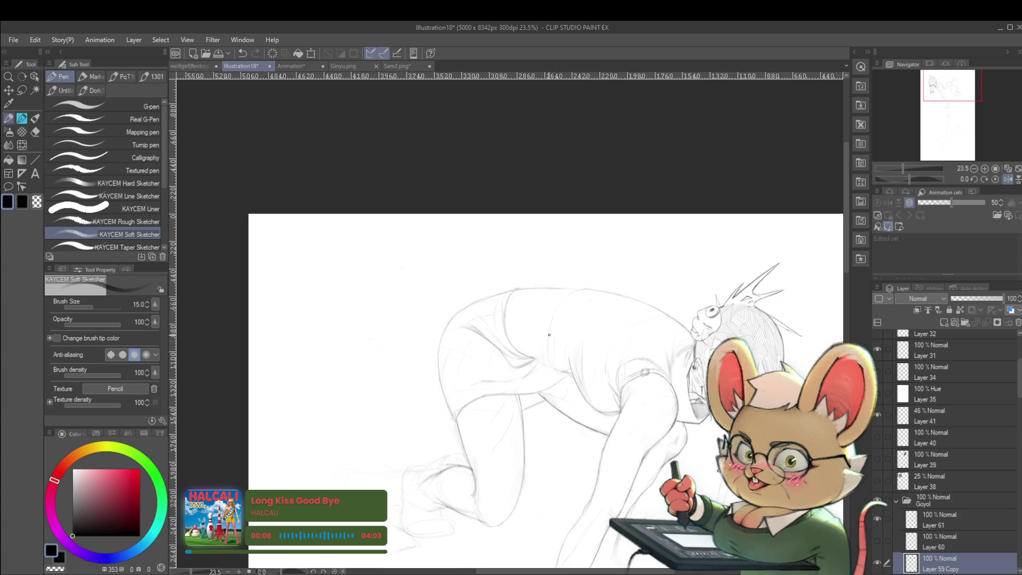
pyautogui.moveTo(590, 288); pyautogui.dragTo(553, 289)
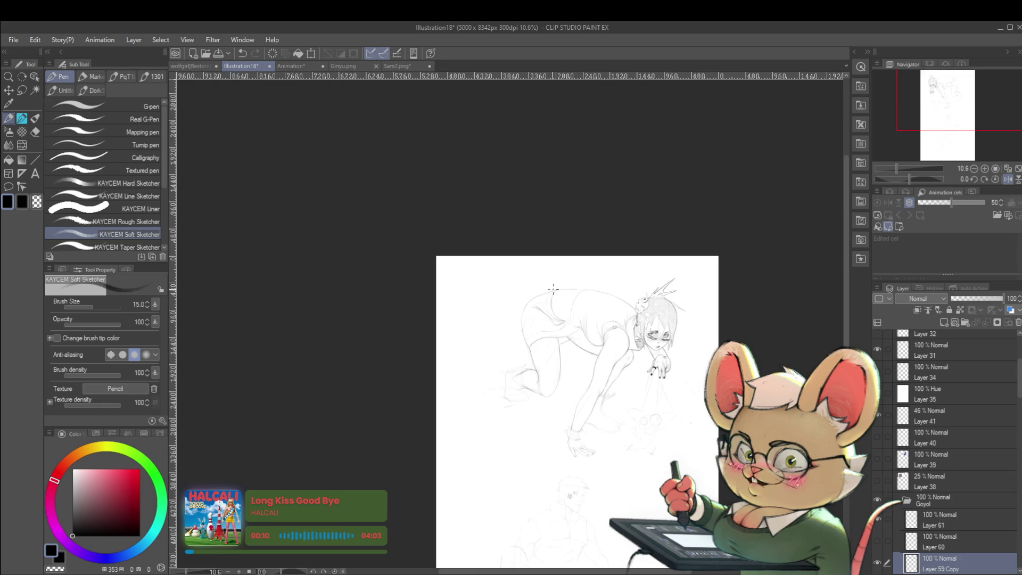
pyautogui.click(1007, 178)
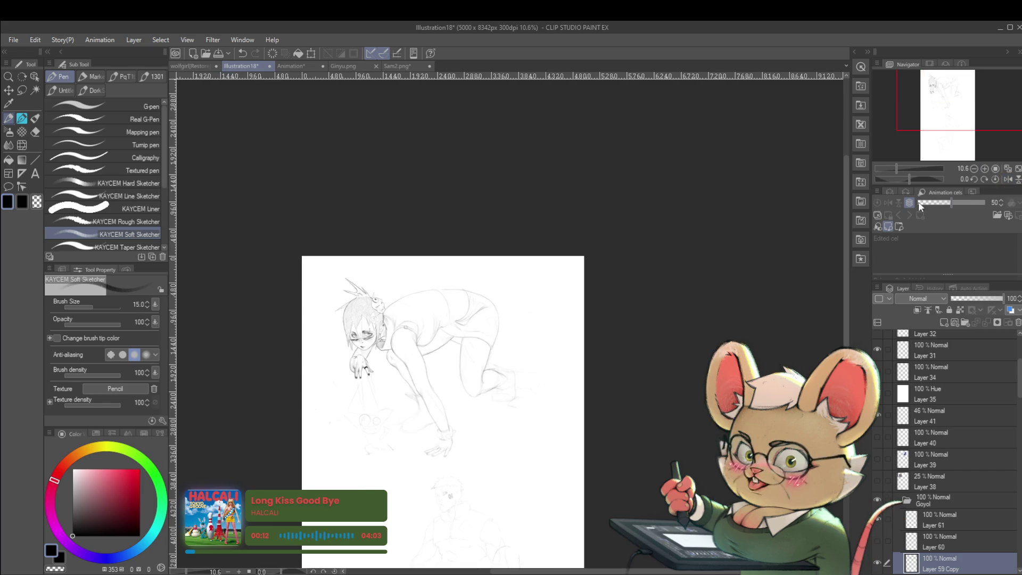
pyautogui.scroll(3, 441, 301)
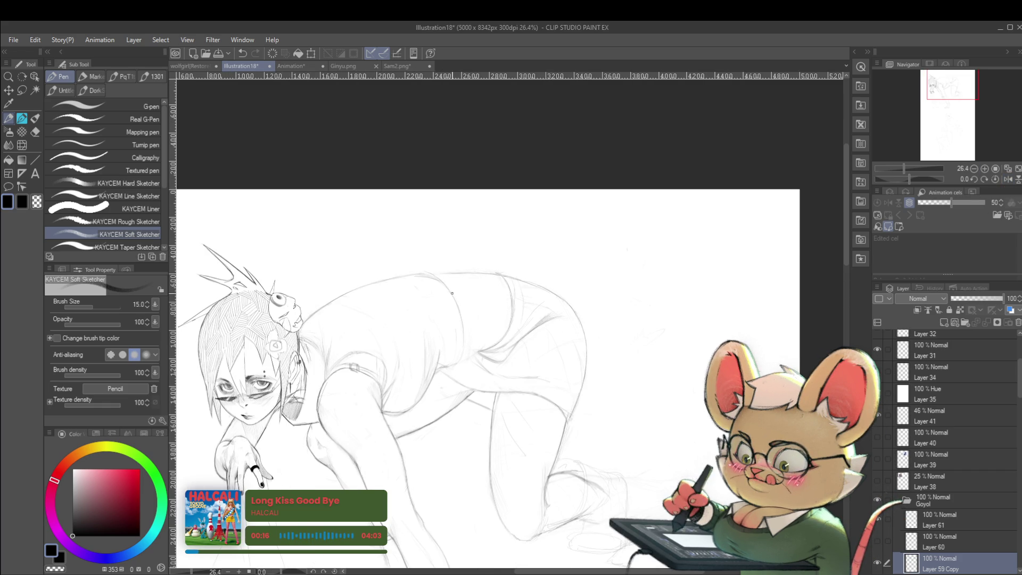
pyautogui.scroll(-3, 434, 279)
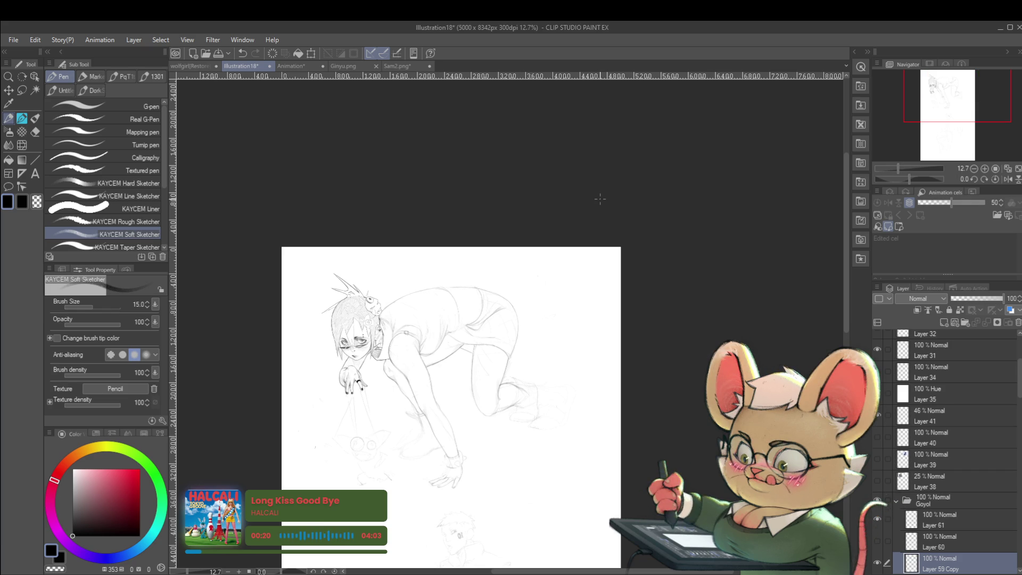
pyautogui.scroll(2, 485, 305)
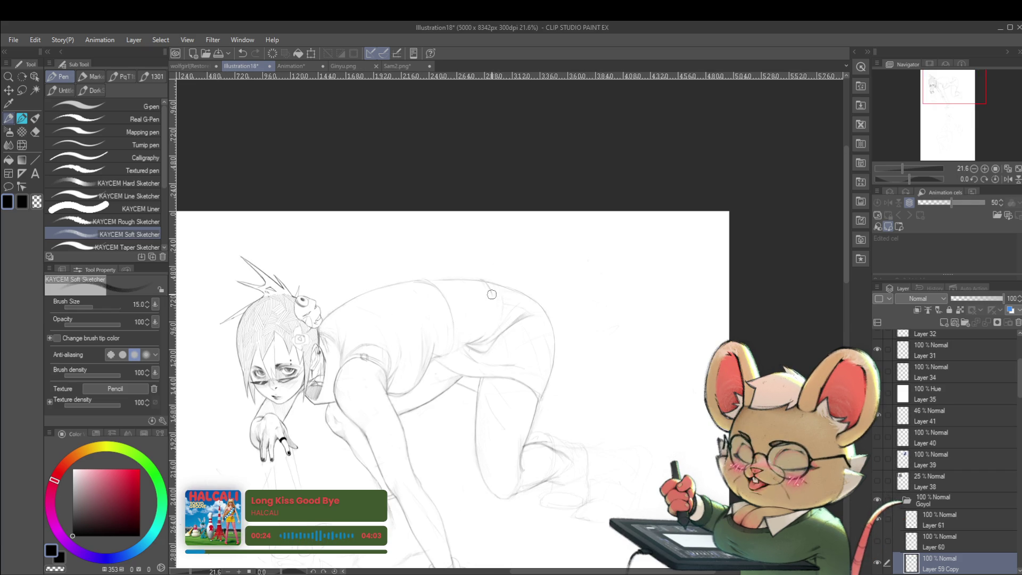
pyautogui.scroll(-2, 493, 299)
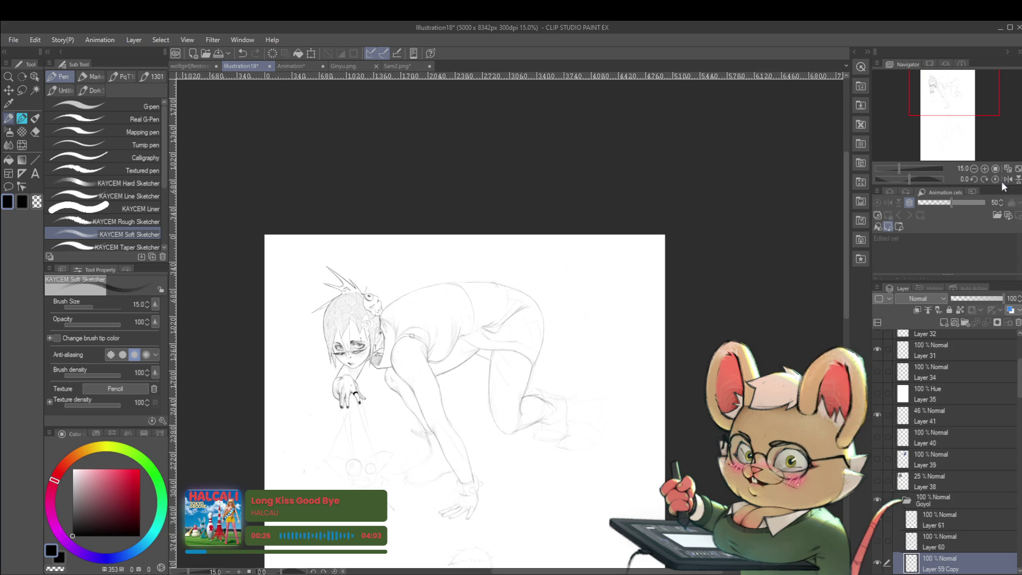
pyautogui.press('h')
pyautogui.scroll(1, 519, 323)
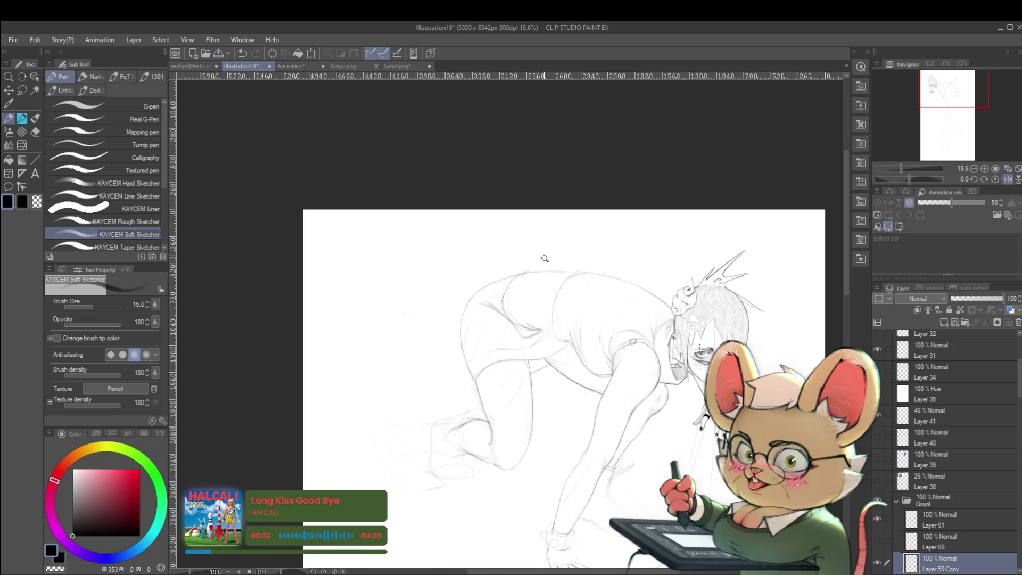
pyautogui.scroll(-2, 537, 264)
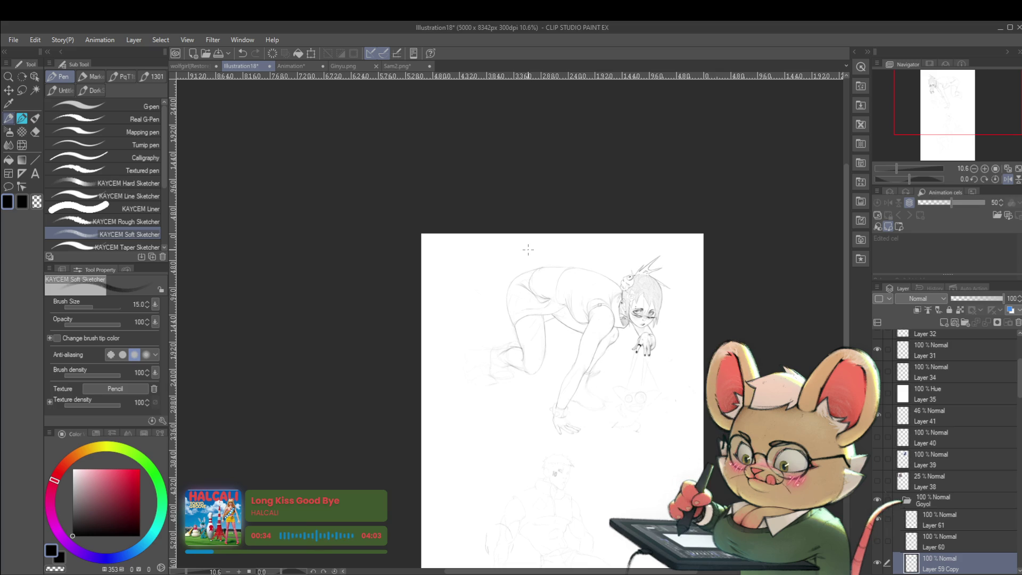
pyautogui.click(1007, 179)
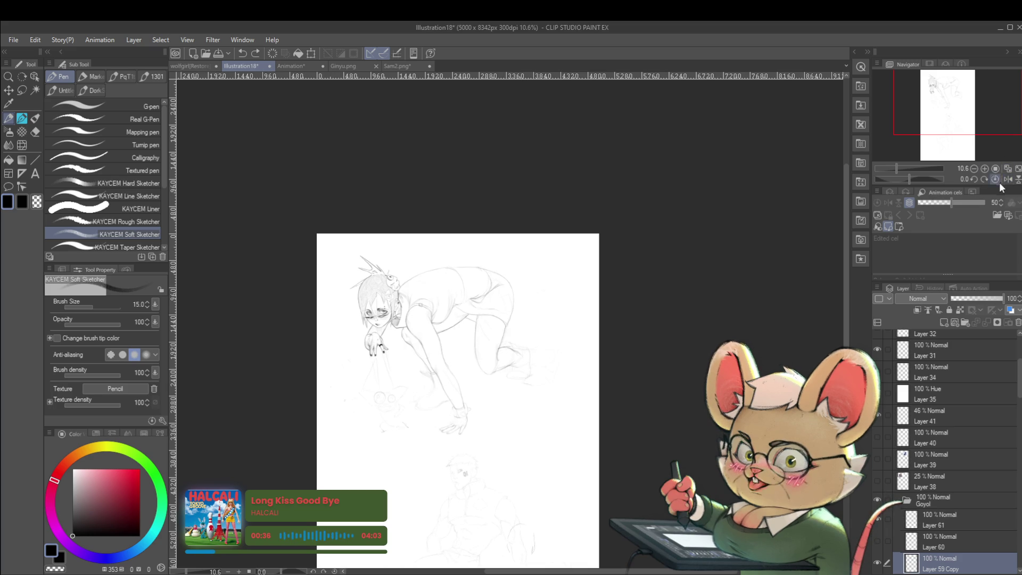
pyautogui.scroll(2, 474, 297)
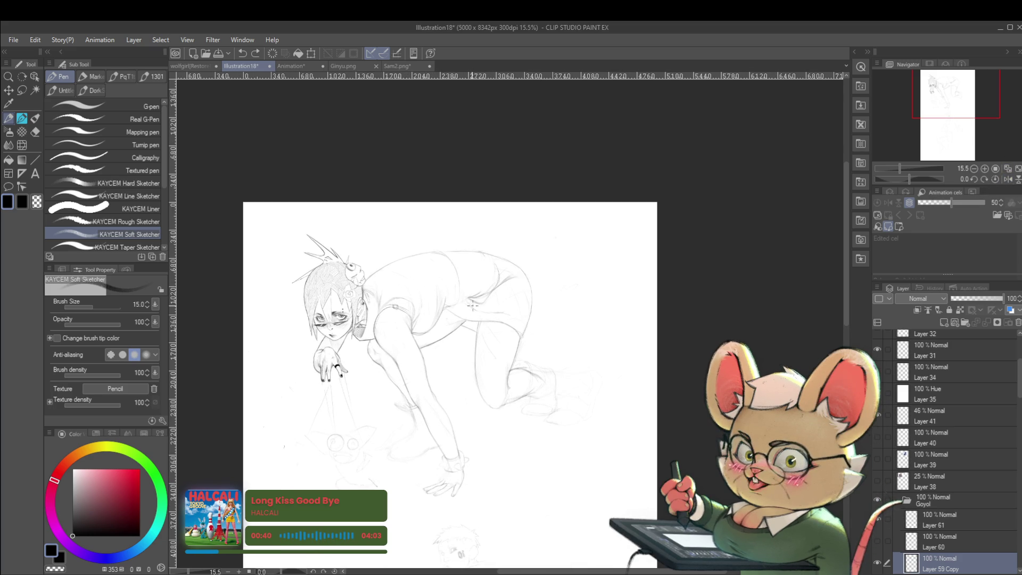
pyautogui.press('m')
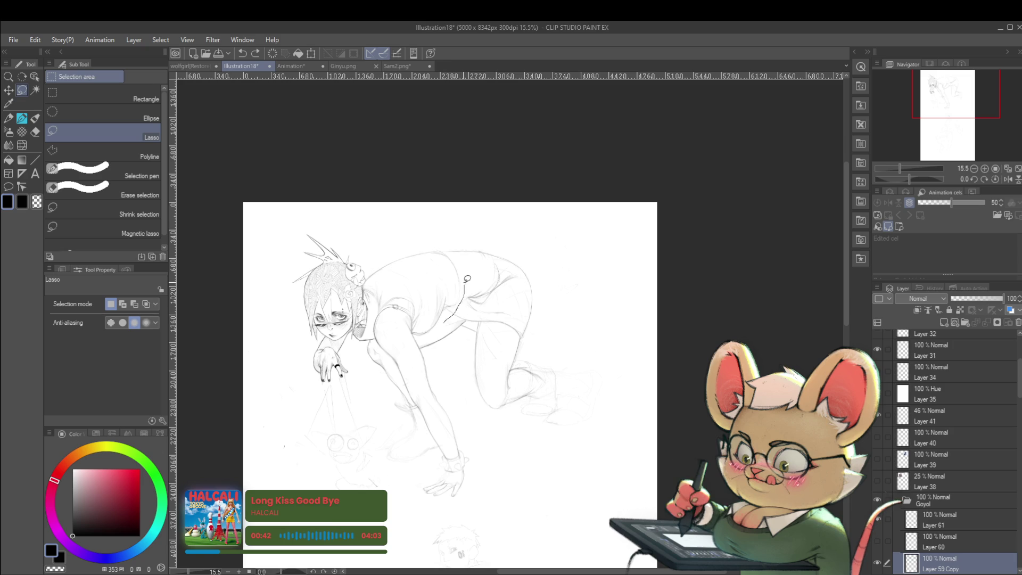
# Lasso the hips and legs, nudge them slightly left, and clear the selection.
pyautogui.moveTo(575, 314)
pyautogui.mouseDown()
pyautogui.moveTo(506, 457)
pyautogui.moveTo(454, 331)
pyautogui.mouseUp()
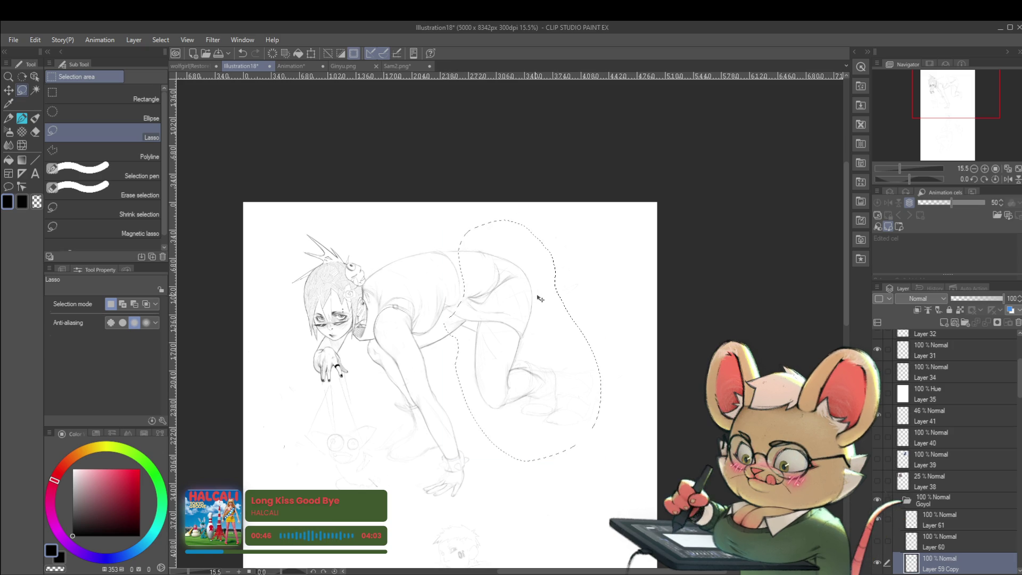
pyautogui.hotkey('ctrl', 't')
pyautogui.moveTo(547, 291); pyautogui.dragTo(540, 291)
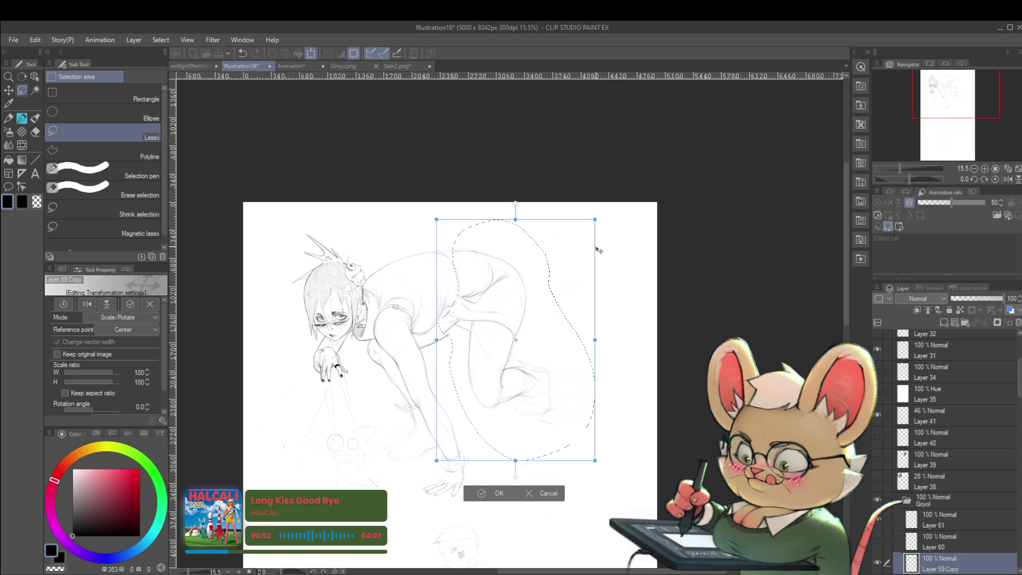
pyautogui.press('Return')
pyautogui.hotkey('ctrl', 'd')
# Mirror the view, lasso the torso strokes and rotate them about -2.6°.
pyautogui.scroll(-3, 592, 291)
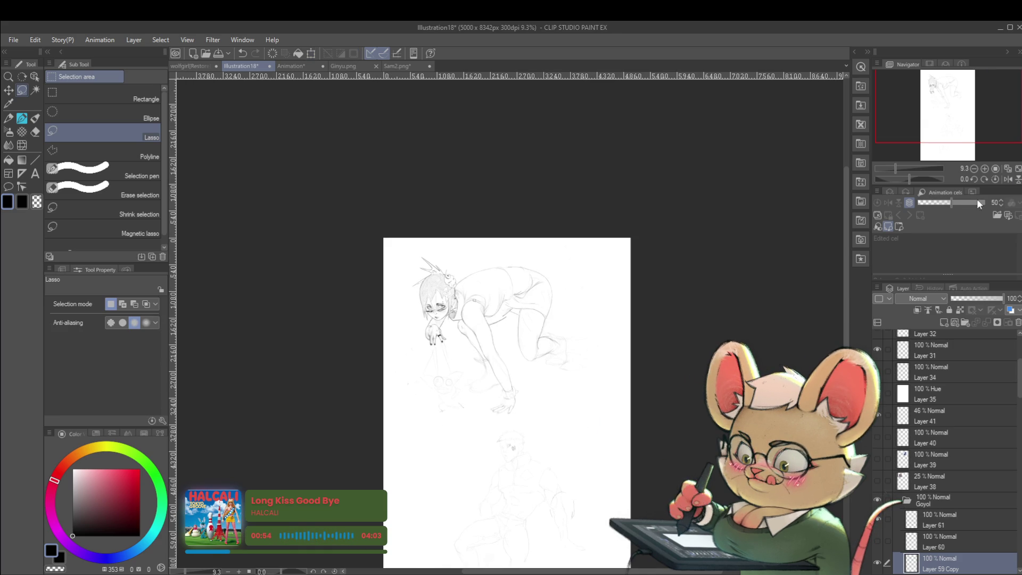
pyautogui.click(1007, 179)
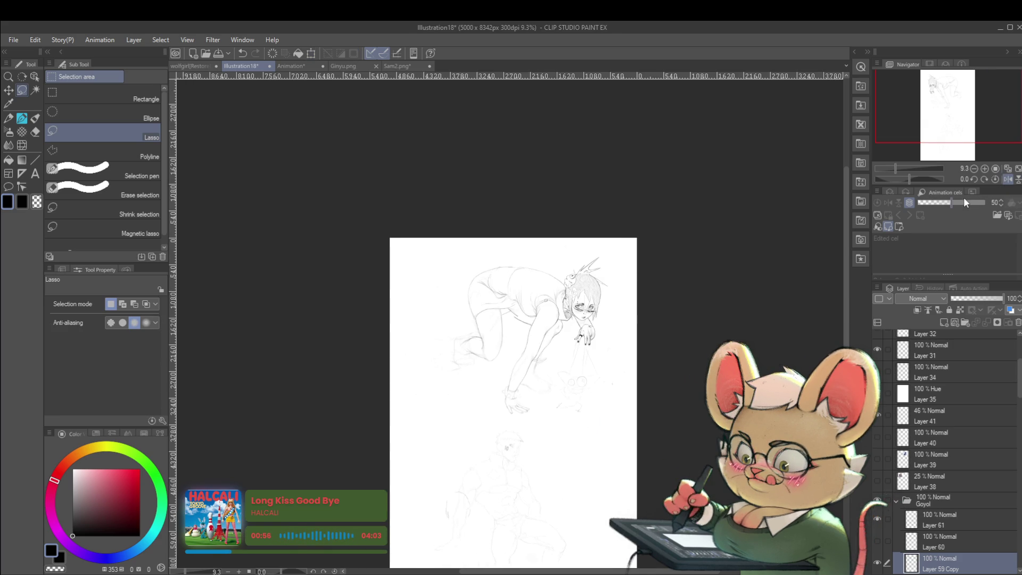
pyautogui.scroll(7, 491, 310)
pyautogui.moveTo(469, 324)
pyautogui.mouseDown()
pyautogui.moveTo(540, 365)
pyautogui.moveTo(471, 330)
pyautogui.mouseUp()
pyautogui.hotkey('ctrl', 't')
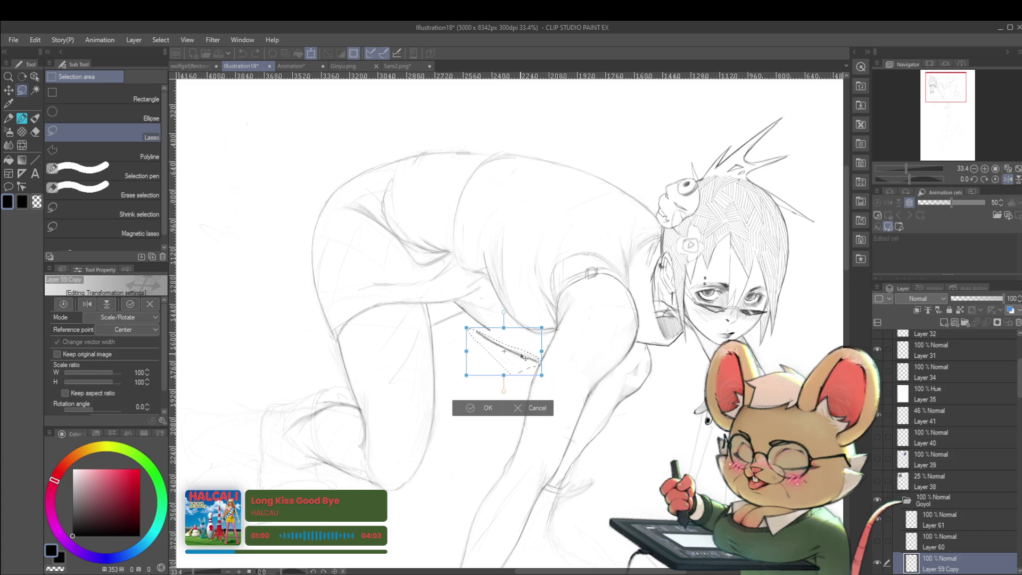
pyautogui.moveTo(559, 295); pyautogui.dragTo(562, 301)
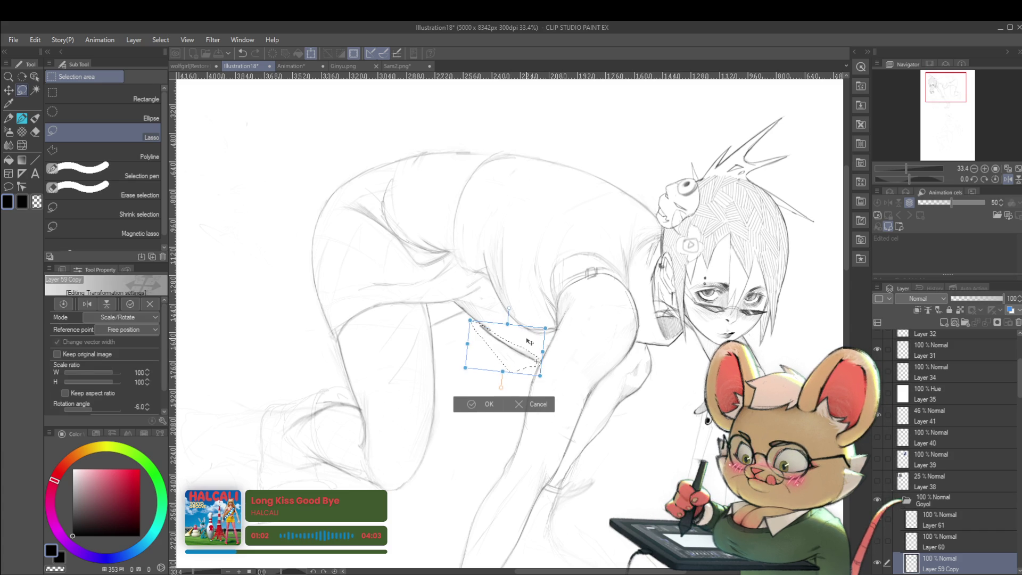
pyautogui.moveTo(529, 342); pyautogui.dragTo(526, 336)
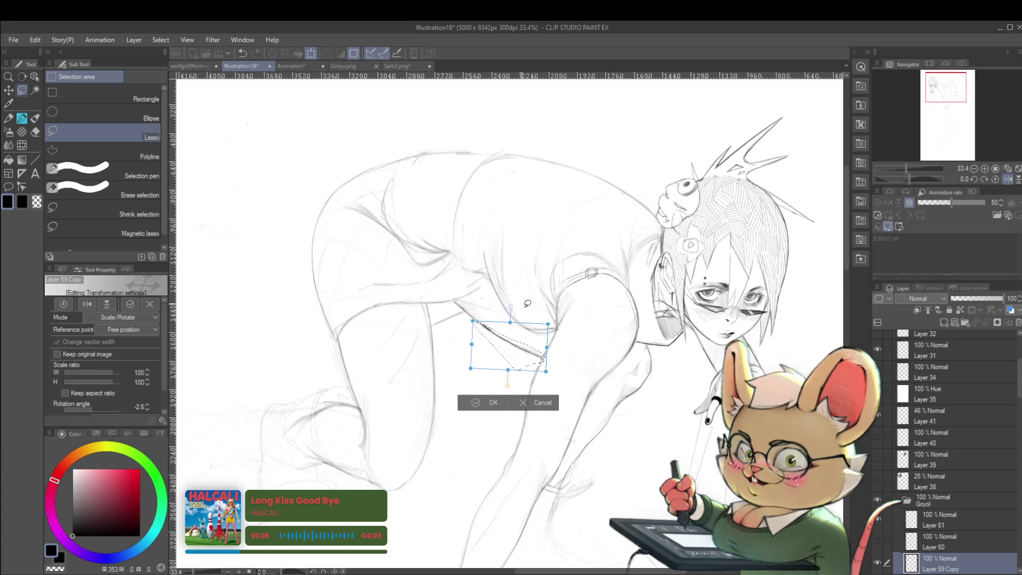
pyautogui.press('Return')
pyautogui.scroll(-2, 529, 328)
pyautogui.scroll(-1, 529, 327)
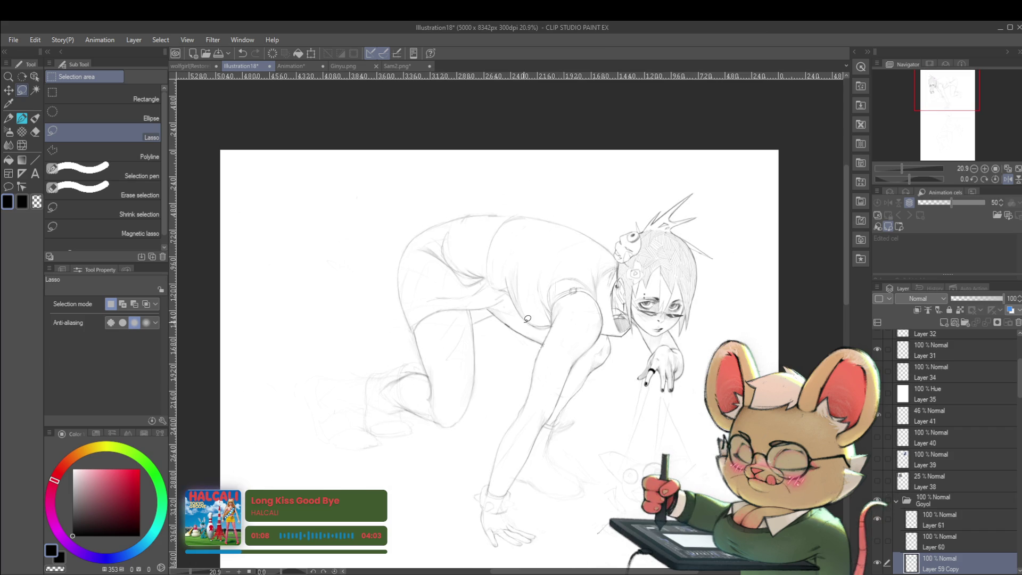
pyautogui.scroll(-2, 735, 330)
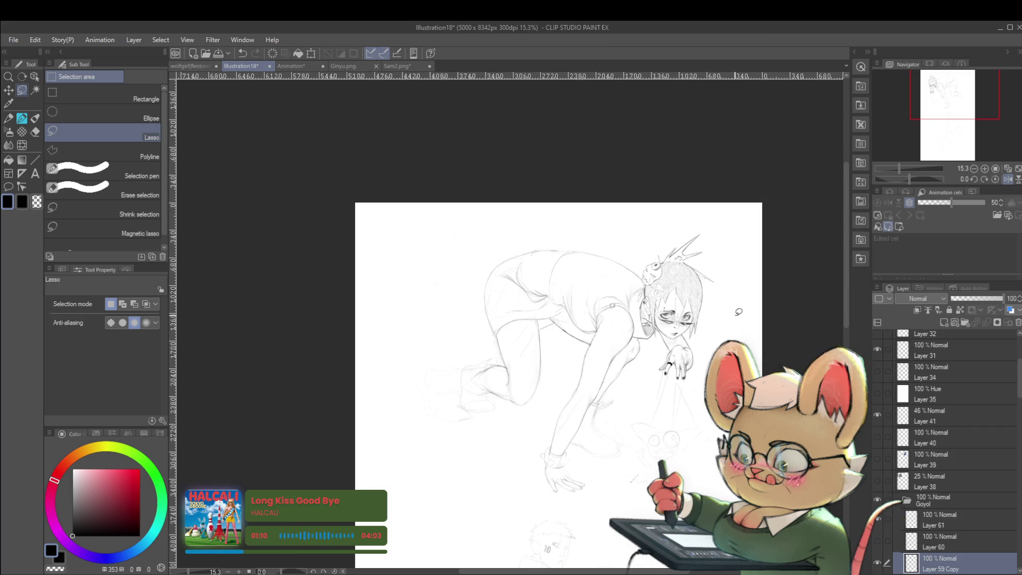
# Unflip the canvas view and switch to the KAYCEM Soft Sketcher pen.
pyautogui.click(1006, 180)
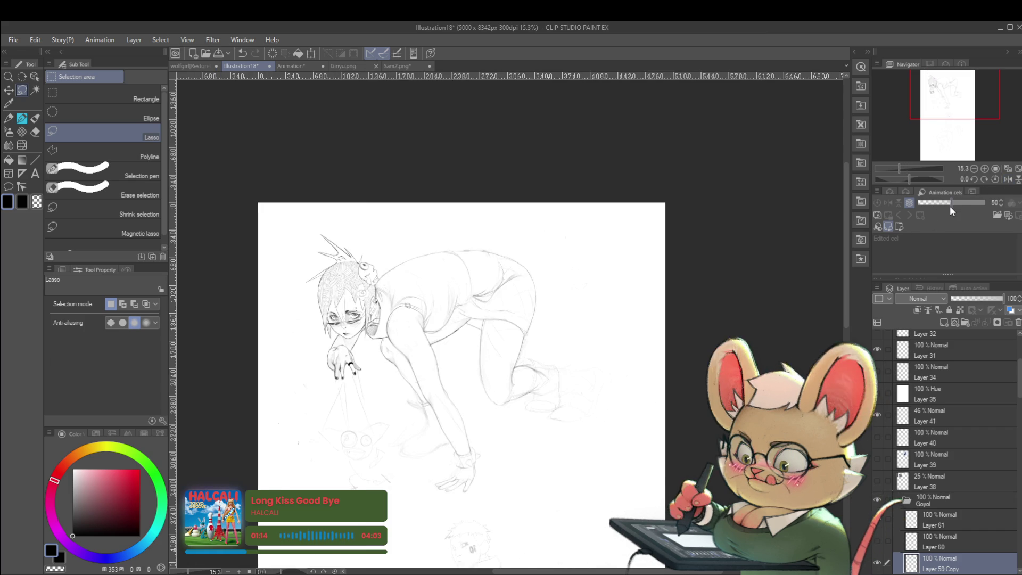
pyautogui.scroll(1, 641, 325)
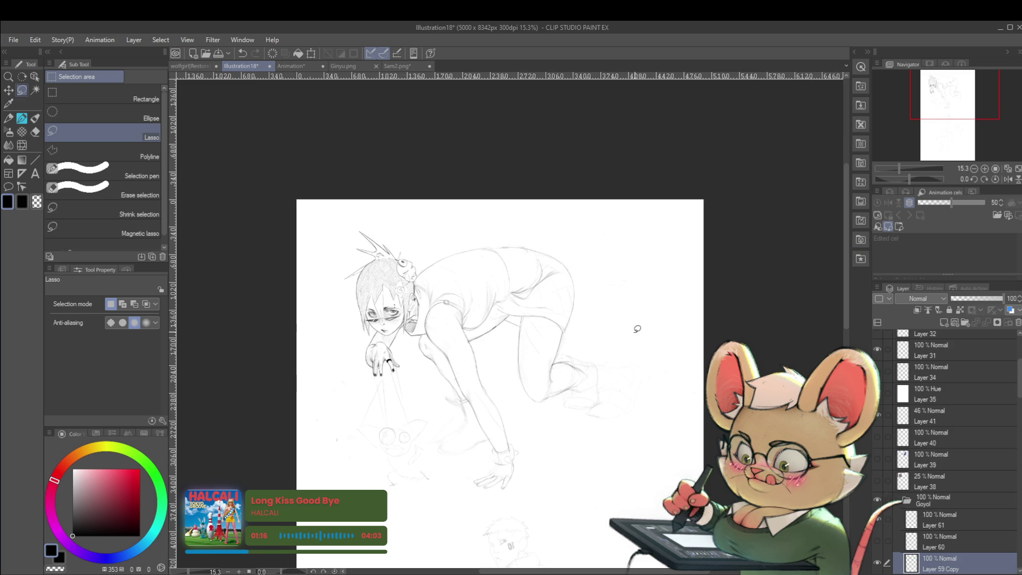
pyautogui.scroll(1, 583, 337)
pyautogui.press('p')
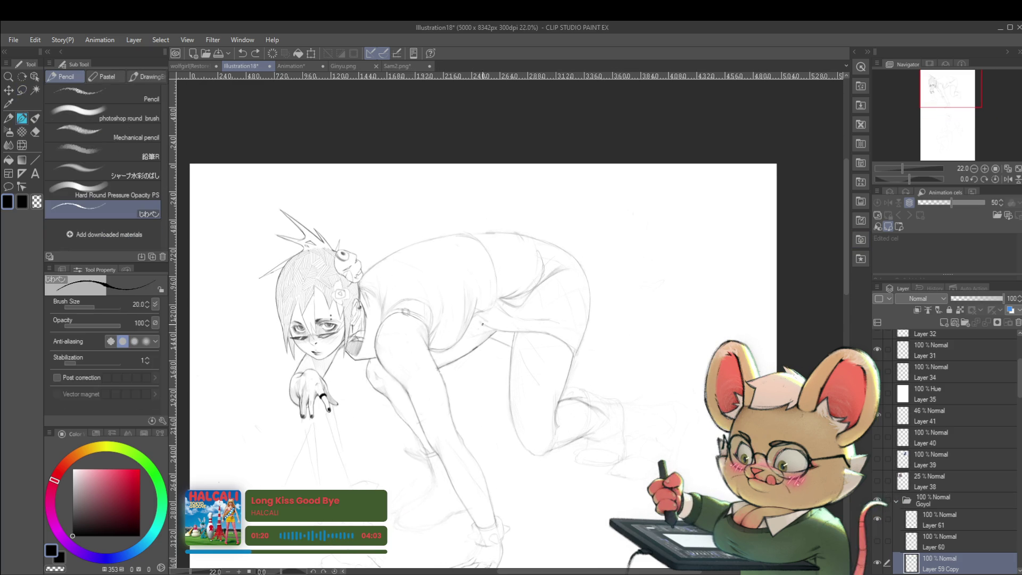
pyautogui.press('p')
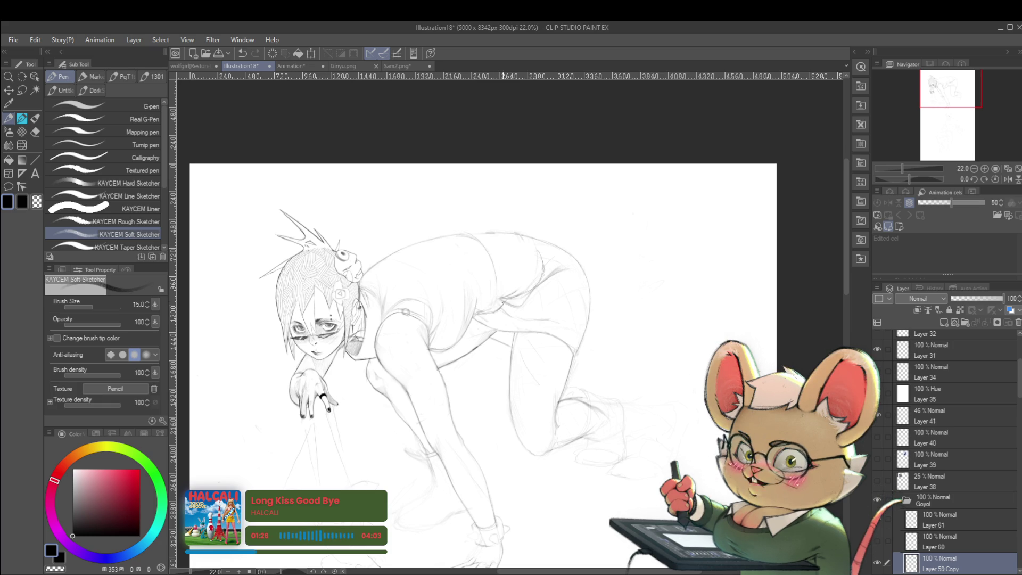
# Mirror the view and sketch a faint Soft Sketcher line on the girl's hip.
pyautogui.scroll(-2, 534, 306)
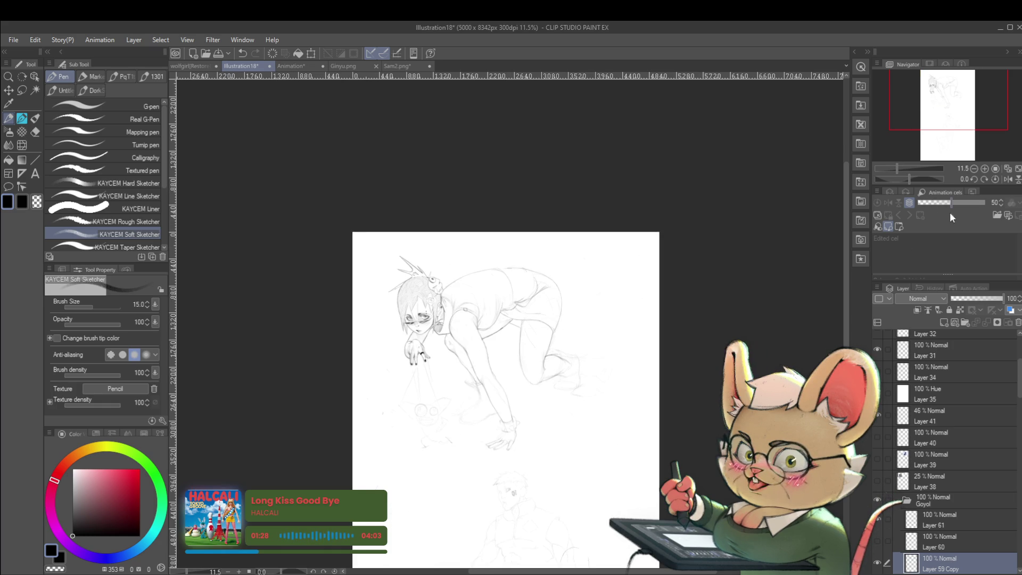
pyautogui.click(1010, 179)
pyautogui.scroll(3, 534, 311)
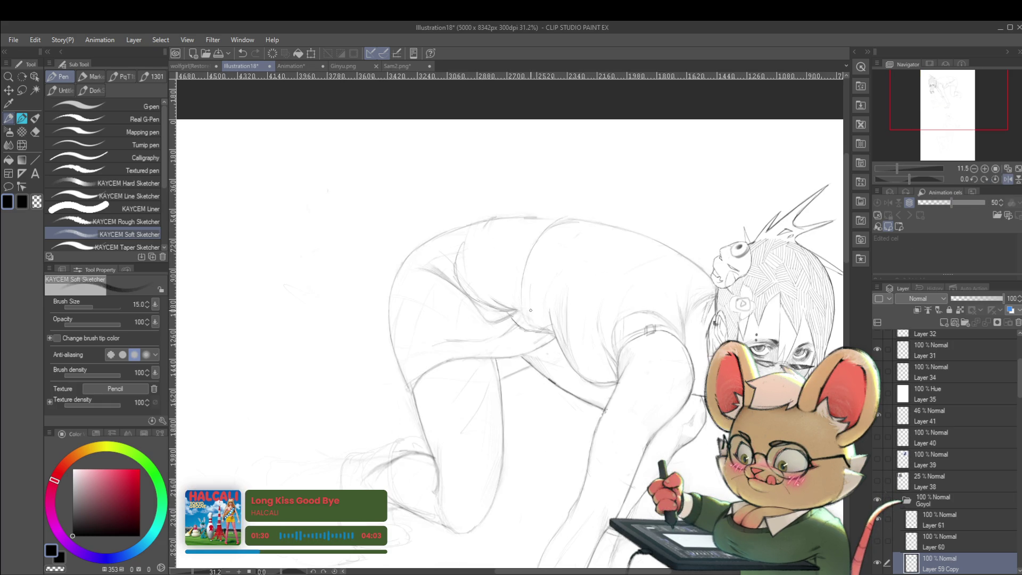
pyautogui.moveTo(488, 309); pyautogui.dragTo(500, 311)
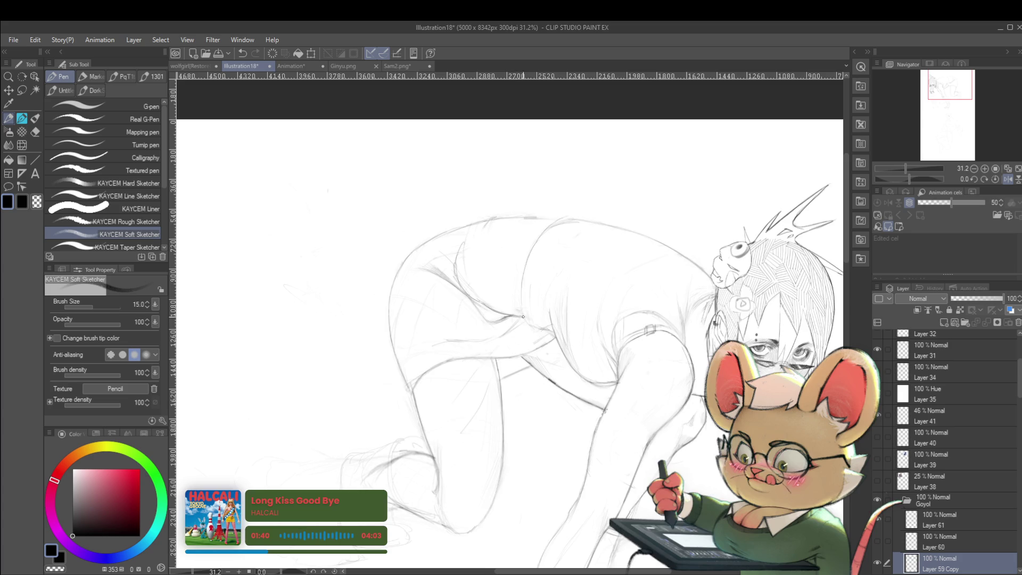
# Flip the view horizontally twice while zooming to recheck the figure's proportions.
pyautogui.scroll(-5, 503, 318)
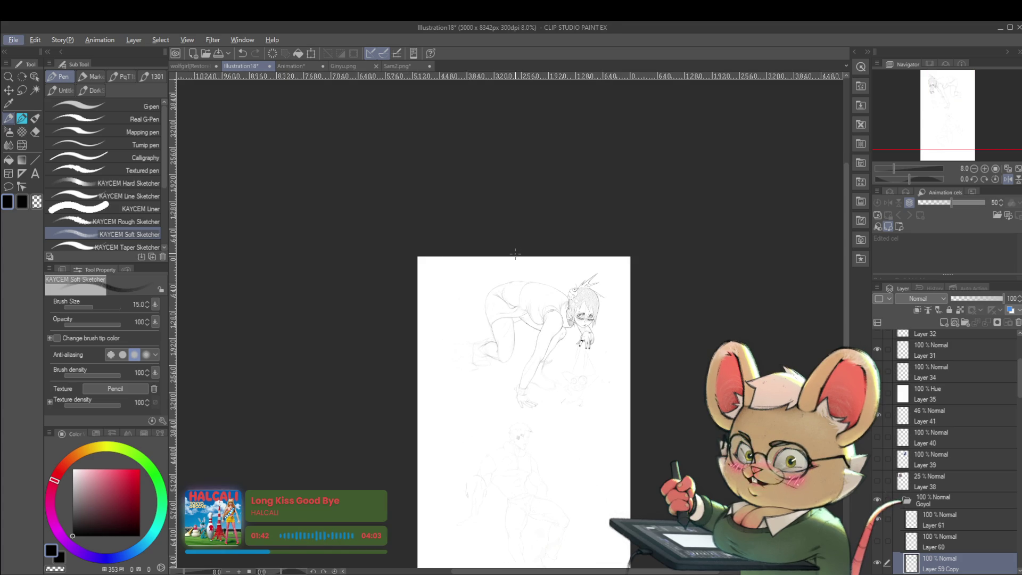
pyautogui.click(1007, 178)
pyautogui.scroll(5, 519, 308)
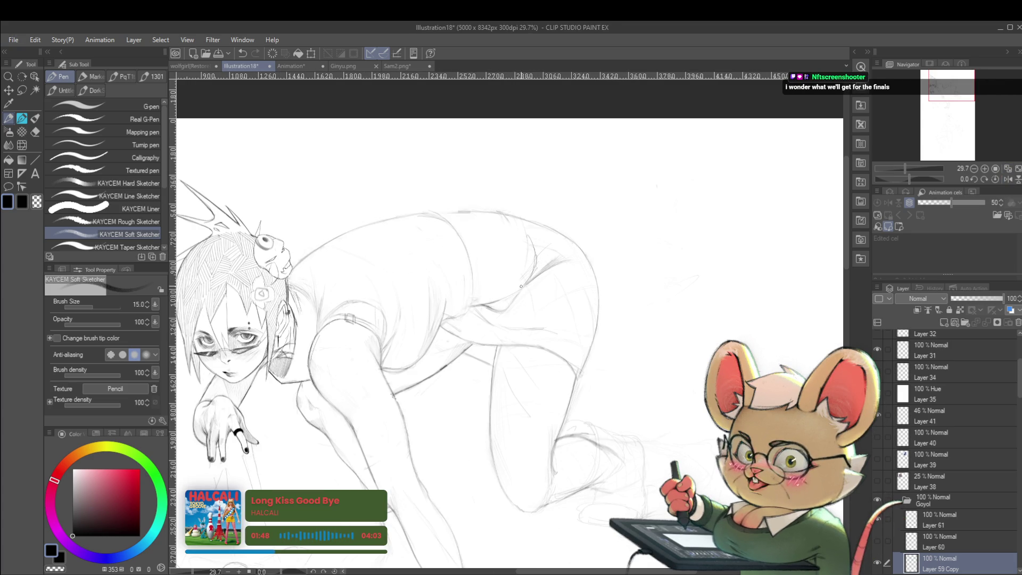
pyautogui.scroll(-4, 519, 288)
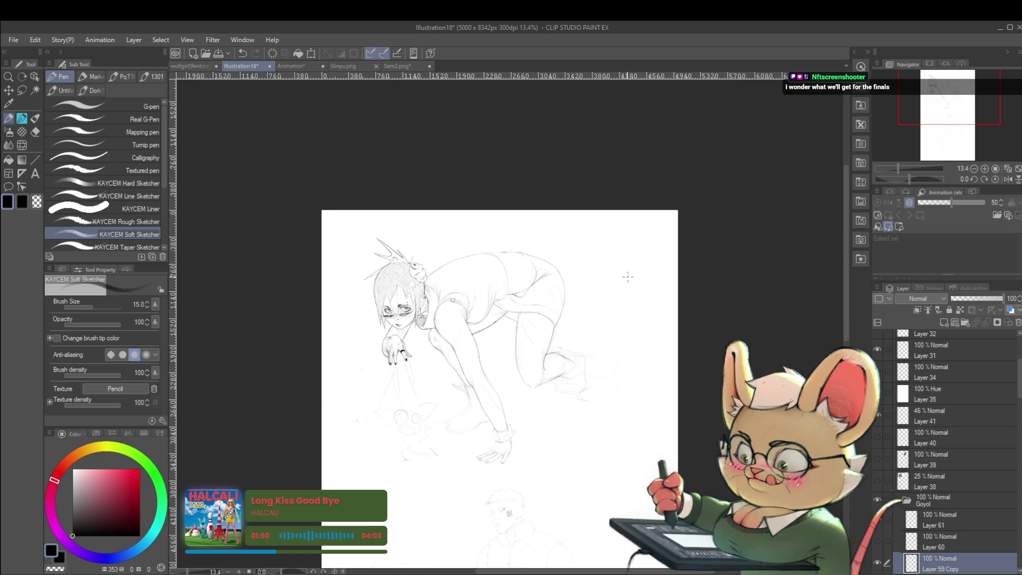
pyautogui.scroll(4, 508, 319)
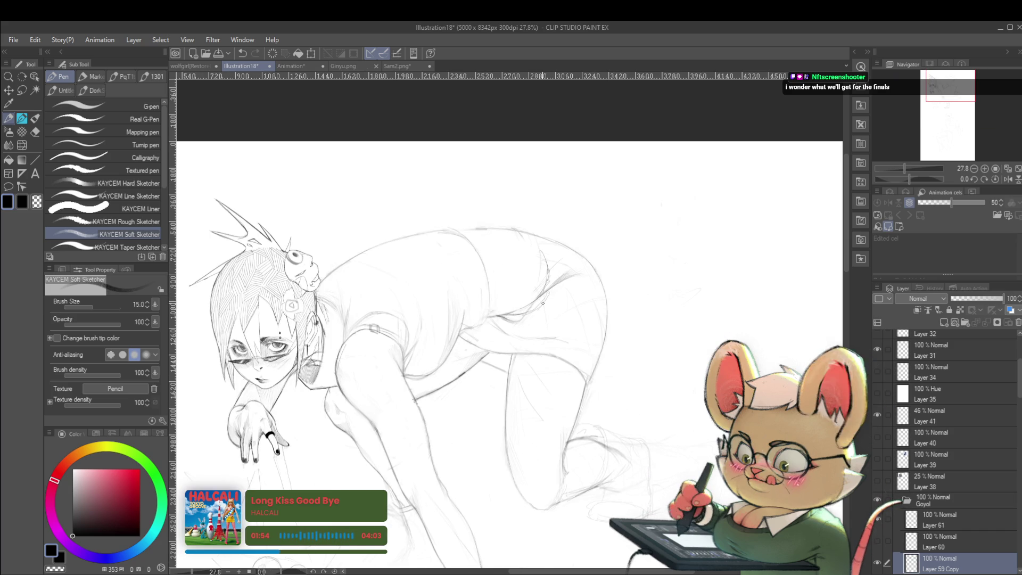
pyautogui.scroll(-5, 546, 298)
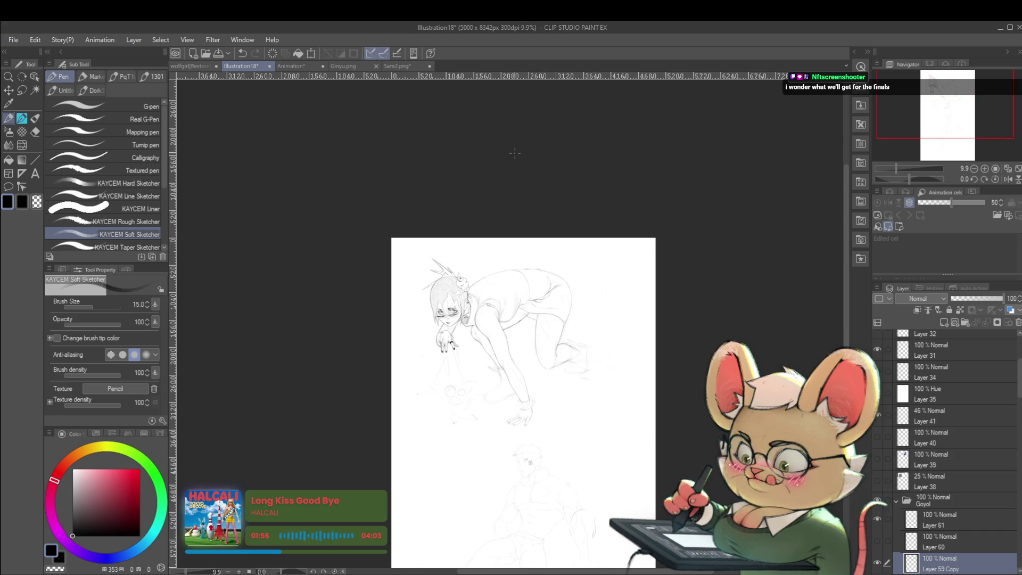
pyautogui.scroll(5, 543, 305)
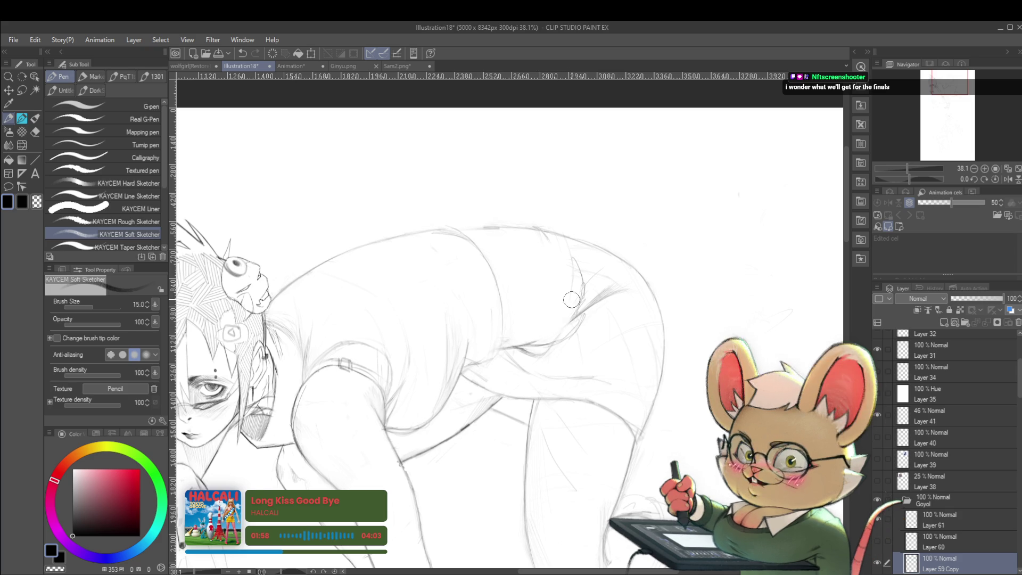
pyautogui.scroll(-5, 543, 302)
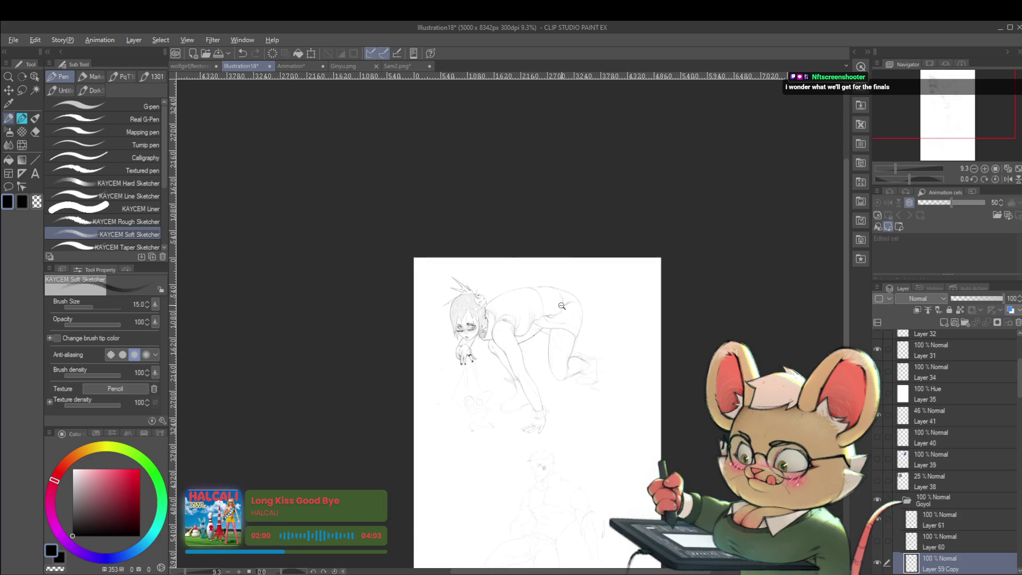
pyautogui.scroll(5, 564, 306)
pyautogui.scroll(-4, 574, 179)
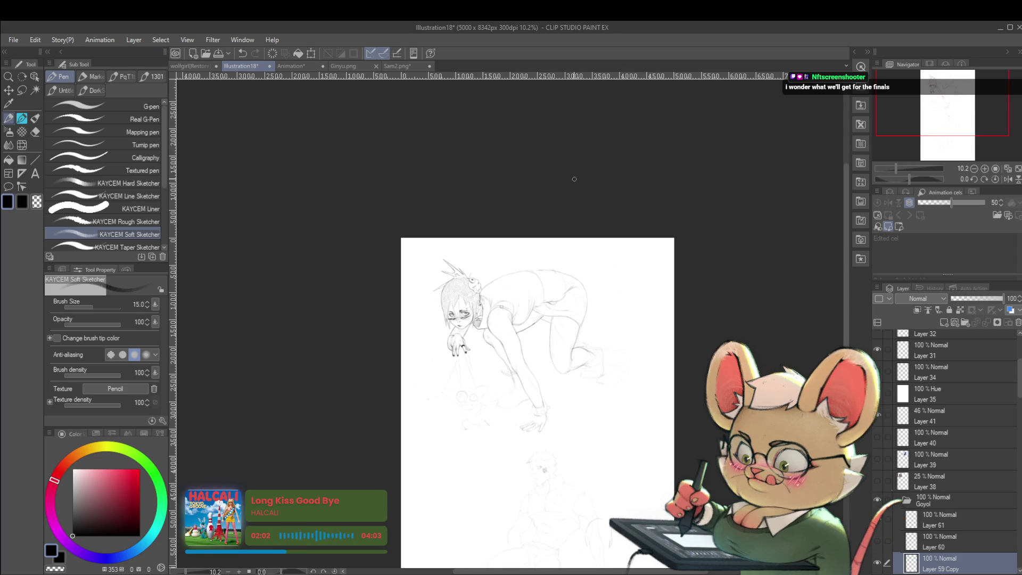
pyautogui.click(1007, 179)
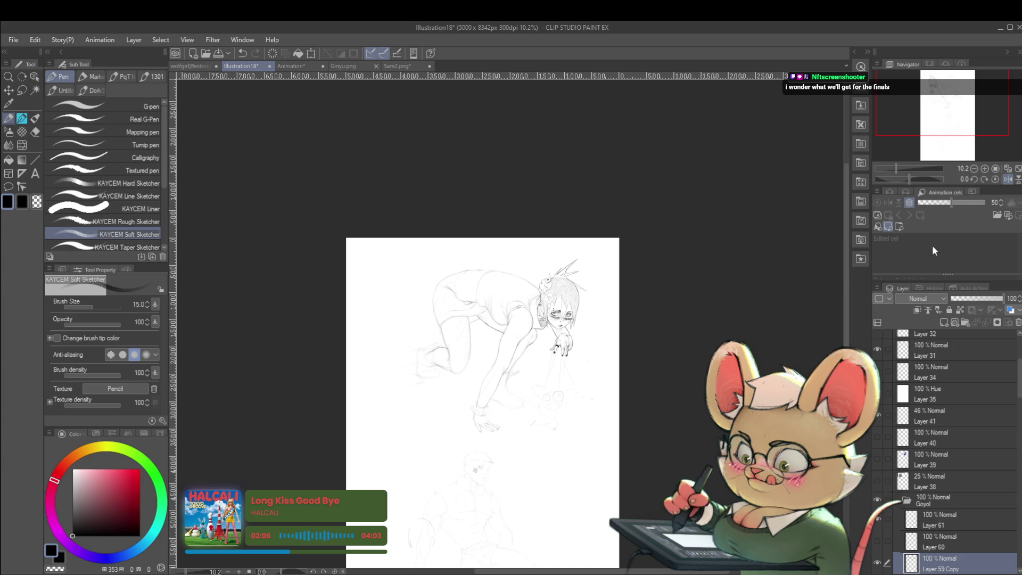
pyautogui.scroll(4, 430, 277)
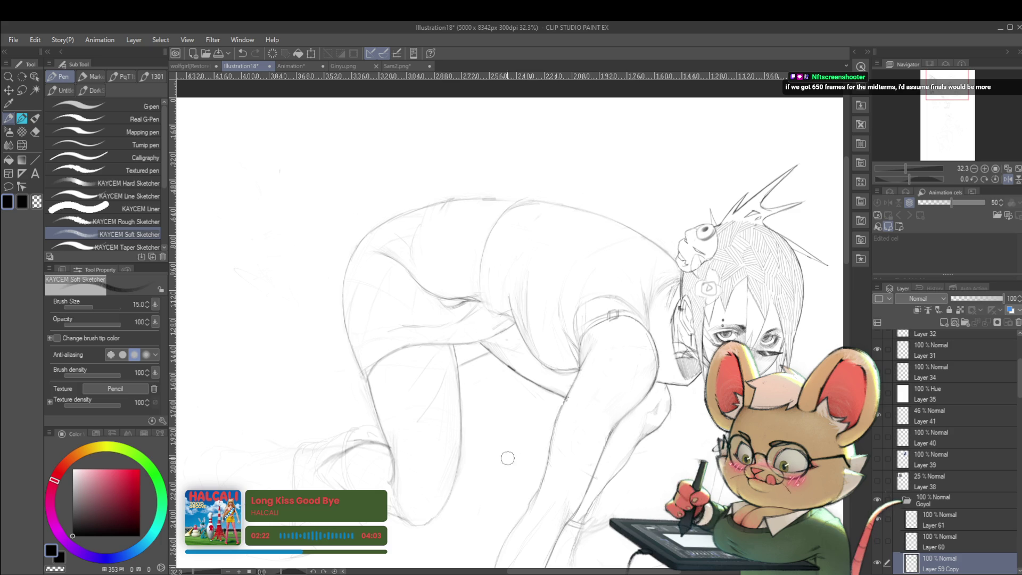
# Pan and zoom across the girl's hip area to inspect the sketch.
pyautogui.moveTo(506, 461); pyautogui.dragTo(537, 468)
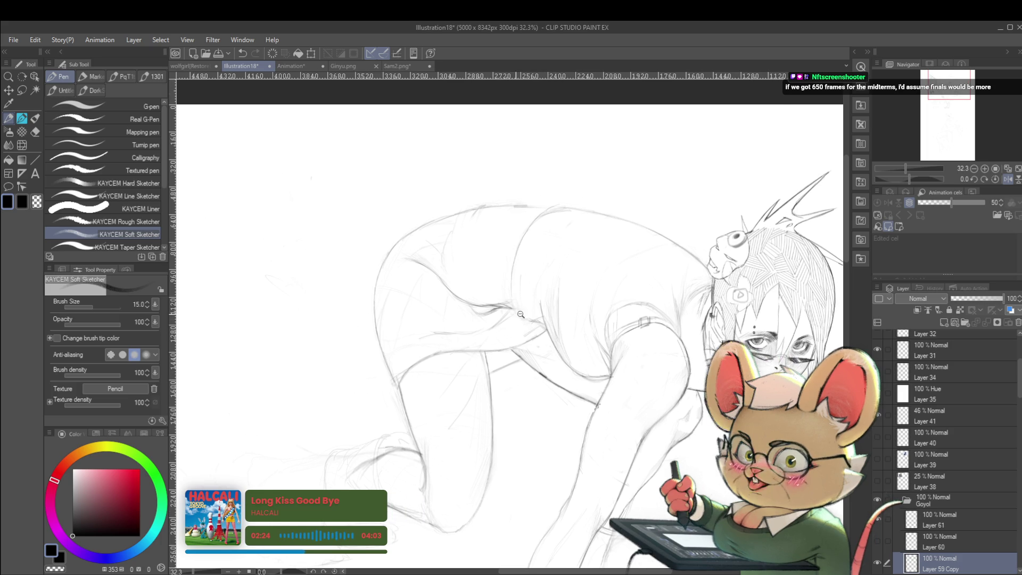
pyautogui.scroll(4, 508, 319)
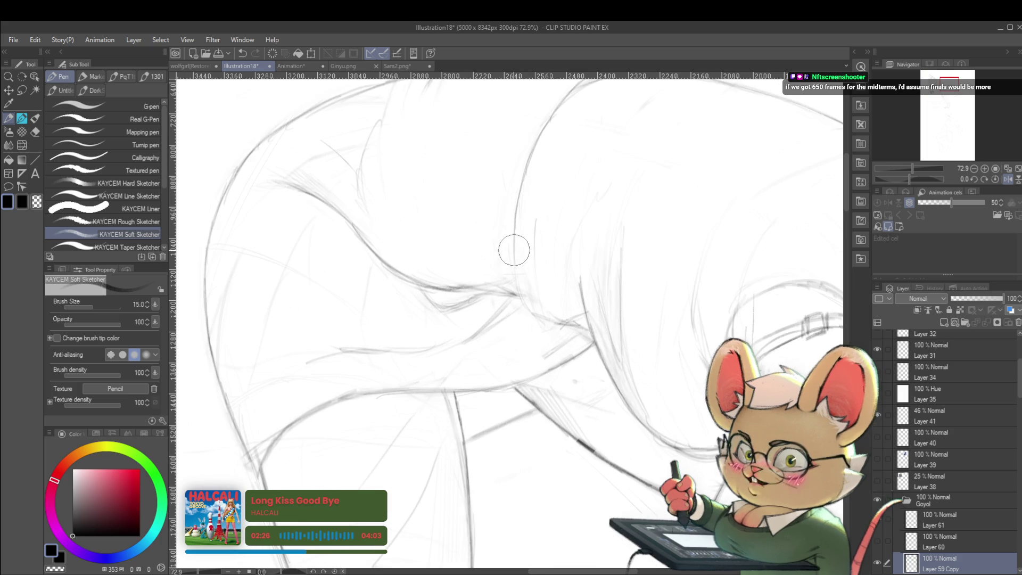
pyautogui.moveTo(462, 301); pyautogui.dragTo(366, 348)
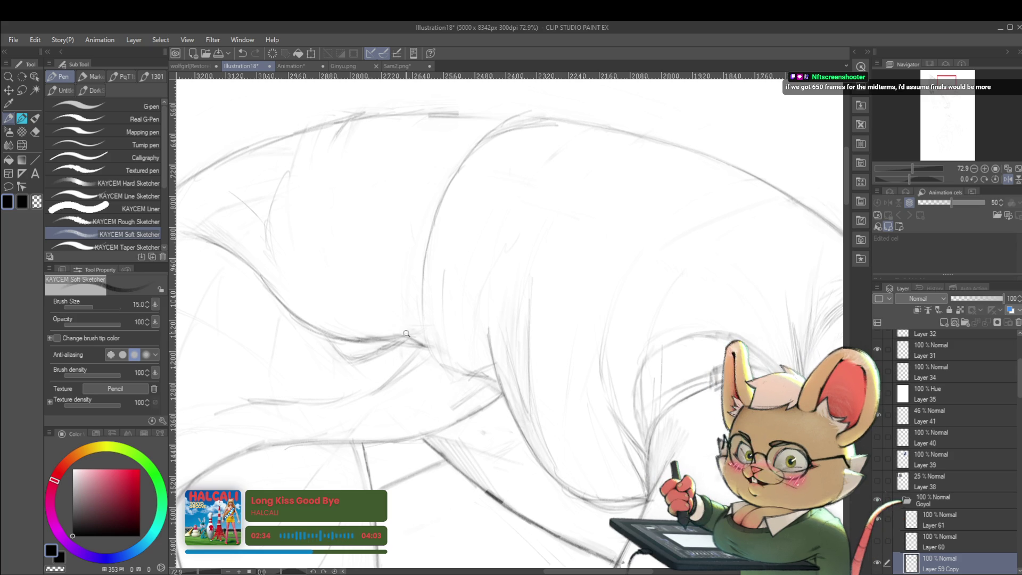
pyautogui.scroll(-5, 517, 174)
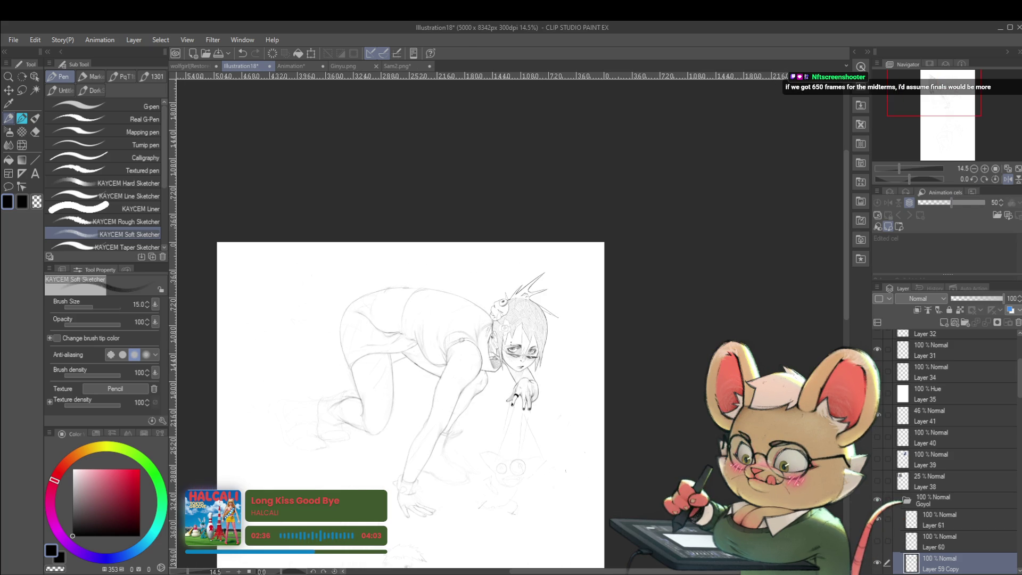
pyautogui.scroll(3, 531, 370)
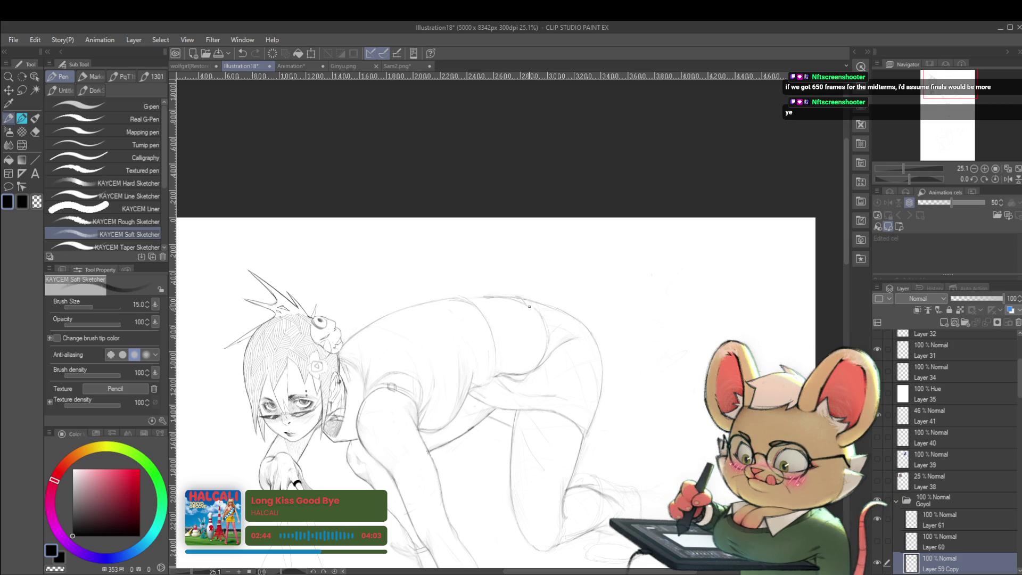
pyautogui.scroll(-3, 481, 283)
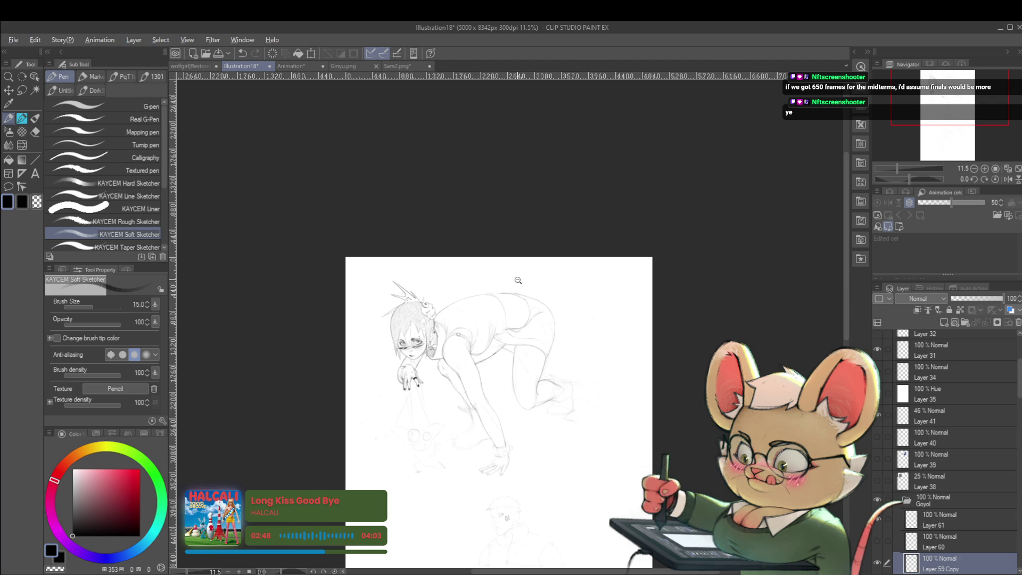
pyautogui.scroll(3, 518, 279)
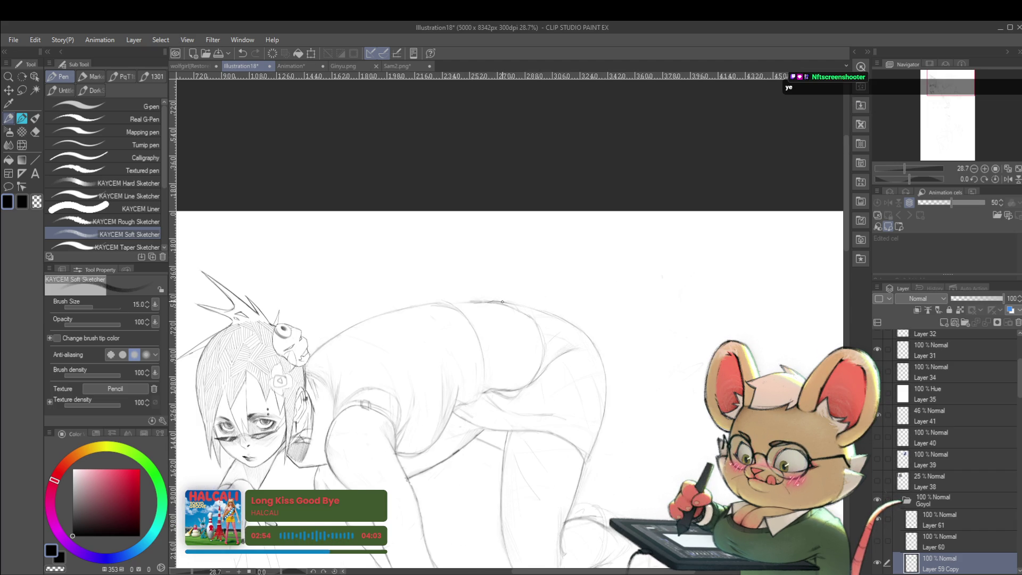
pyautogui.scroll(-4, 562, 321)
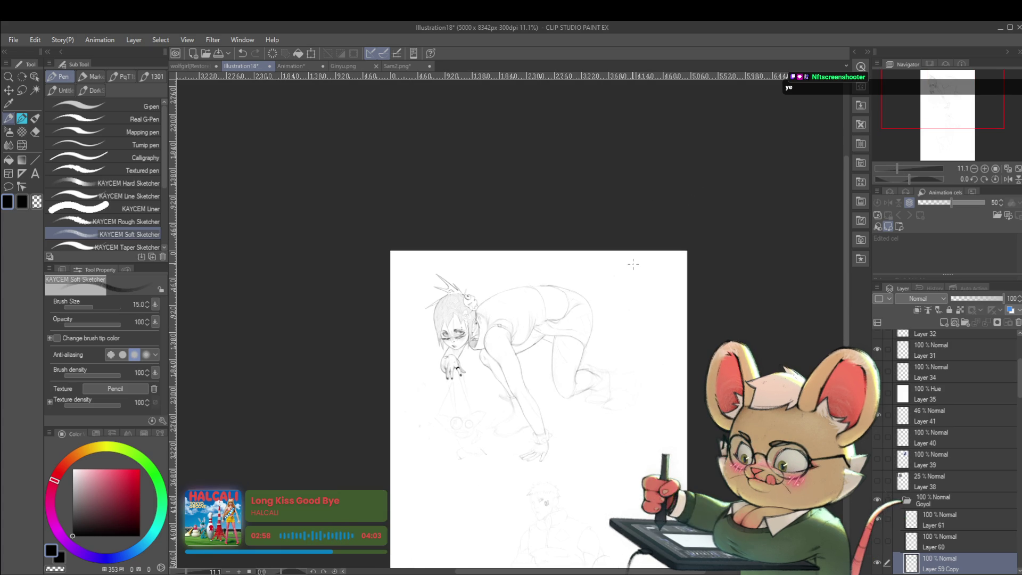
pyautogui.moveTo(611, 301); pyautogui.dragTo(622, 284)
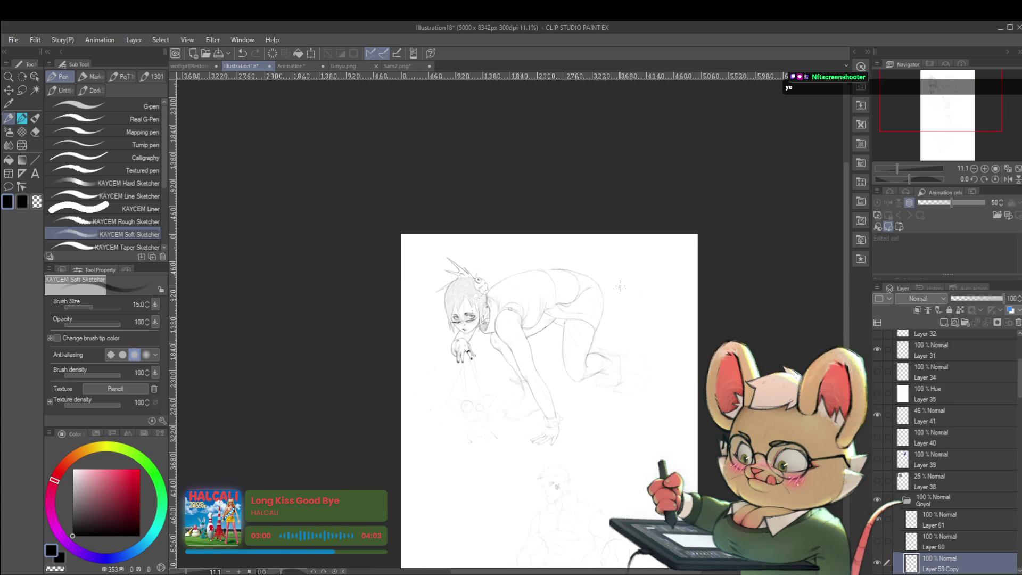
# Mirror the canvas horizontally and reposition the page to check proportions.
pyautogui.click(1008, 179)
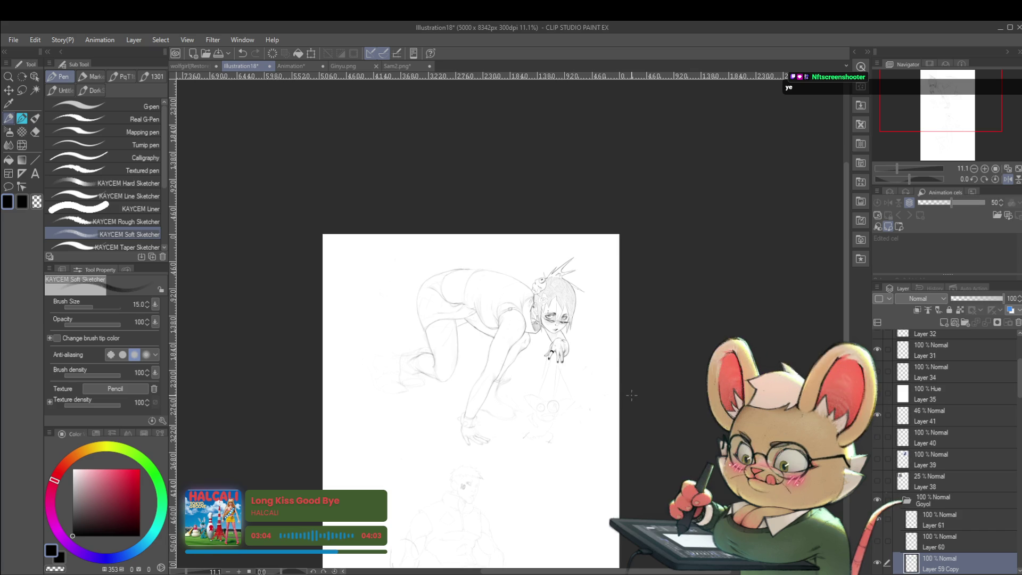
pyautogui.moveTo(624, 383); pyautogui.dragTo(644, 361)
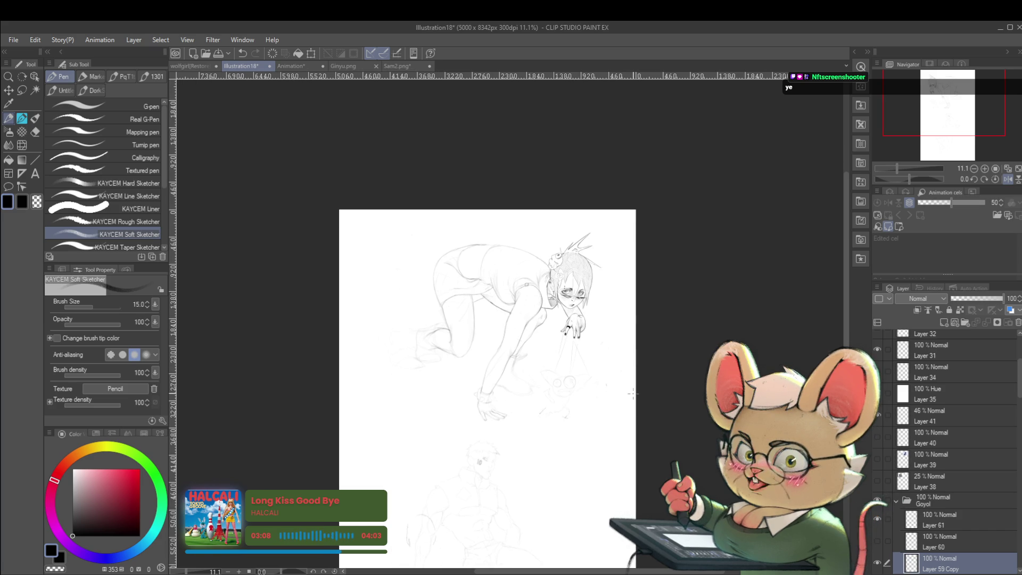
pyautogui.moveTo(632, 392); pyautogui.dragTo(652, 381)
pyautogui.scroll(3, 496, 250)
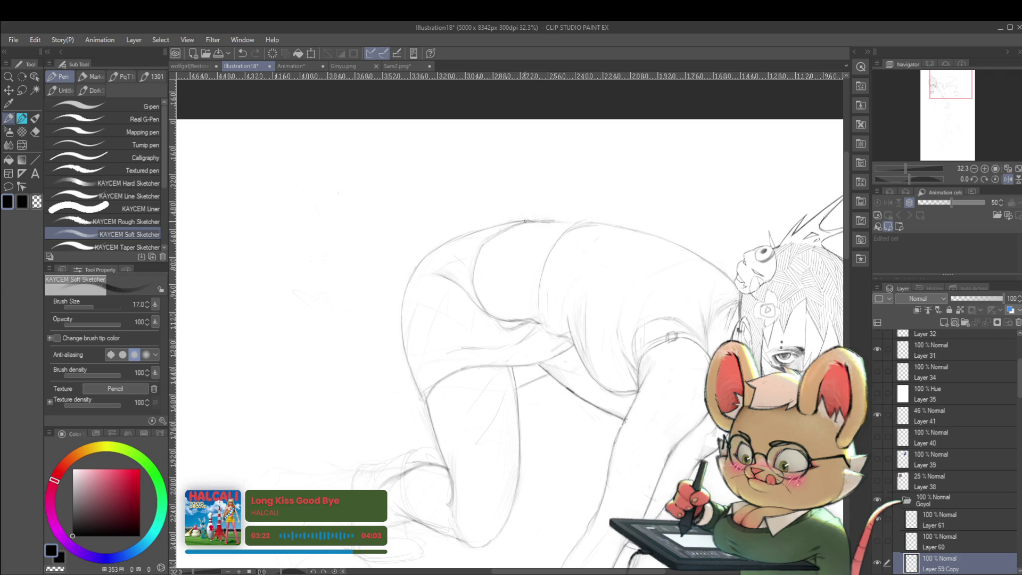
# Zoom out and restore the canvas view to normal orientation, head on the left.
pyautogui.scroll(-3, 506, 229)
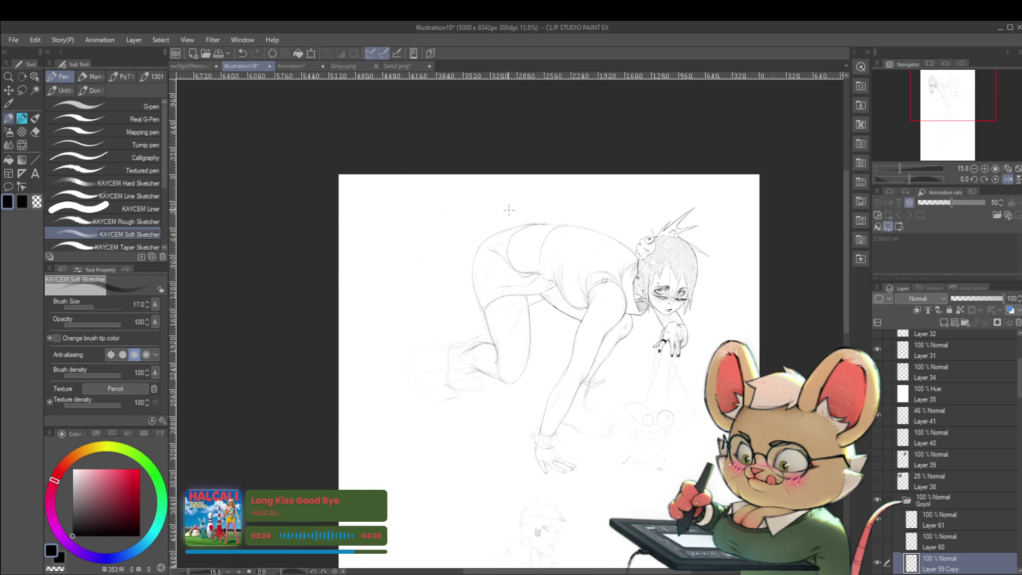
pyautogui.scroll(2, 510, 258)
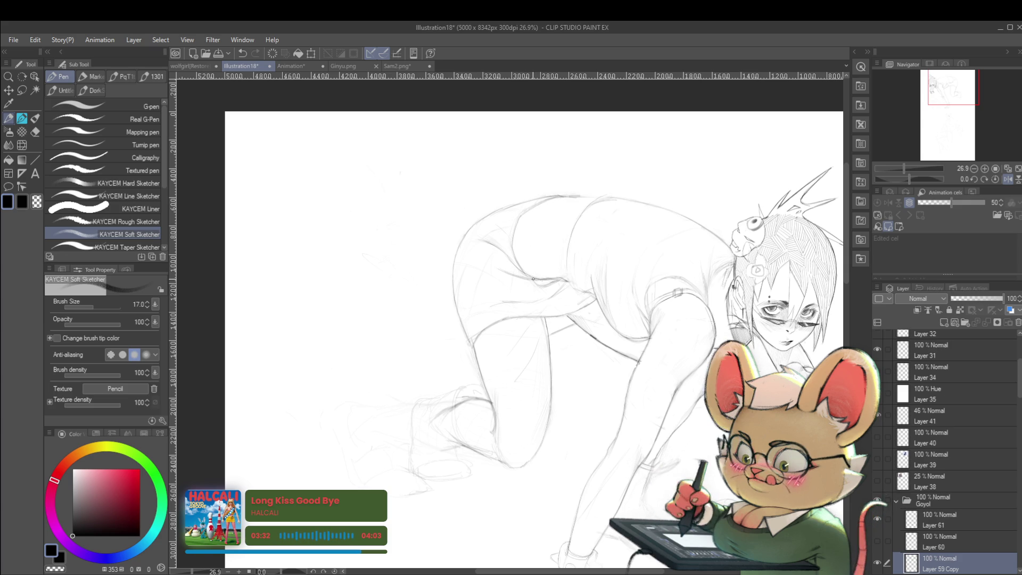
pyautogui.scroll(-4, 541, 280)
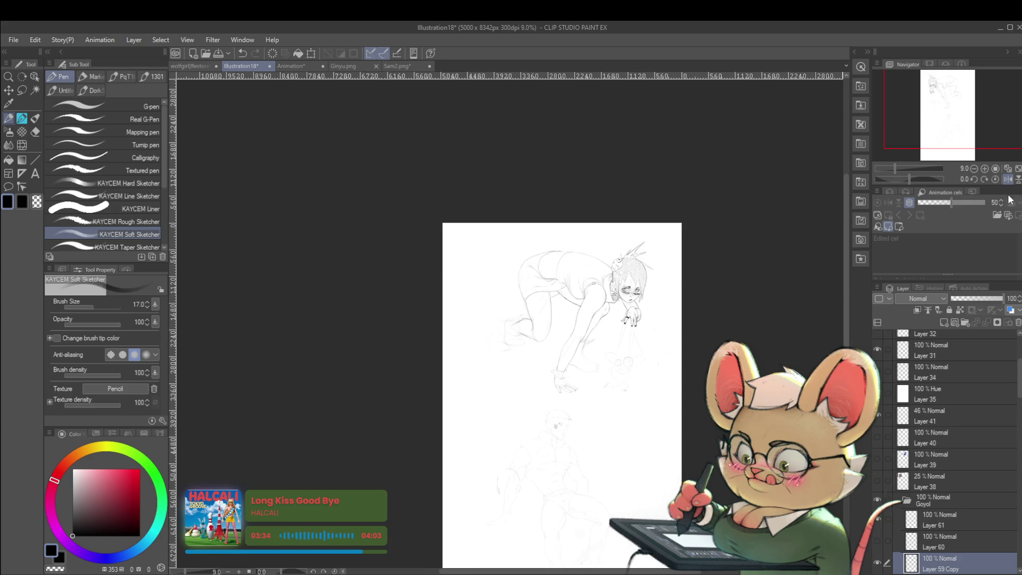
pyautogui.click(1007, 179)
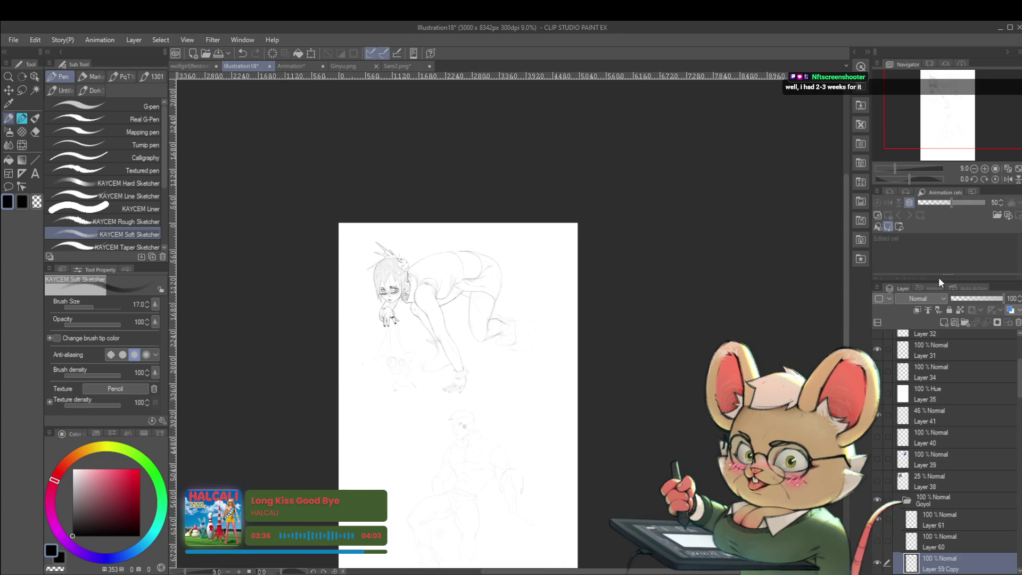
pyautogui.scroll(4, 487, 263)
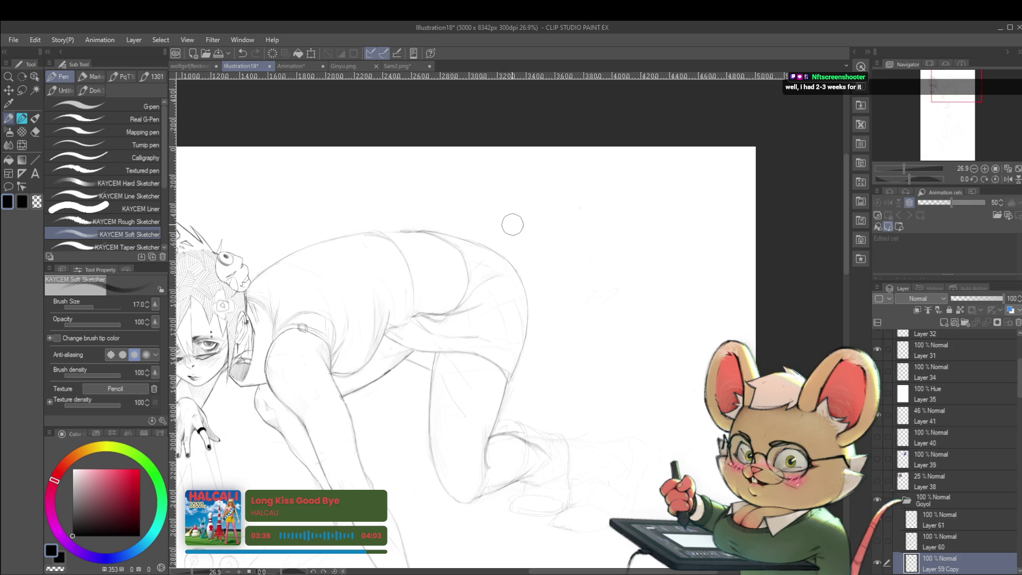
# Pan and zoom to recenter the whole crawling-girl sketch in view.
pyautogui.moveTo(510, 225); pyautogui.dragTo(633, 270)
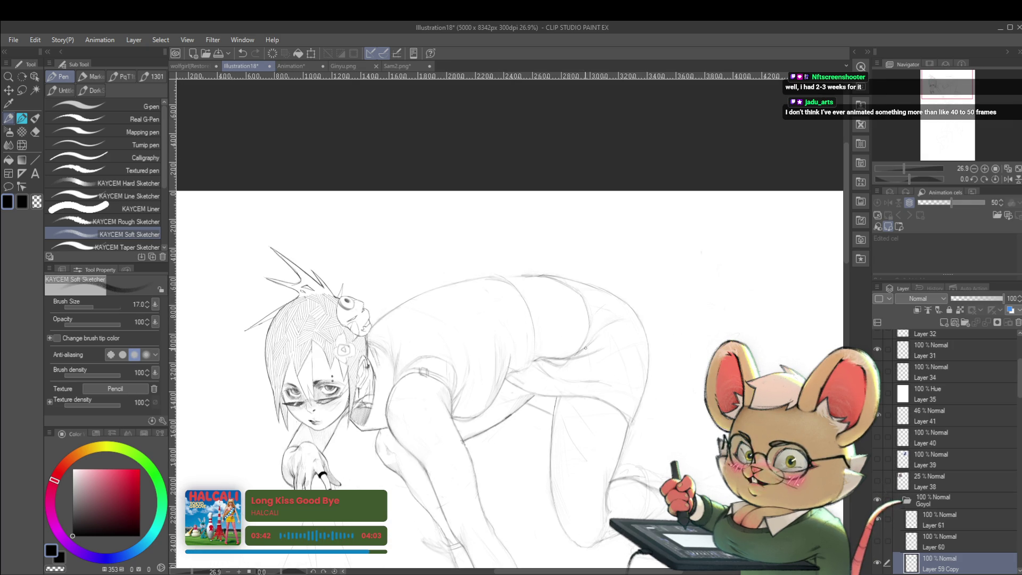
pyautogui.scroll(-2, 580, 307)
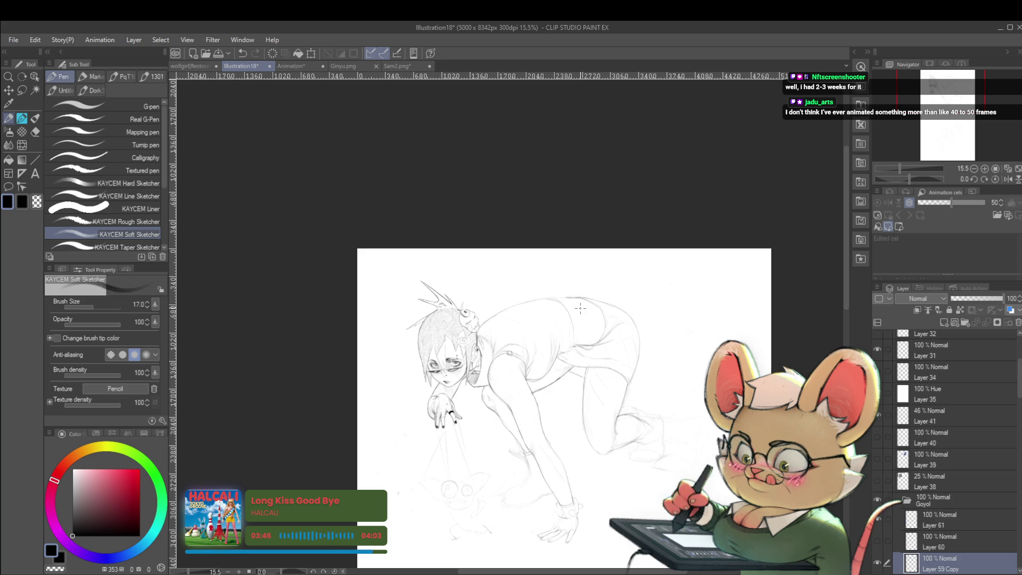
pyautogui.moveTo(617, 364); pyautogui.dragTo(571, 351)
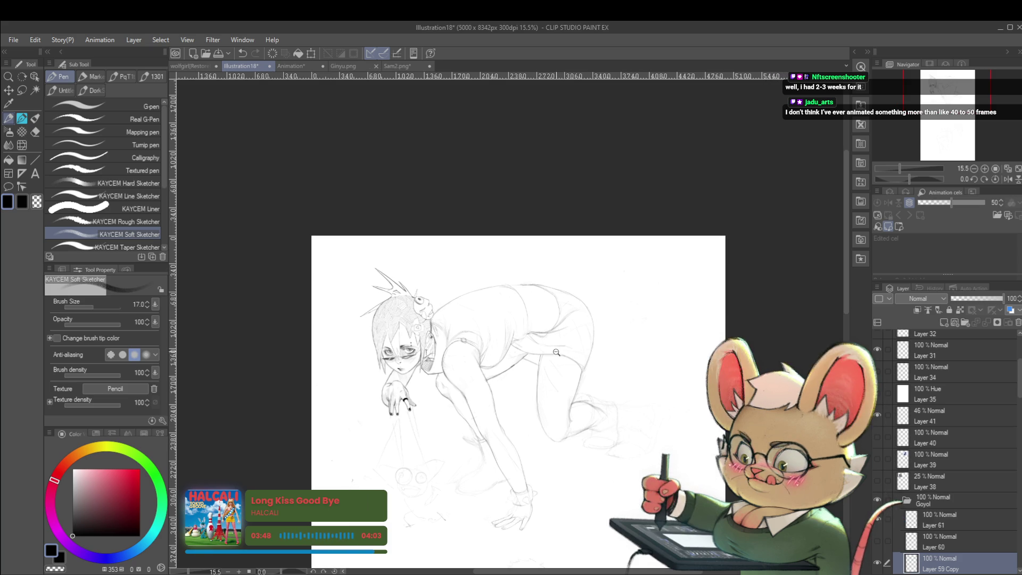
pyautogui.scroll(2, 571, 351)
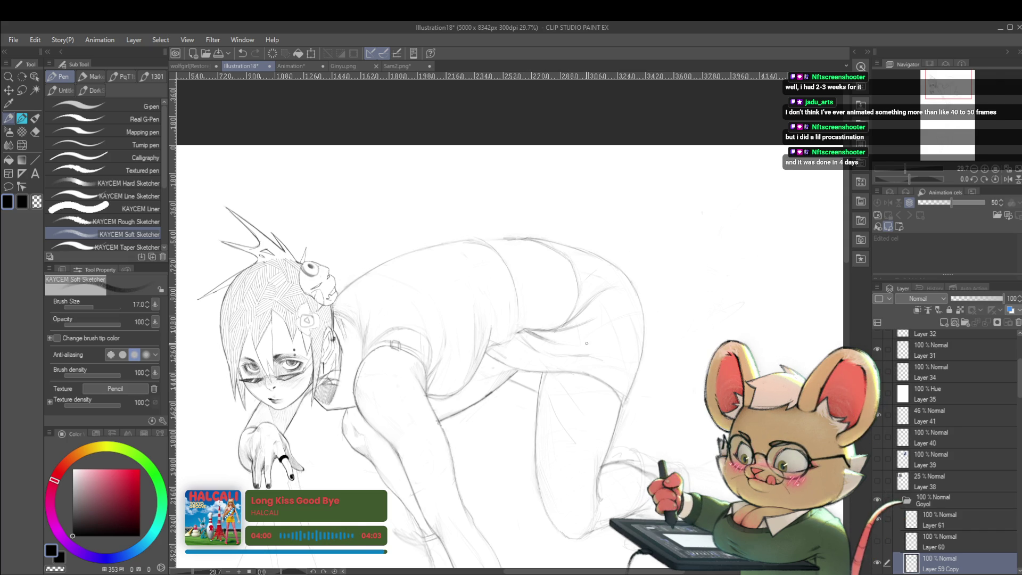
pyautogui.scroll(-4, 538, 282)
pyautogui.scroll(-2, 561, 242)
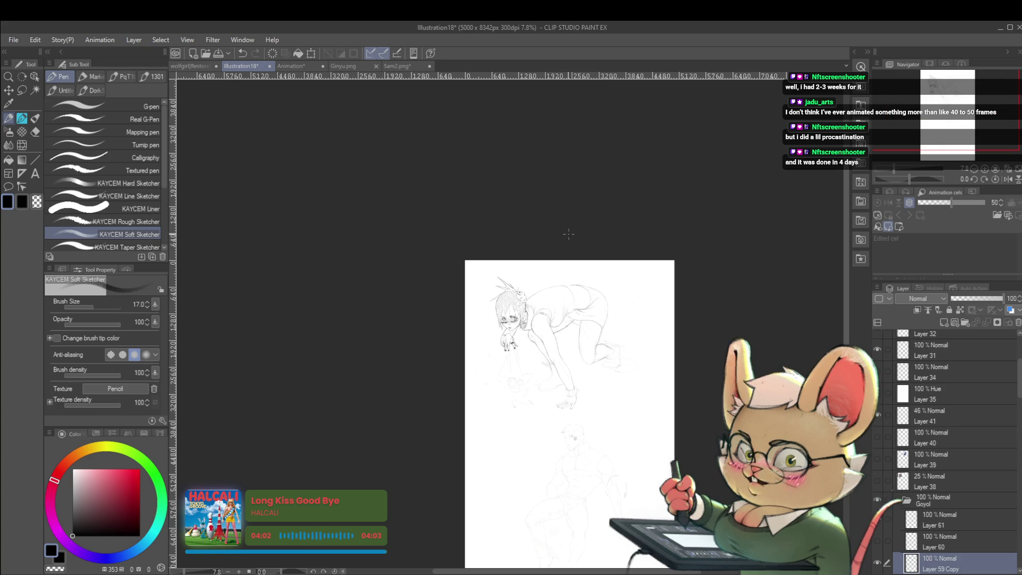
pyautogui.scroll(3, 564, 228)
pyautogui.scroll(2, 594, 290)
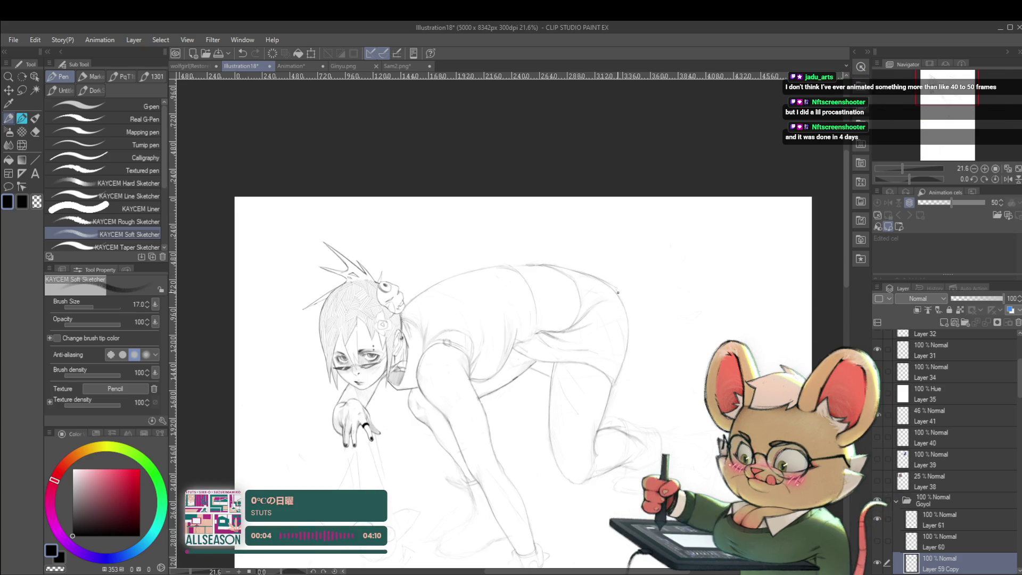
# Briefly mirror the view, restore it, and pan the girl's figure into view.
pyautogui.scroll(-3, 602, 265)
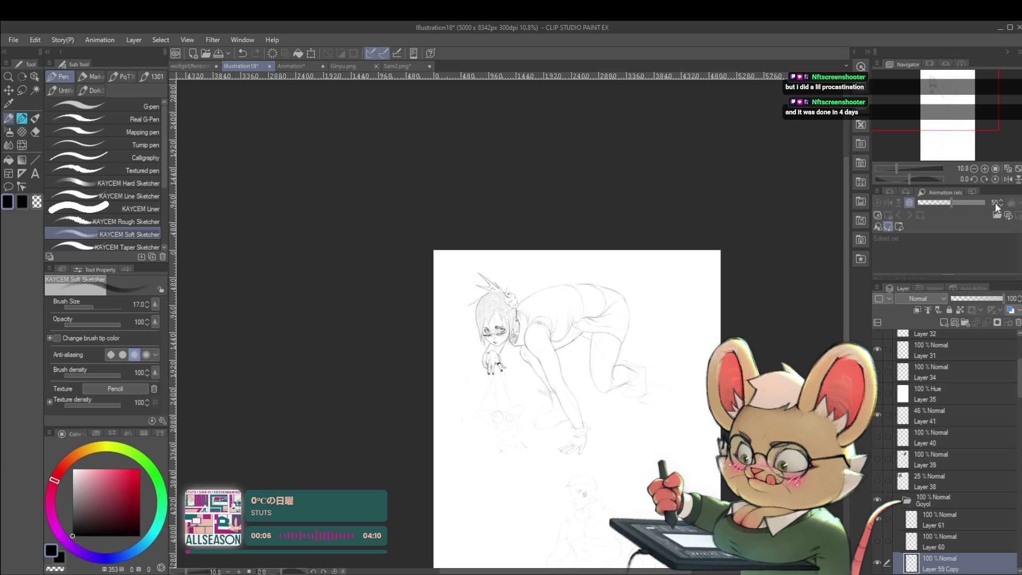
pyautogui.click(995, 180)
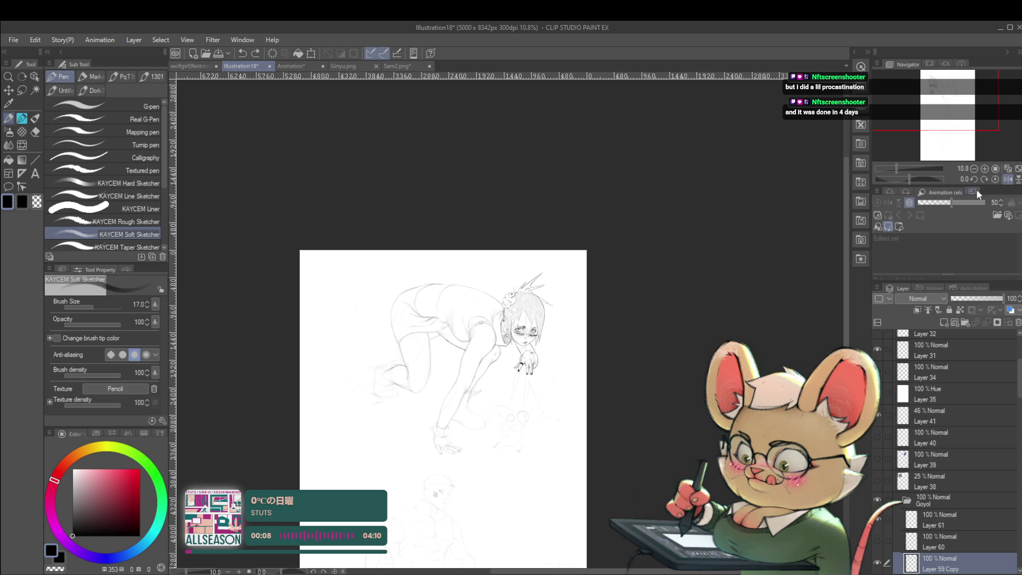
pyautogui.scroll(2, 400, 319)
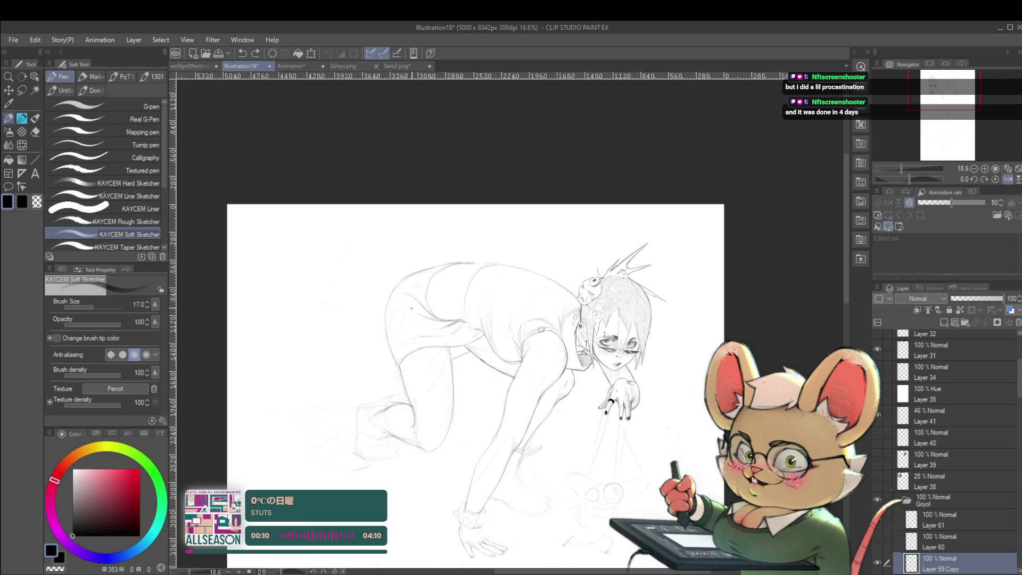
pyautogui.click(1009, 180)
pyautogui.moveTo(768, 255); pyautogui.dragTo(790, 245)
pyautogui.scroll(1, 636, 314)
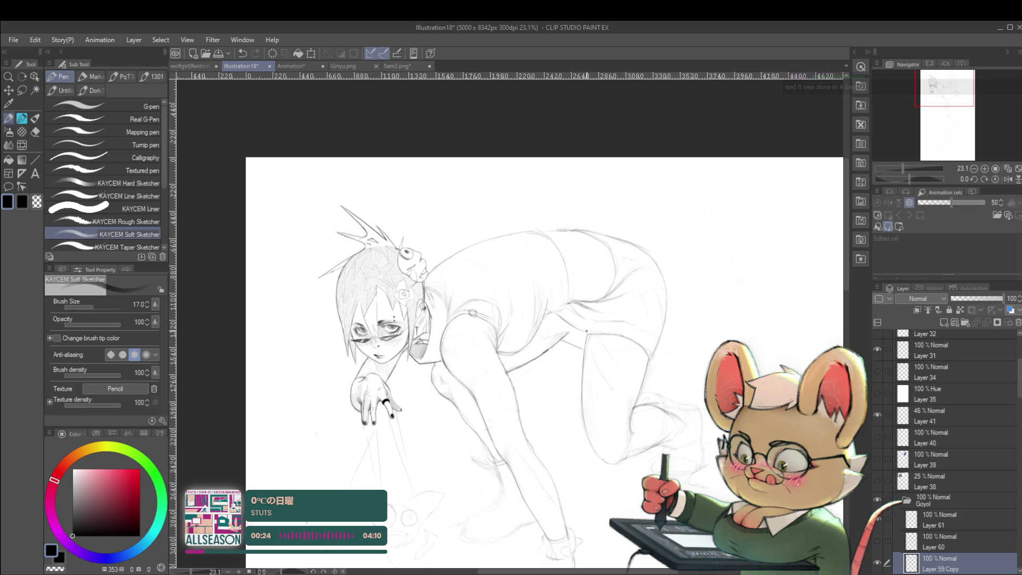
# Zoom in and out, then mirror the canvas to compare the sketch.
pyautogui.scroll(-4, 579, 329)
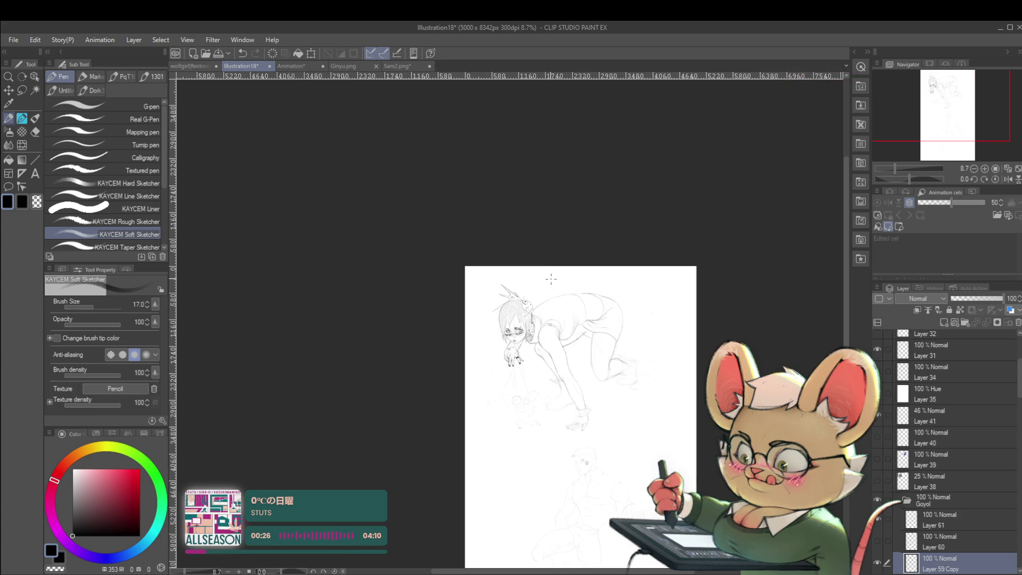
pyautogui.scroll(4, 586, 332)
pyautogui.scroll(4, 580, 330)
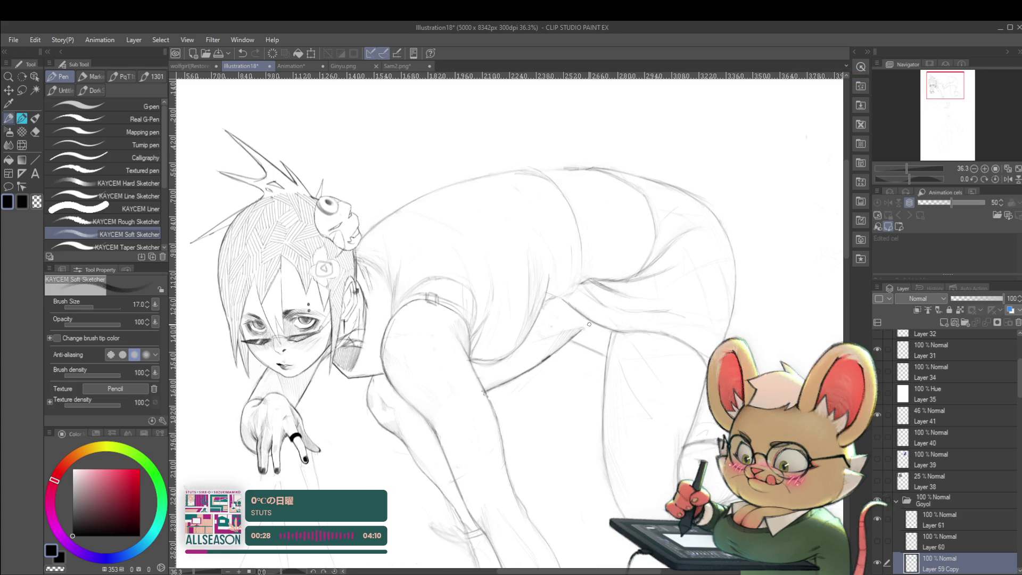
pyautogui.scroll(-4, 589, 318)
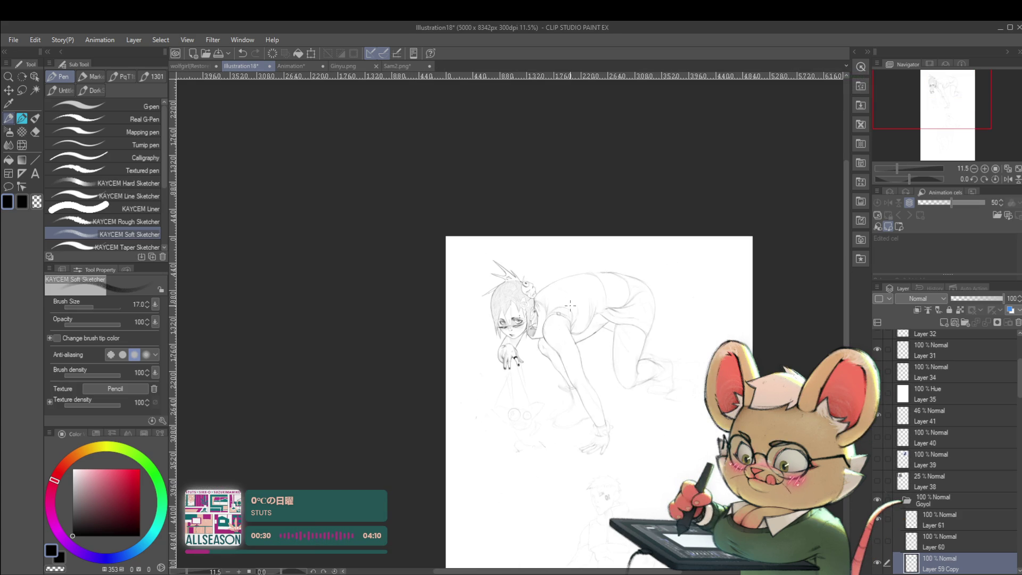
pyautogui.scroll(-2, 741, 289)
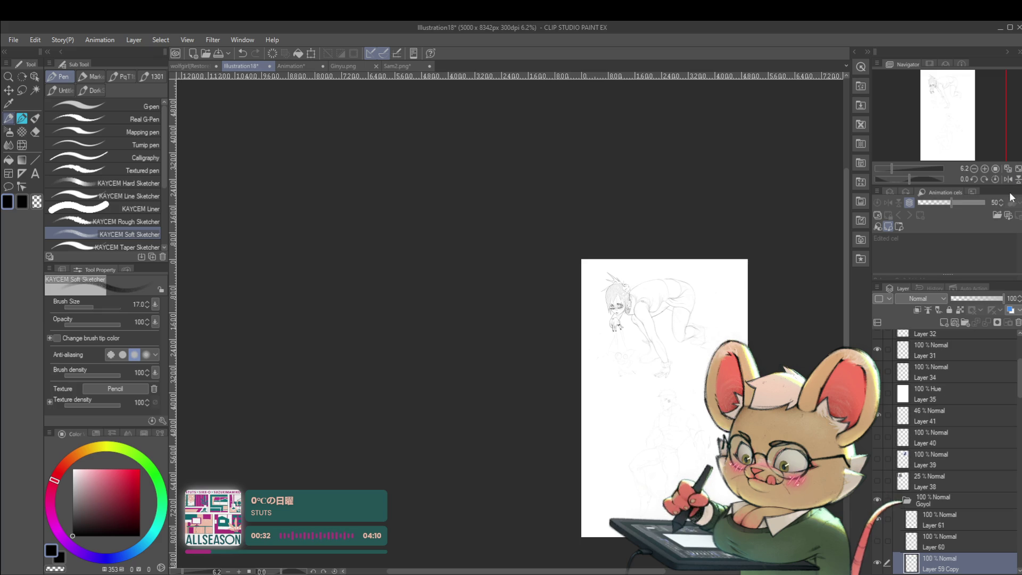
pyautogui.click(1008, 179)
pyautogui.scroll(4, 347, 288)
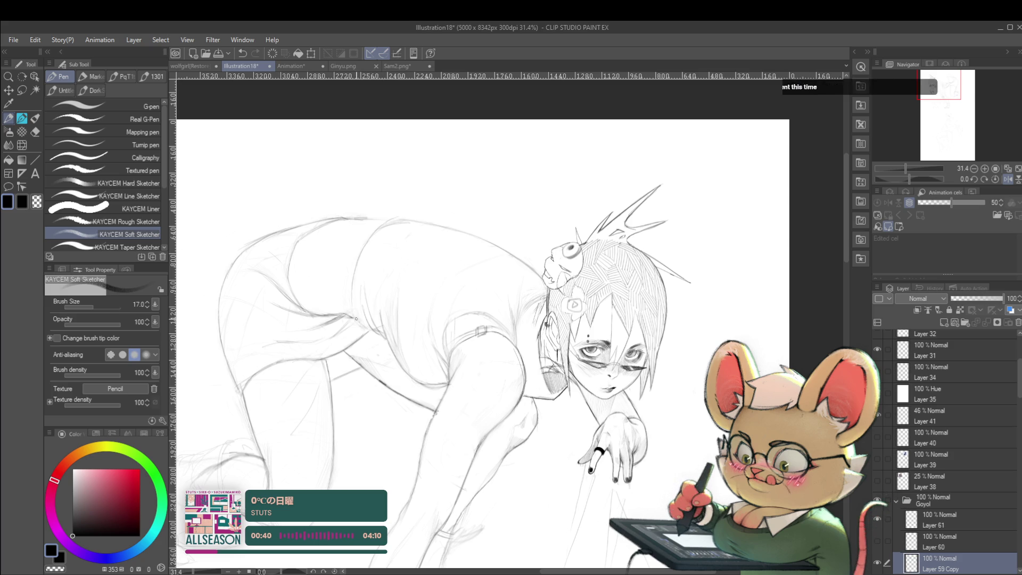
pyautogui.scroll(-5, 362, 257)
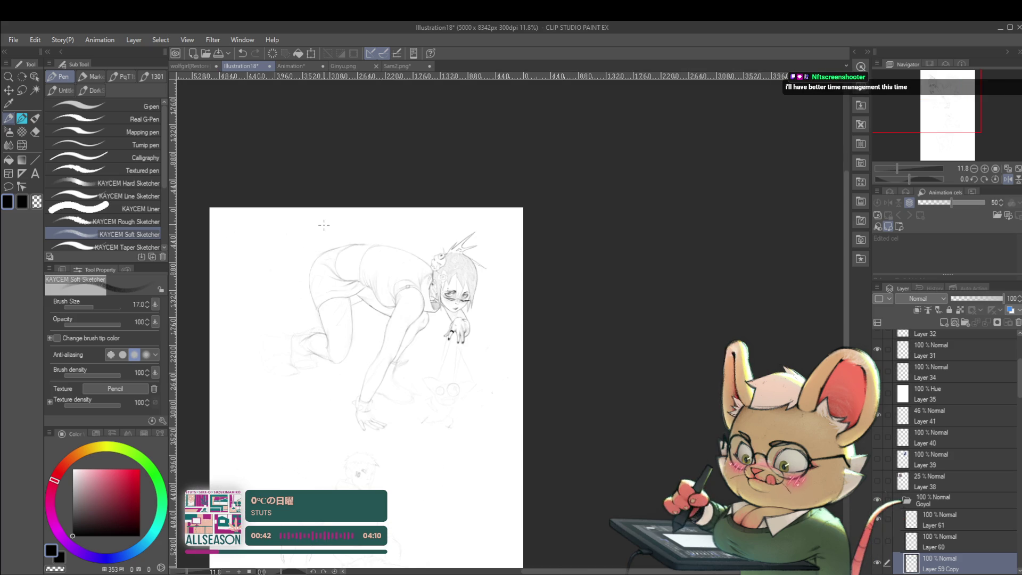
# Center the figure, zoom in to refine, and mirror the view once more to compare.
pyautogui.moveTo(573, 267); pyautogui.dragTo(861, 267)
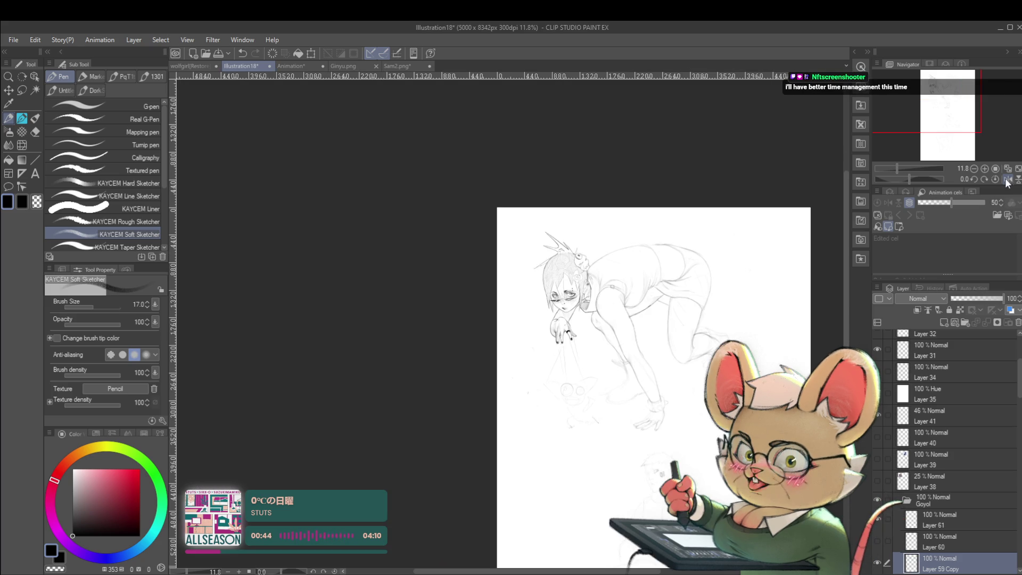
pyautogui.scroll(3, 669, 254)
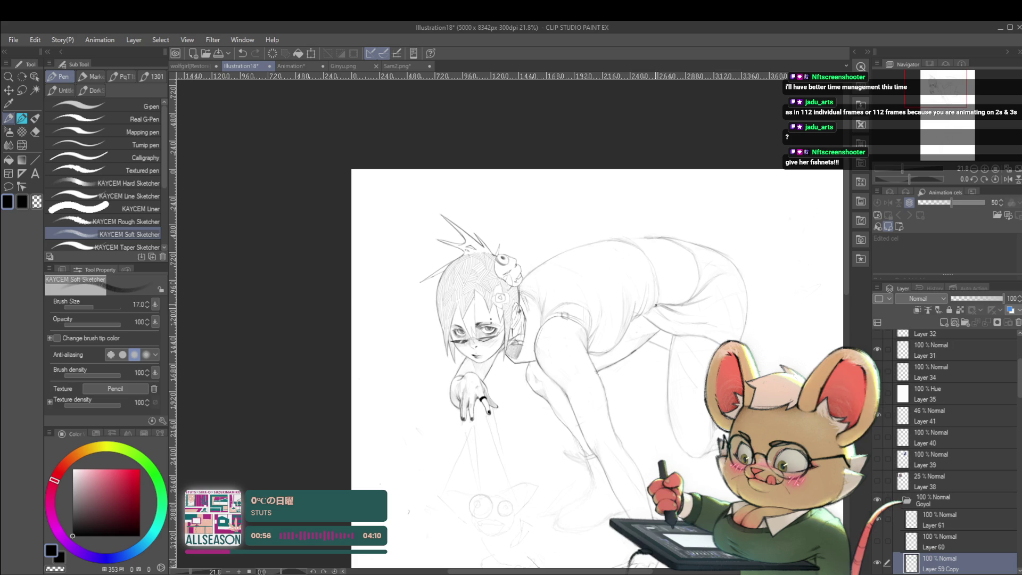
pyautogui.scroll(-3, 669, 301)
pyautogui.moveTo(786, 353); pyautogui.dragTo(782, 358)
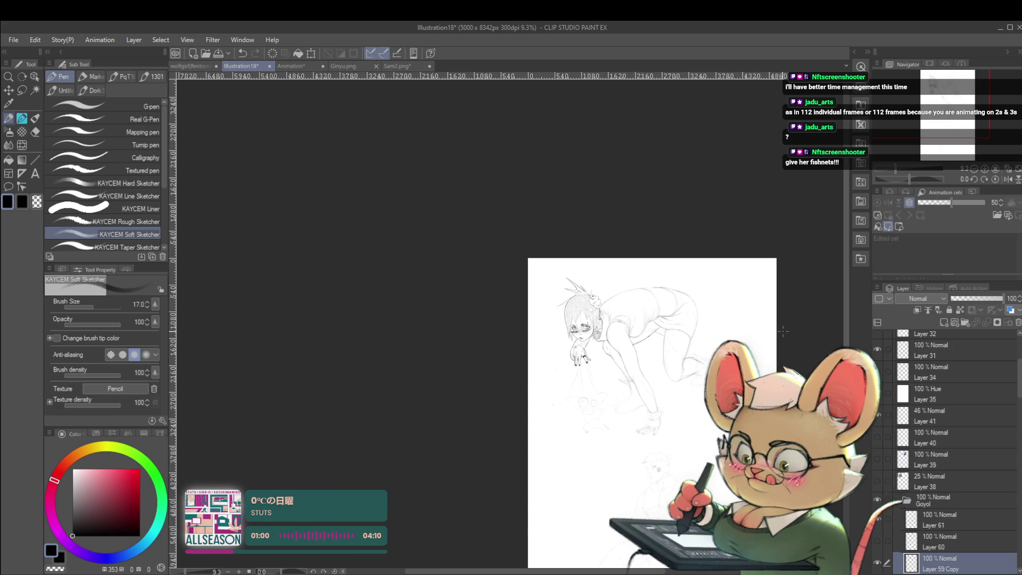
pyautogui.scroll(2, 696, 356)
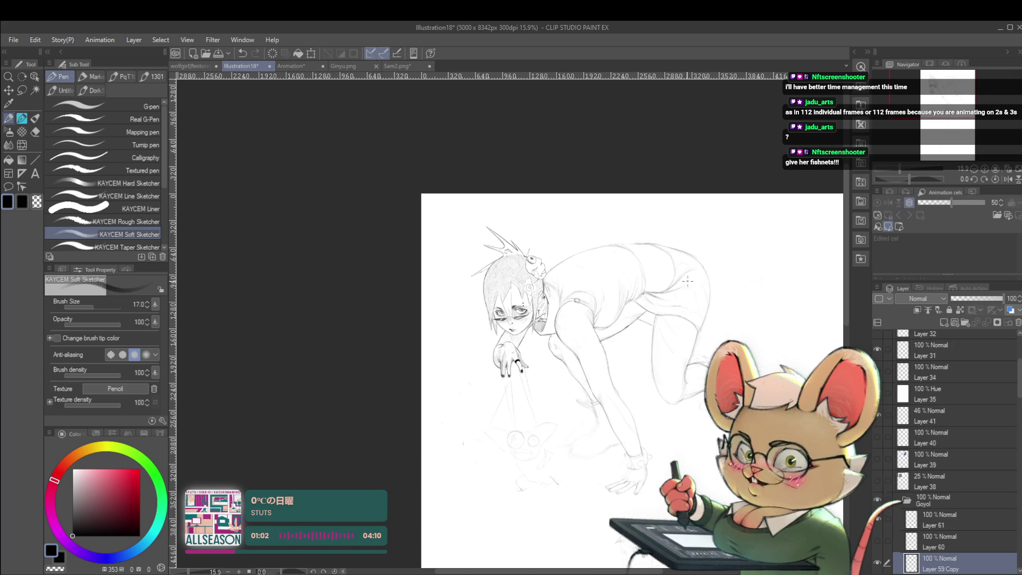
pyautogui.scroll(1, 672, 337)
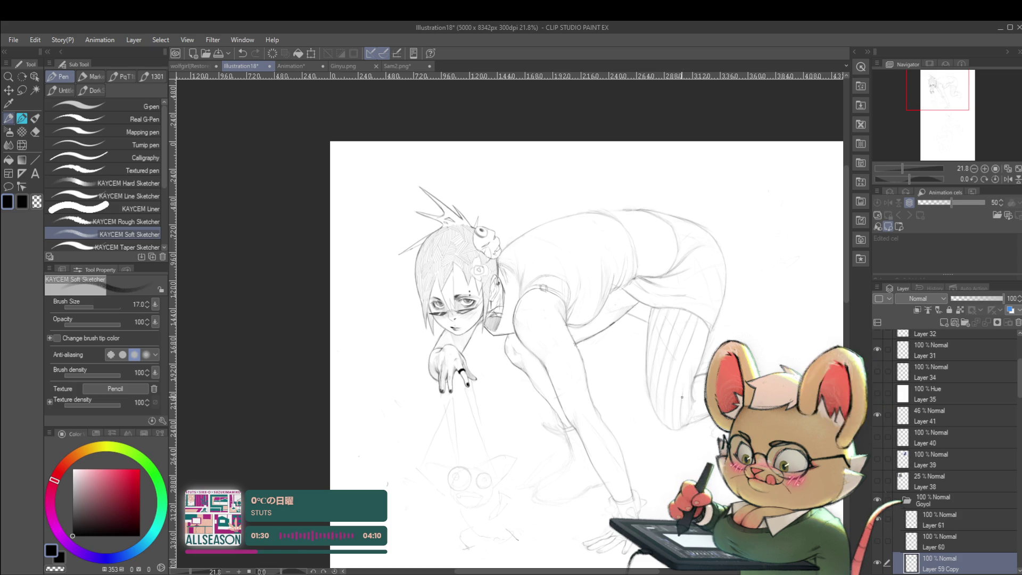
pyautogui.scroll(-2, 714, 306)
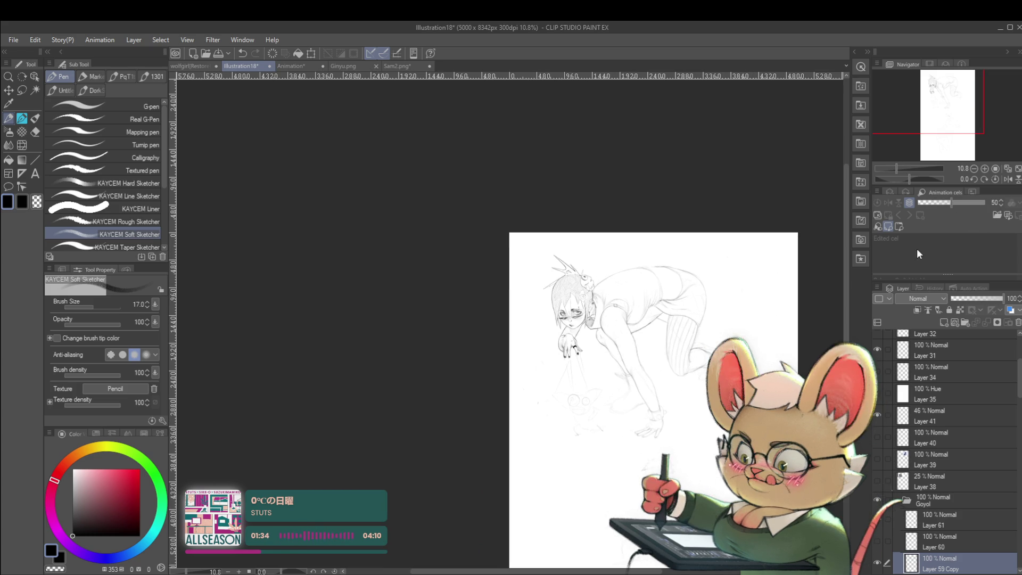
pyautogui.click(1006, 180)
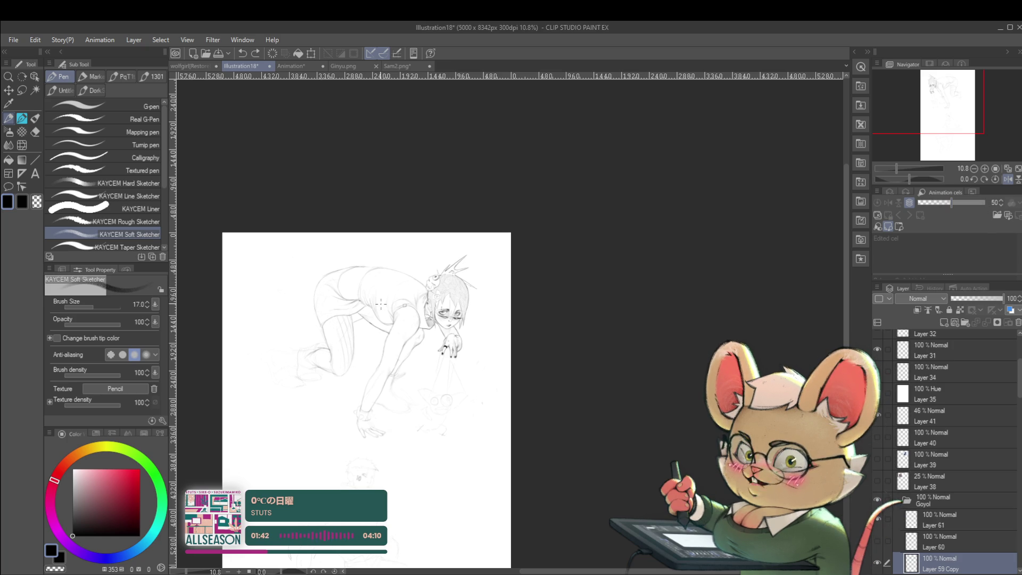
pyautogui.scroll(3, 316, 300)
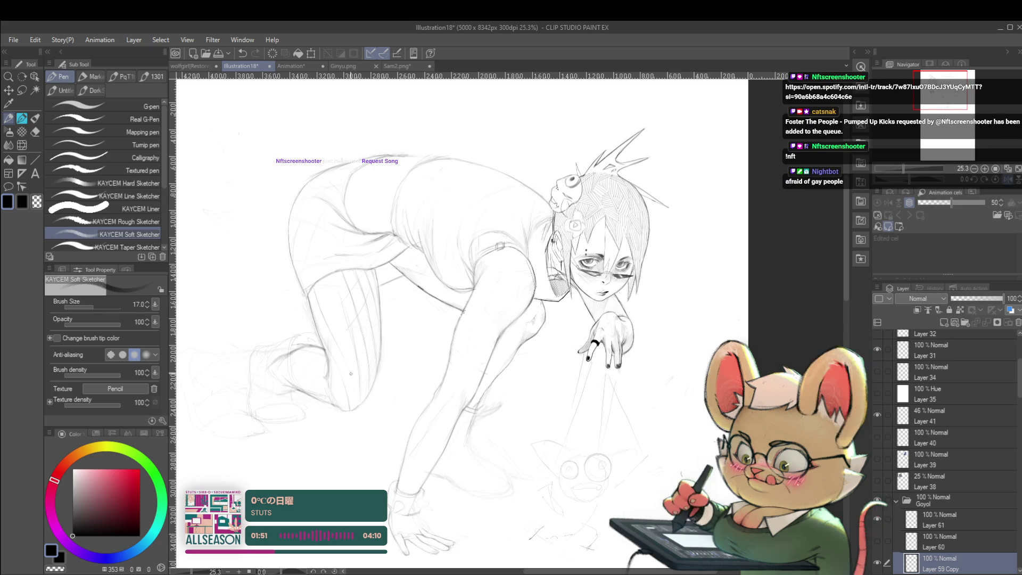
pyautogui.scroll(-4, 346, 370)
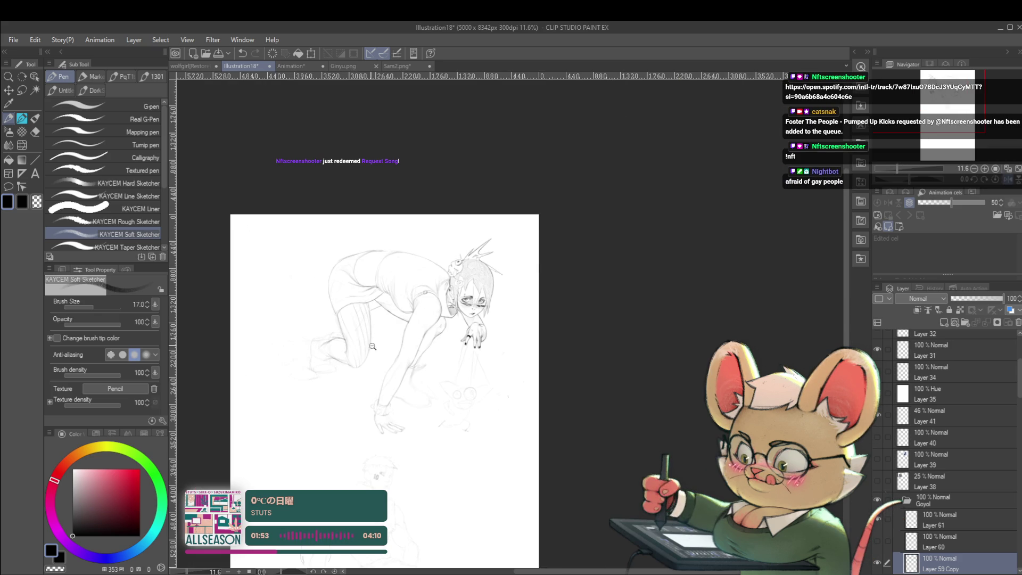
# Flip the canvas horizontally and zoom in on the girl's back, shorts and arm.
pyautogui.scroll(4, 368, 342)
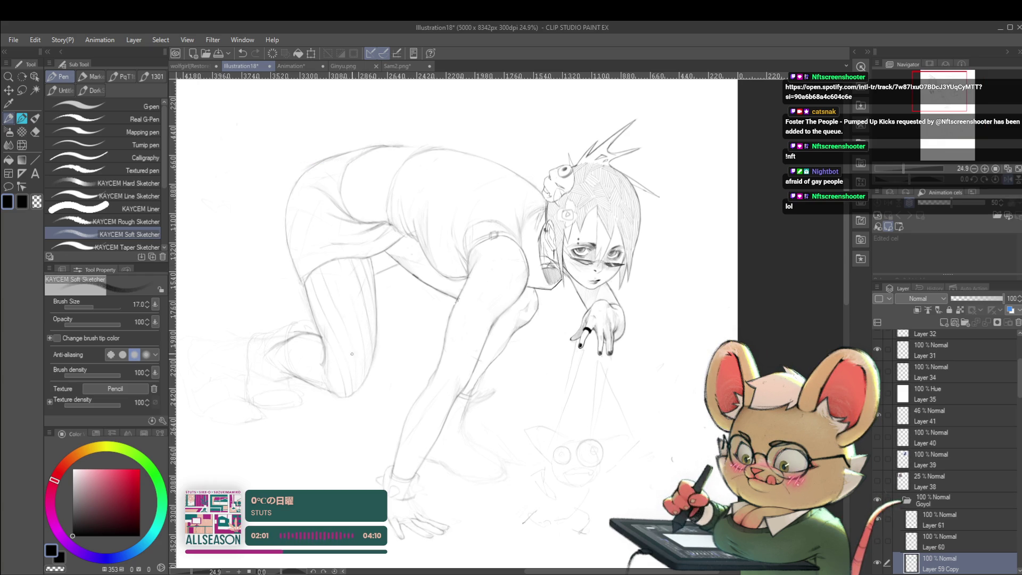
pyautogui.scroll(-4, 341, 305)
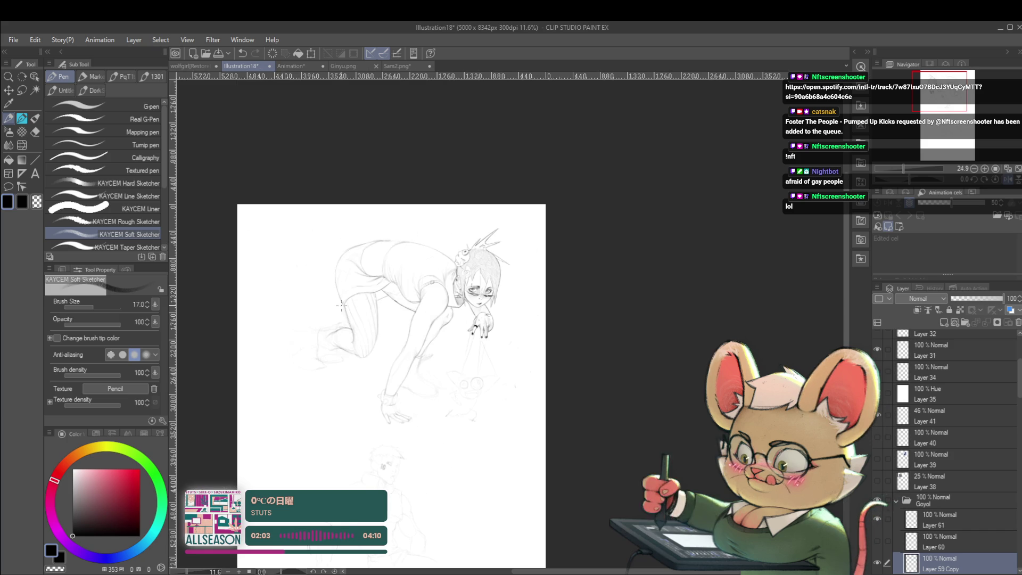
pyautogui.click(1007, 181)
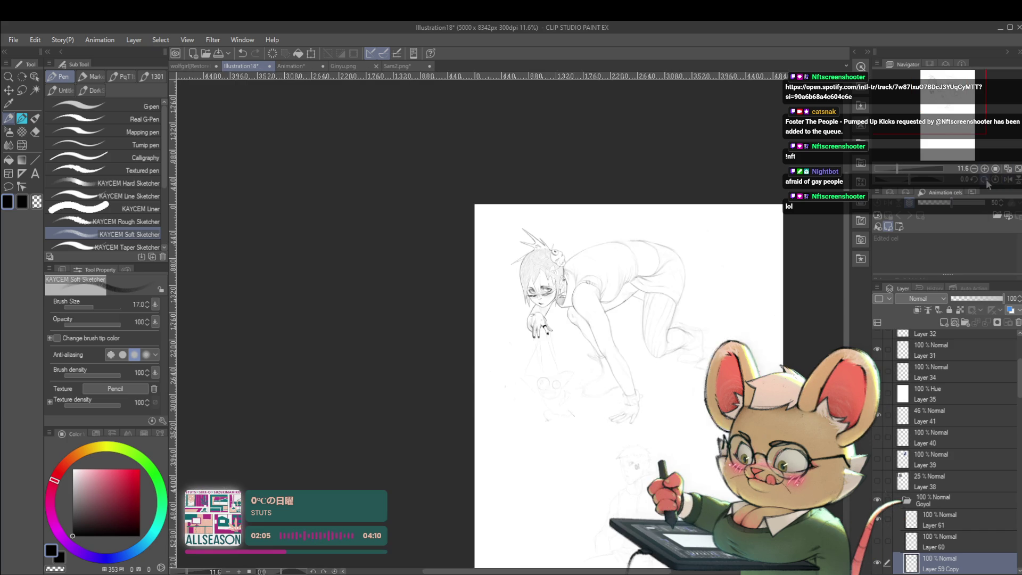
pyautogui.scroll(3, 575, 408)
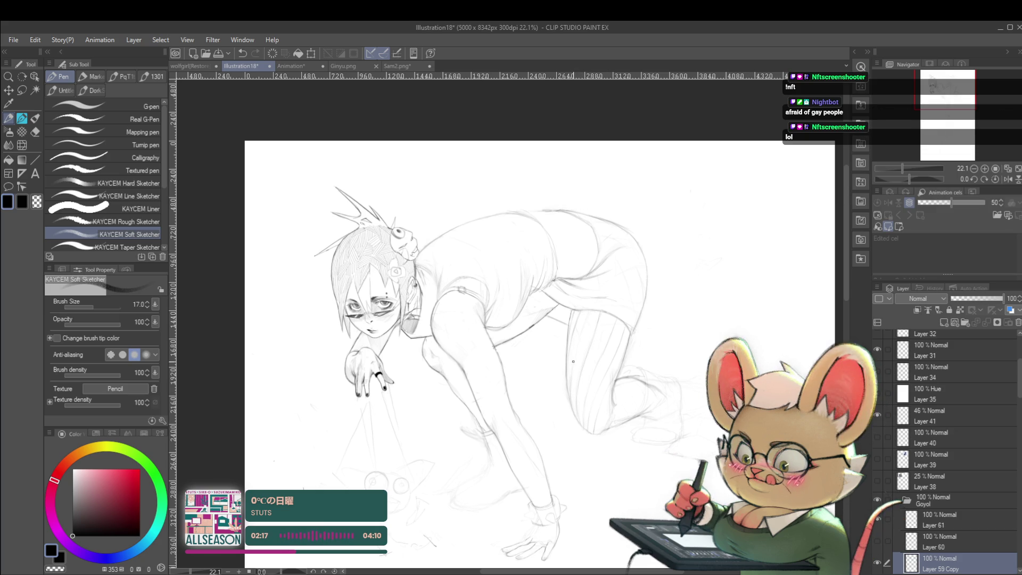
pyautogui.scroll(-3, 594, 312)
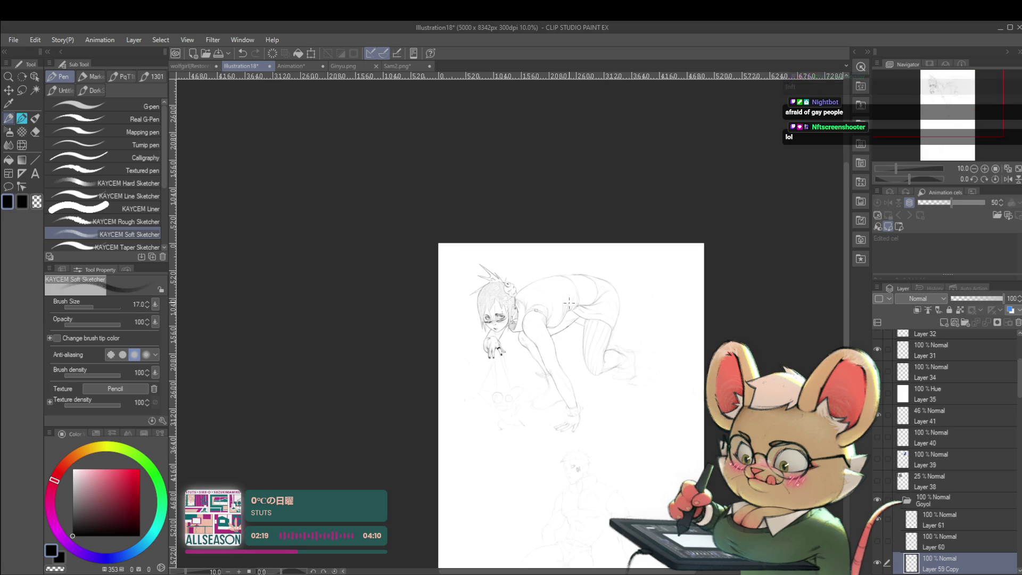
pyautogui.scroll(4, 598, 283)
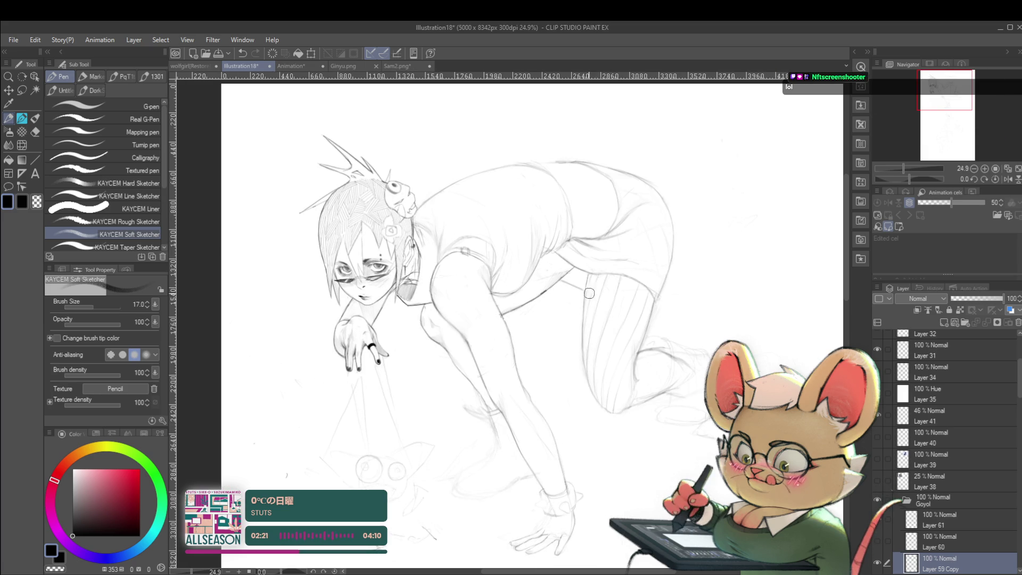
pyautogui.moveTo(607, 282); pyautogui.dragTo(602, 307)
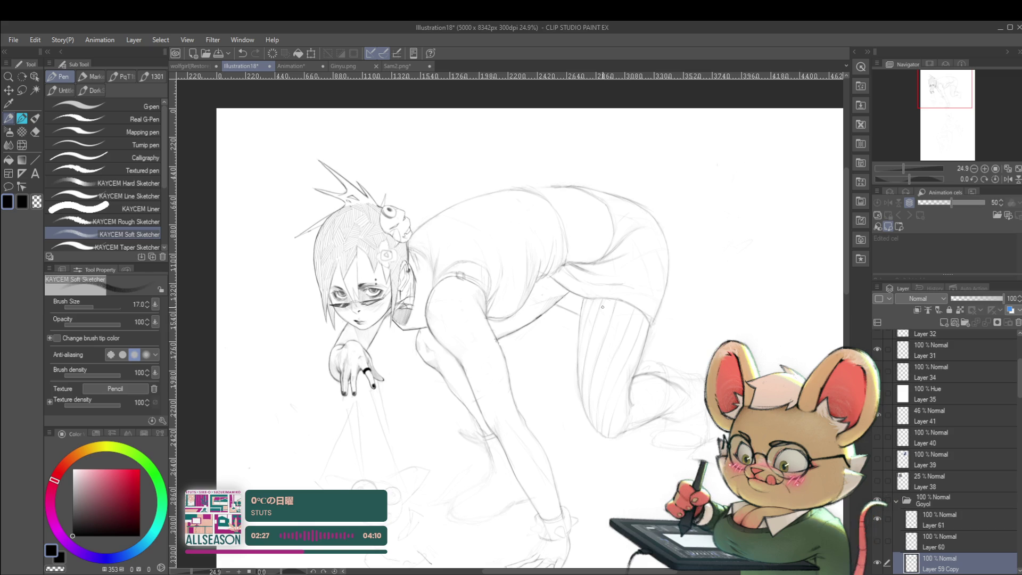
pyautogui.scroll(1, 575, 363)
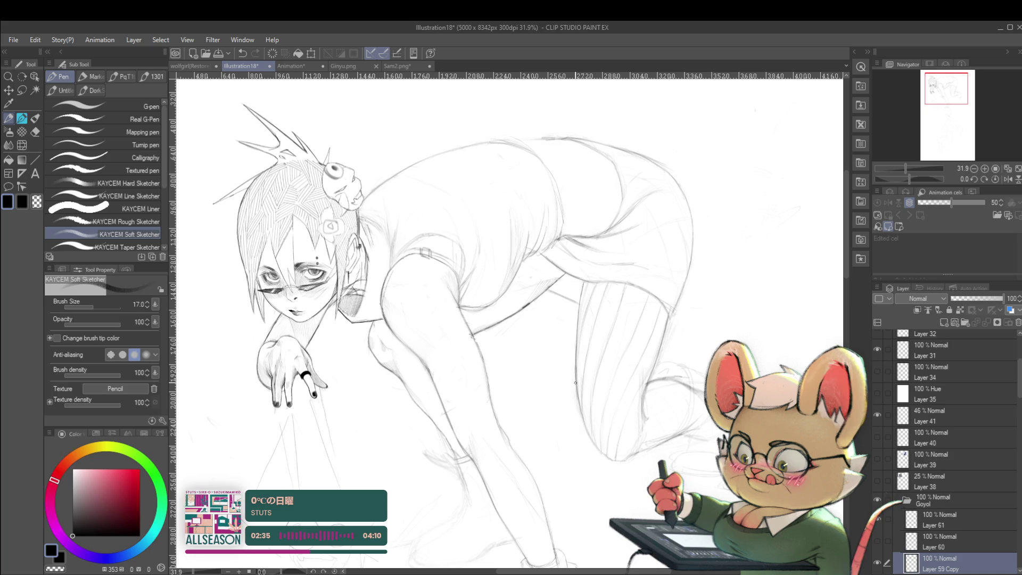
pyautogui.scroll(-4, 587, 412)
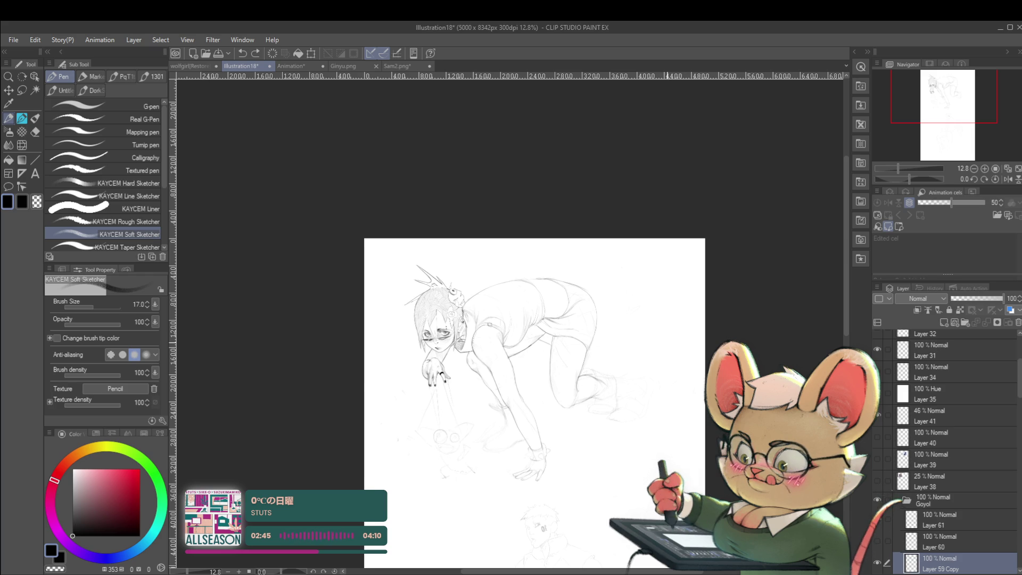
pyautogui.scroll(5, 586, 285)
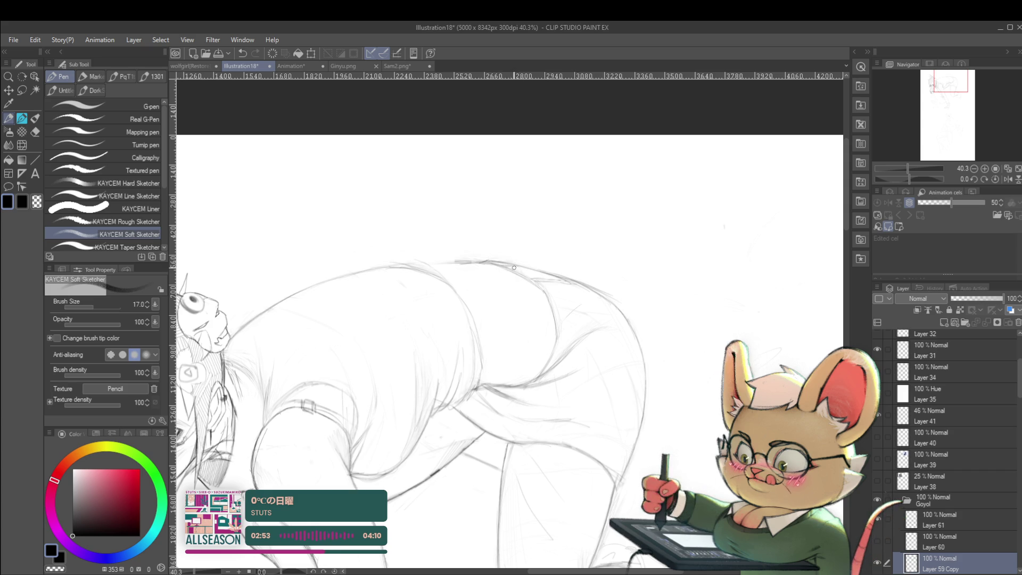
# Restore normal orientation, then mirror the view again while zooming to compare.
pyautogui.scroll(-3, 538, 266)
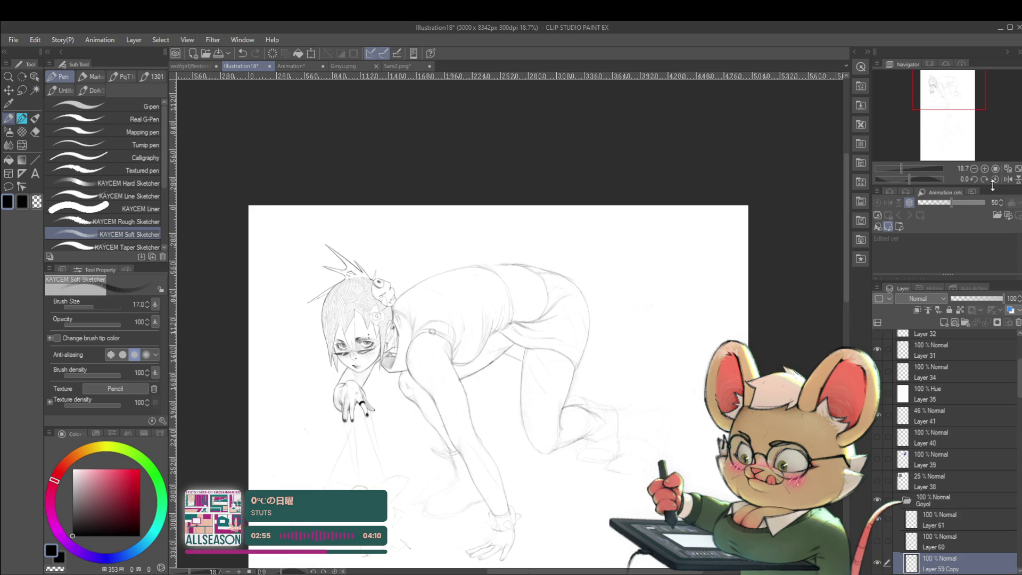
pyautogui.click(1006, 181)
pyautogui.scroll(2, 470, 290)
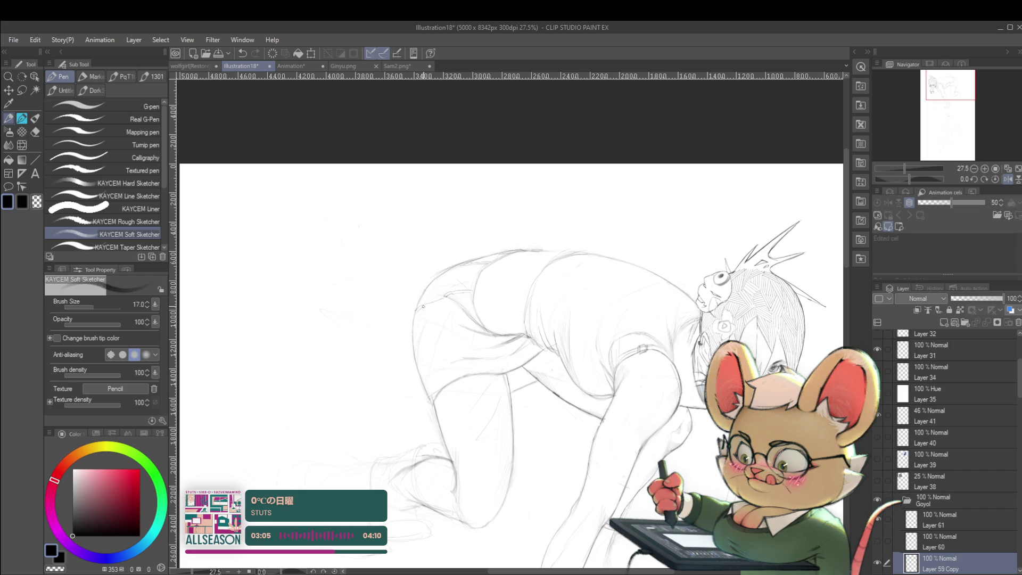
pyautogui.scroll(-4, 483, 287)
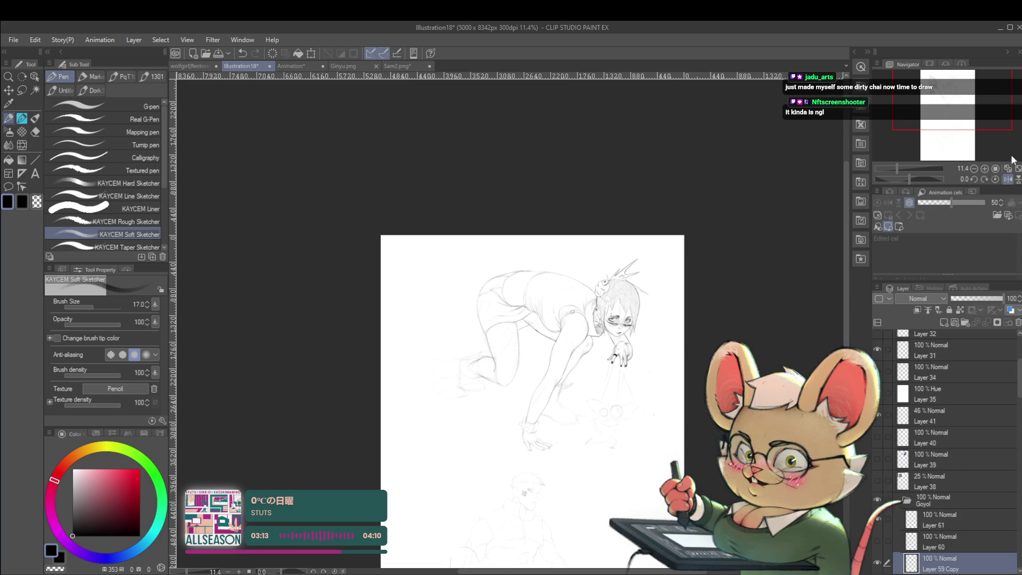
pyautogui.click(1004, 180)
pyautogui.scroll(3, 515, 319)
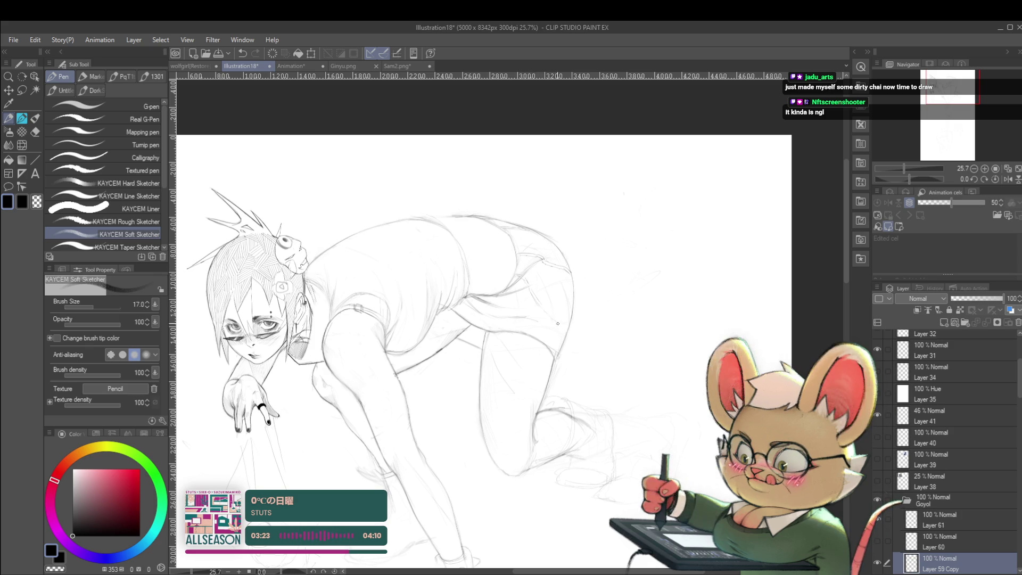
pyautogui.scroll(-3, 492, 281)
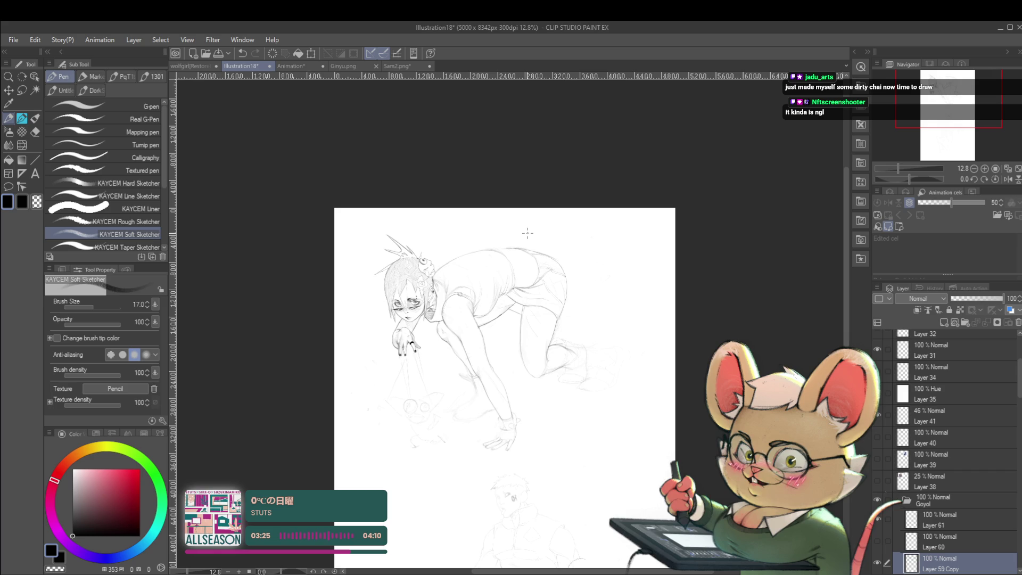
pyautogui.scroll(4, 553, 268)
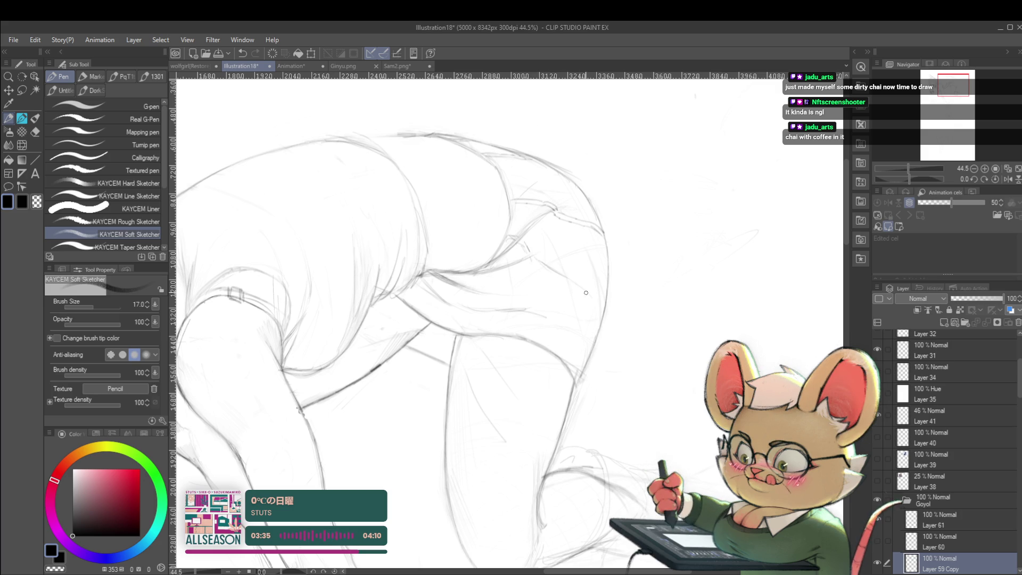
pyautogui.scroll(-5, 597, 306)
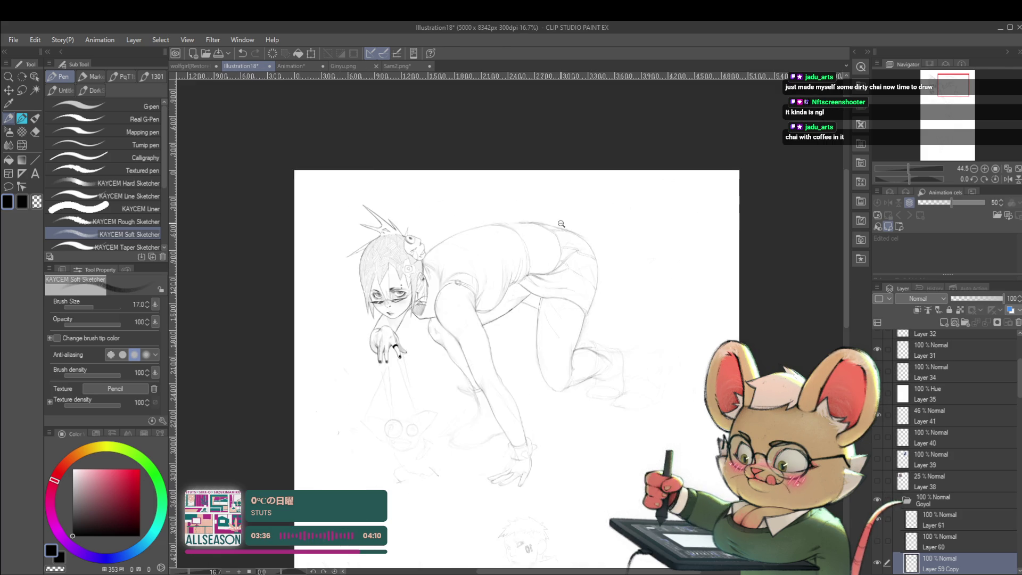
# Unflip the view, zoom in, and add a short Soft Sketcher stroke near the hip.
pyautogui.click(1006, 179)
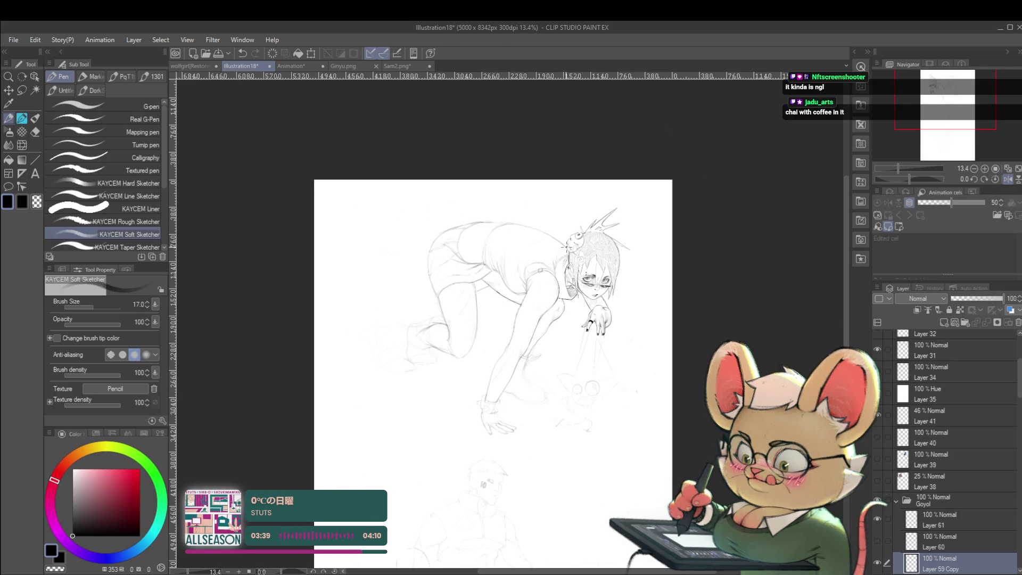
pyautogui.scroll(3, 450, 271)
pyautogui.scroll(1, 416, 275)
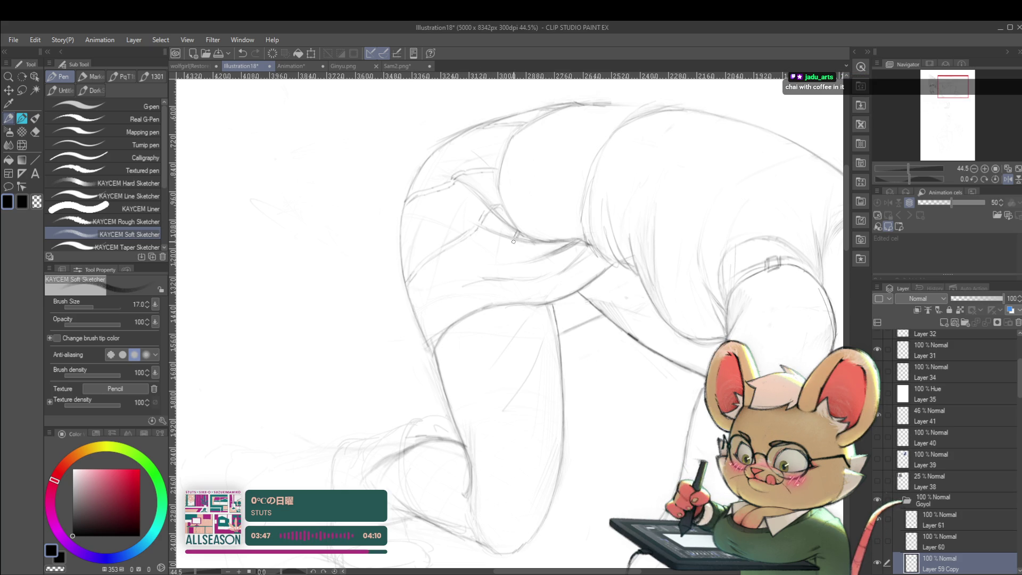
pyautogui.moveTo(504, 251); pyautogui.dragTo(482, 301)
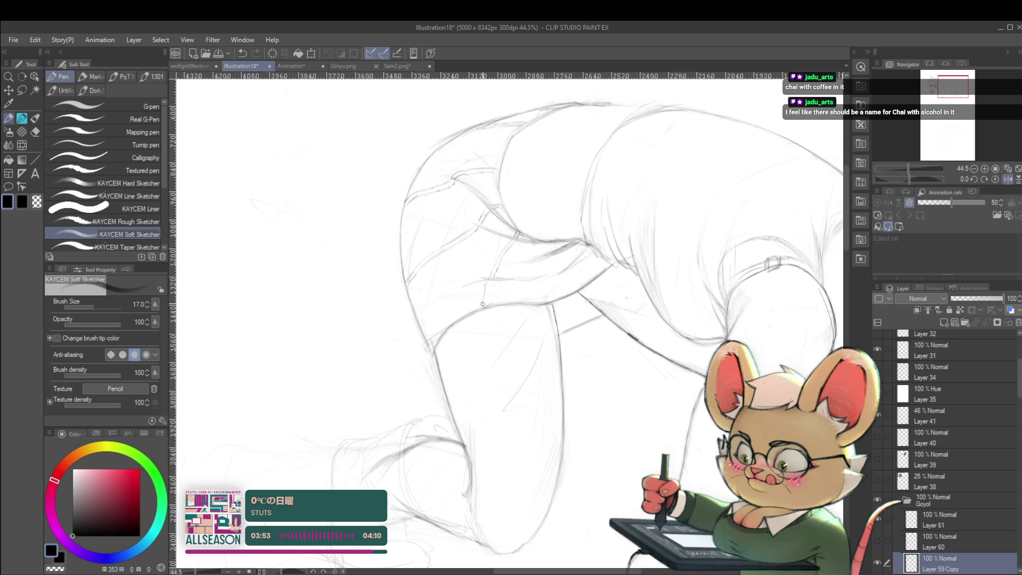
pyautogui.scroll(-6, 488, 292)
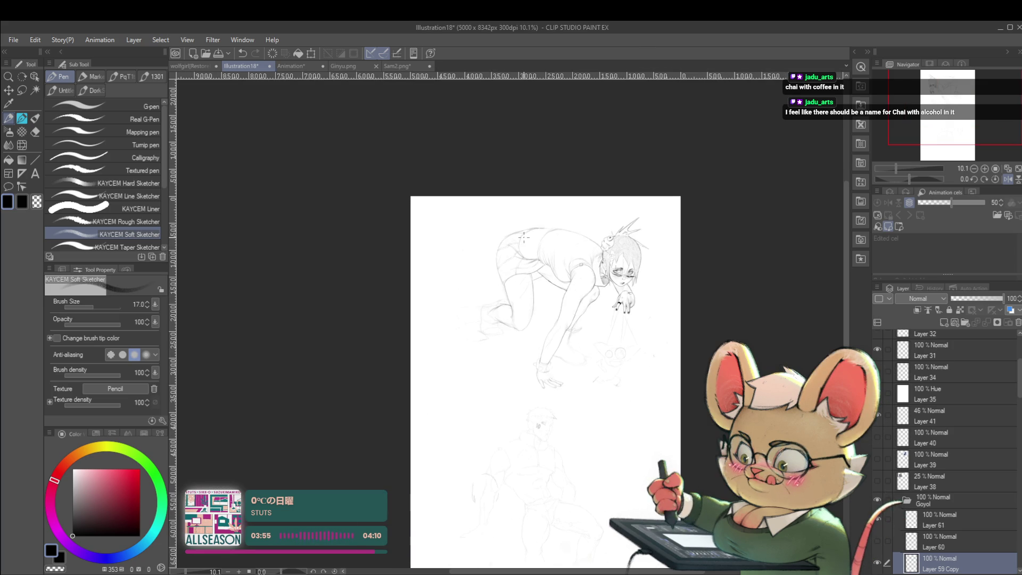
pyautogui.scroll(4, 550, 272)
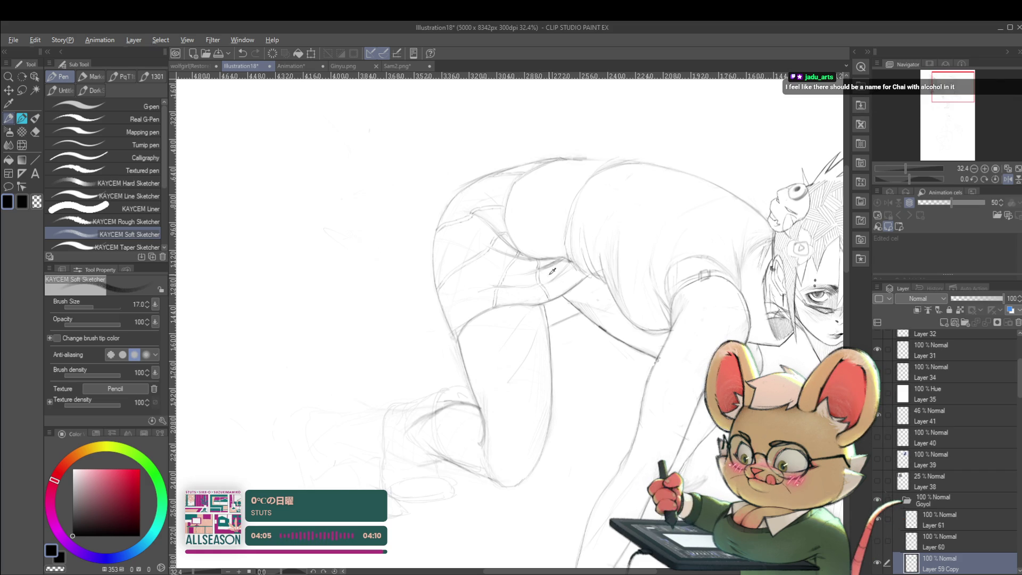
# Mirror the view once more to recheck the shorts' proportions.
pyautogui.scroll(-3, 545, 290)
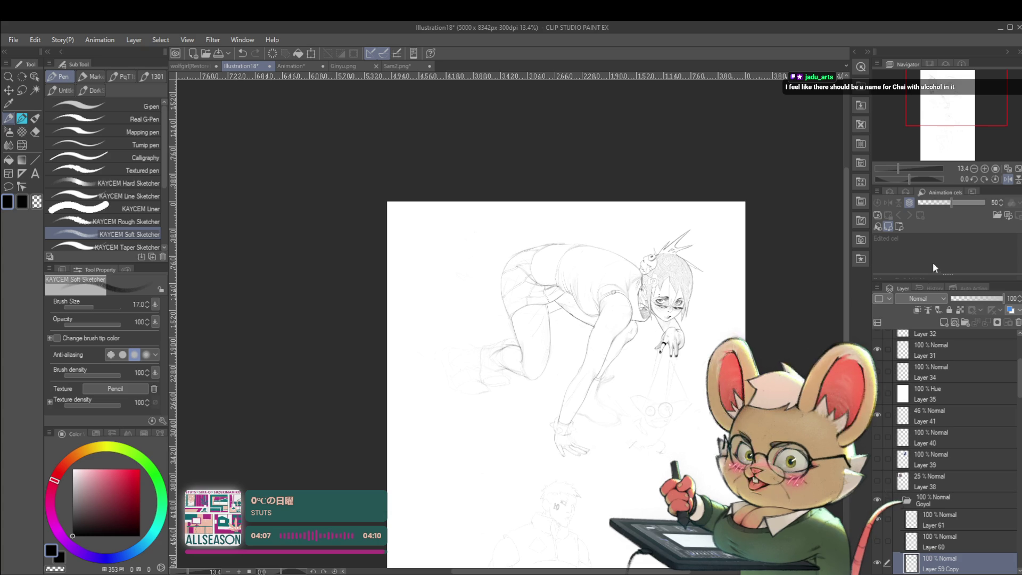
pyautogui.click(1007, 179)
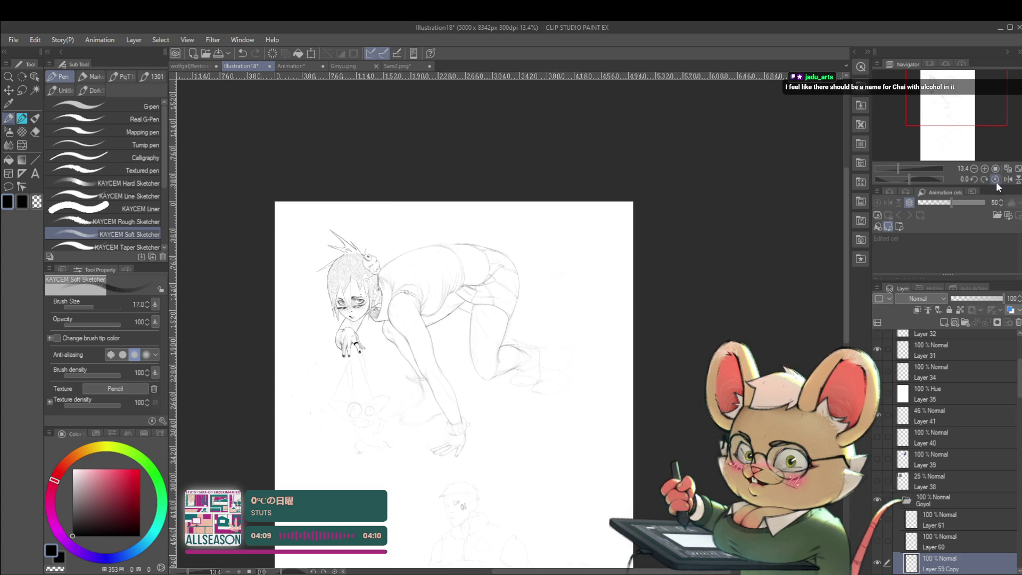
pyautogui.scroll(3, 466, 289)
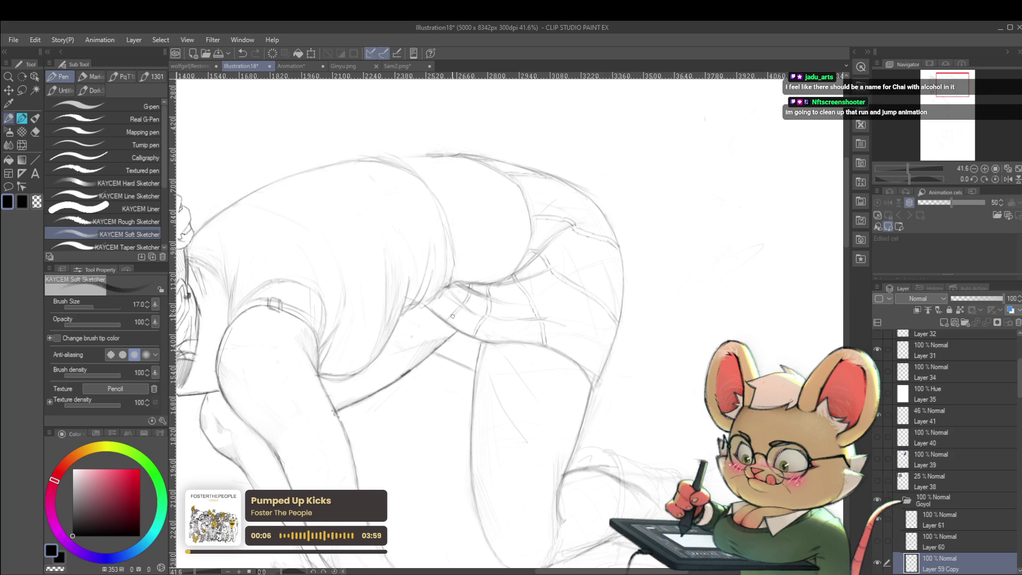
pyautogui.scroll(-3, 536, 250)
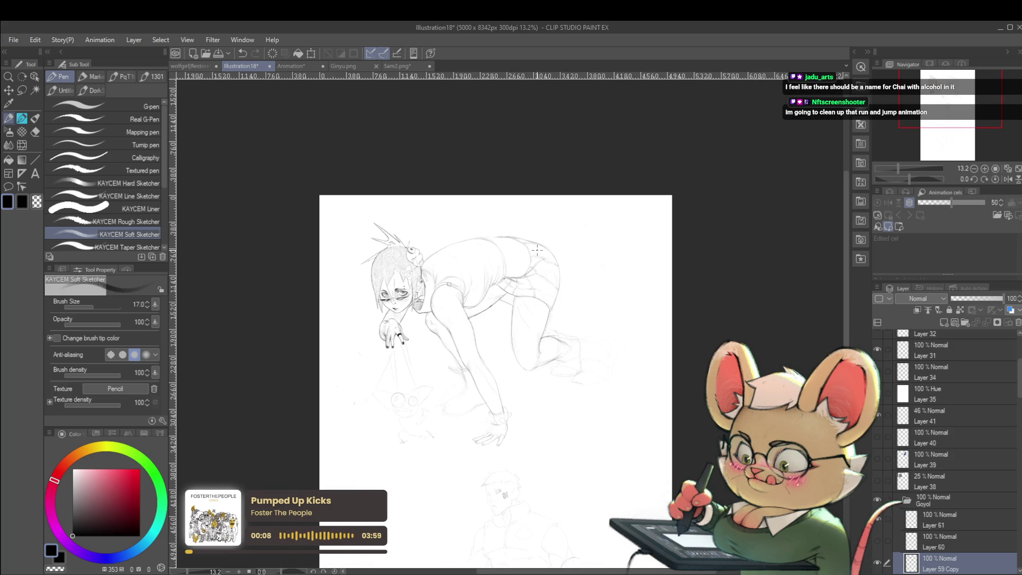
# Unflip the canvas and zoom in close on the girl's shorts and hip.
pyautogui.scroll(3, 588, 275)
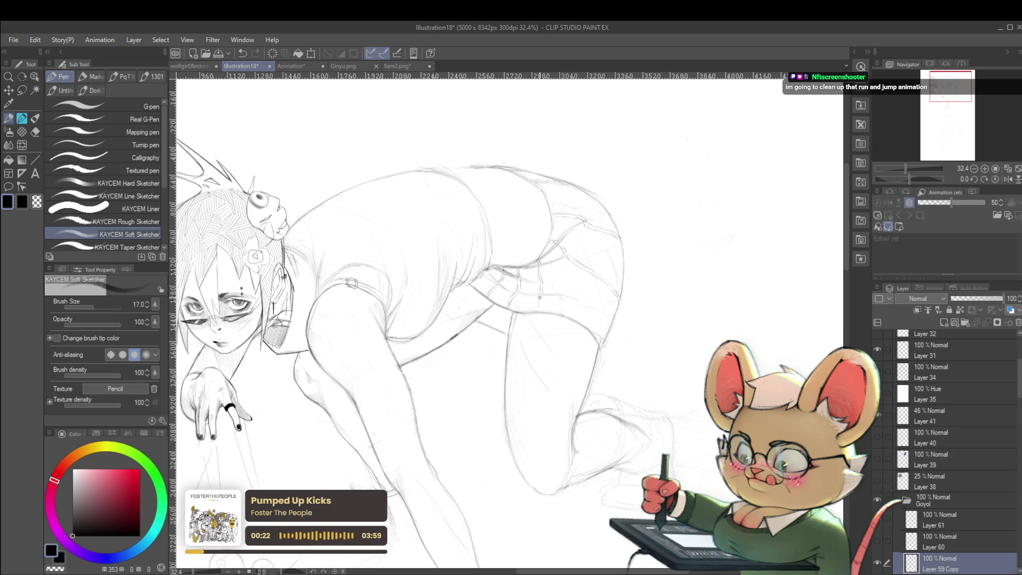
pyautogui.scroll(-3, 552, 260)
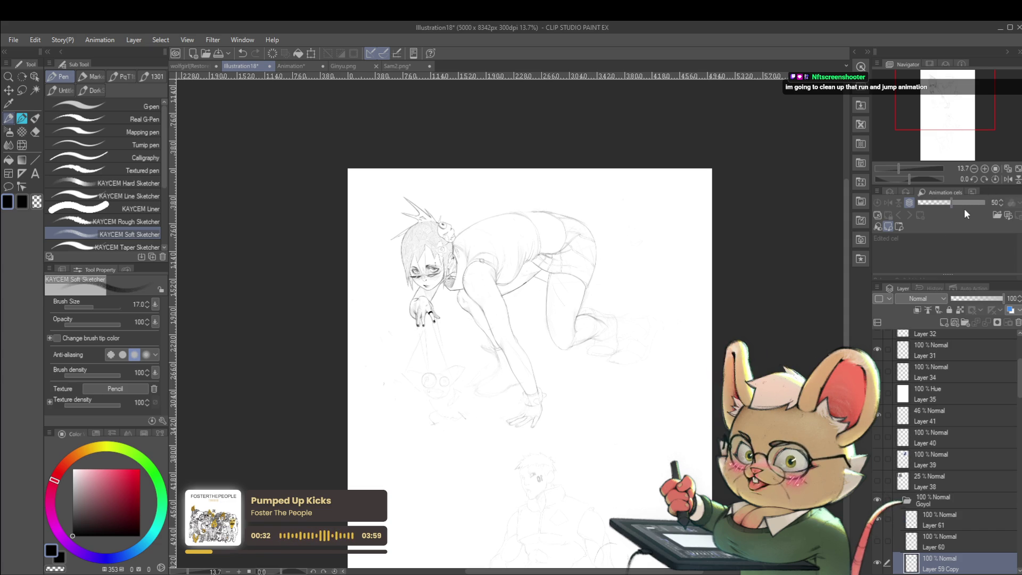
pyautogui.click(1007, 179)
pyautogui.moveTo(453, 252); pyautogui.dragTo(487, 254)
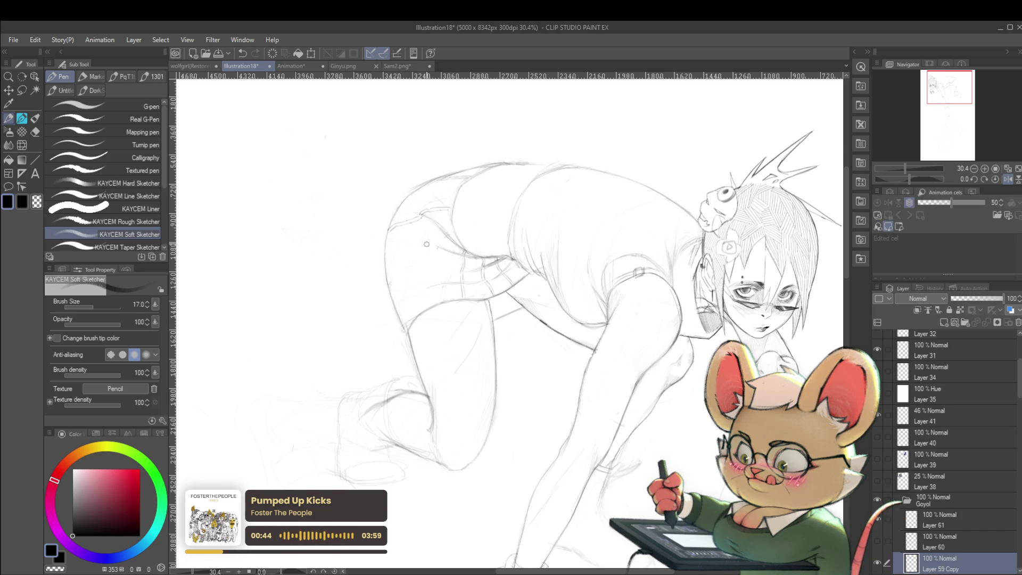
pyautogui.scroll(2, 428, 219)
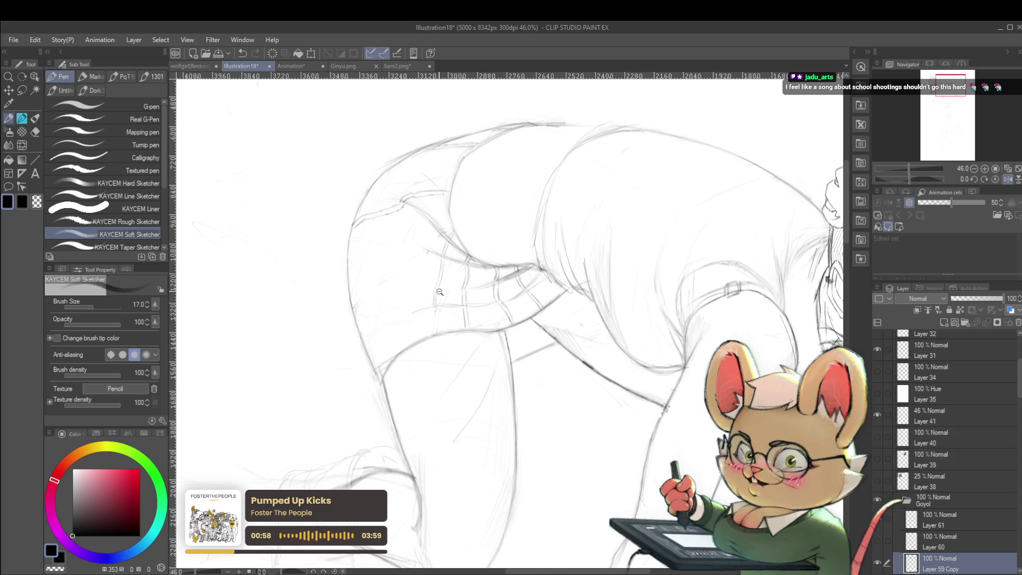
pyautogui.scroll(2, 437, 293)
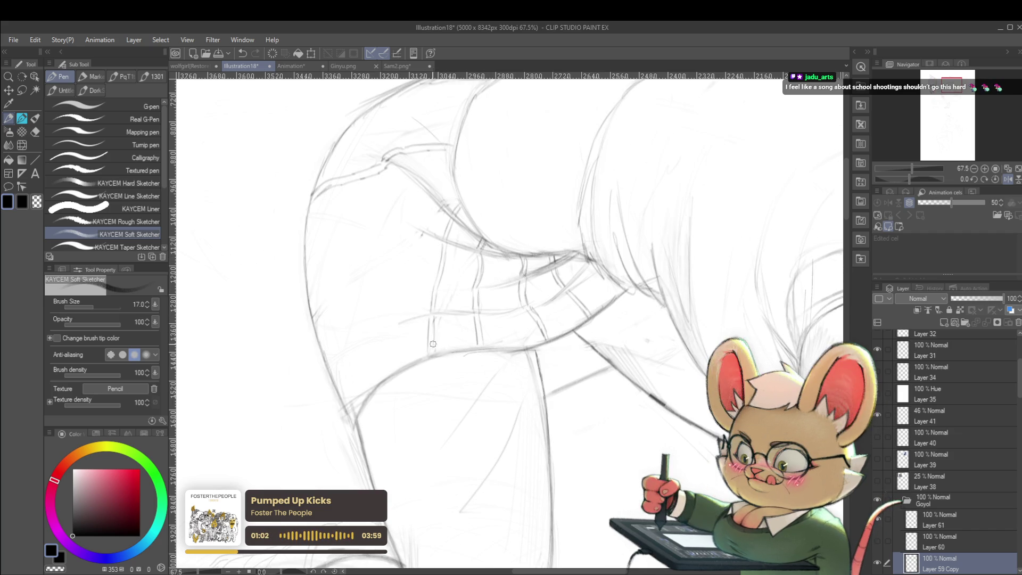
pyautogui.scroll(-5, 455, 235)
pyautogui.scroll(-1, 570, 220)
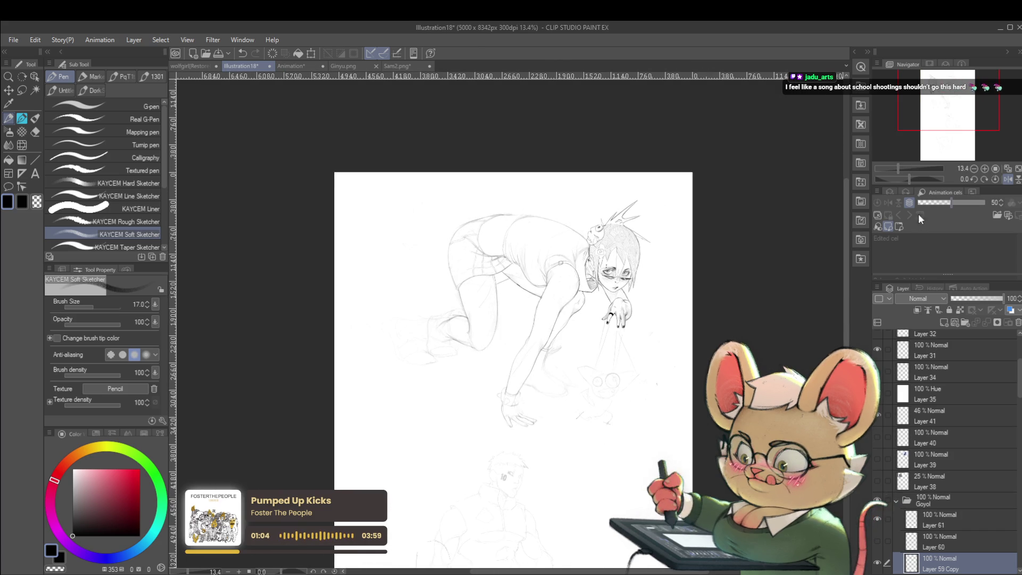
pyautogui.click(1007, 179)
pyautogui.scroll(2, 578, 249)
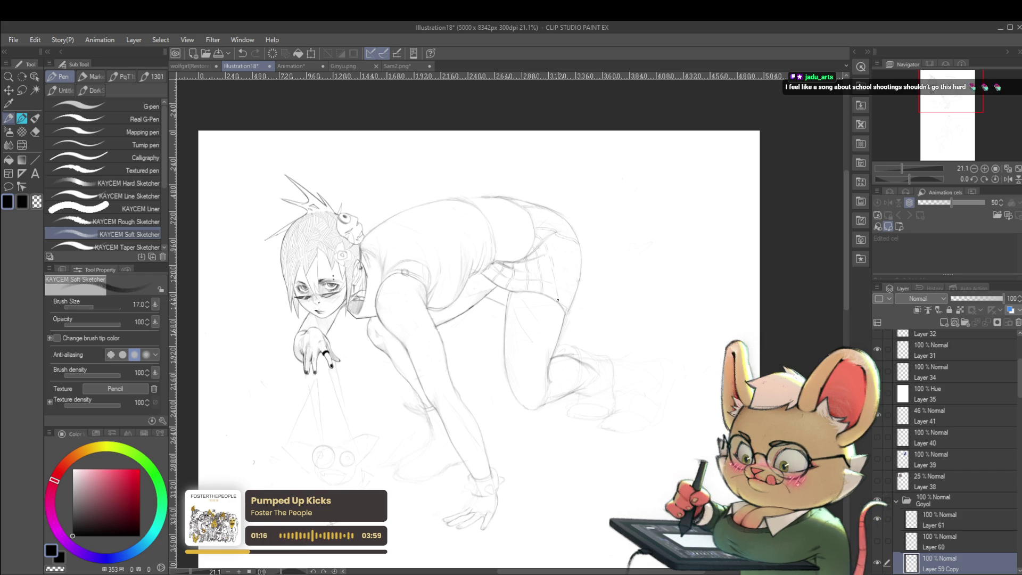
pyautogui.click(566, 274)
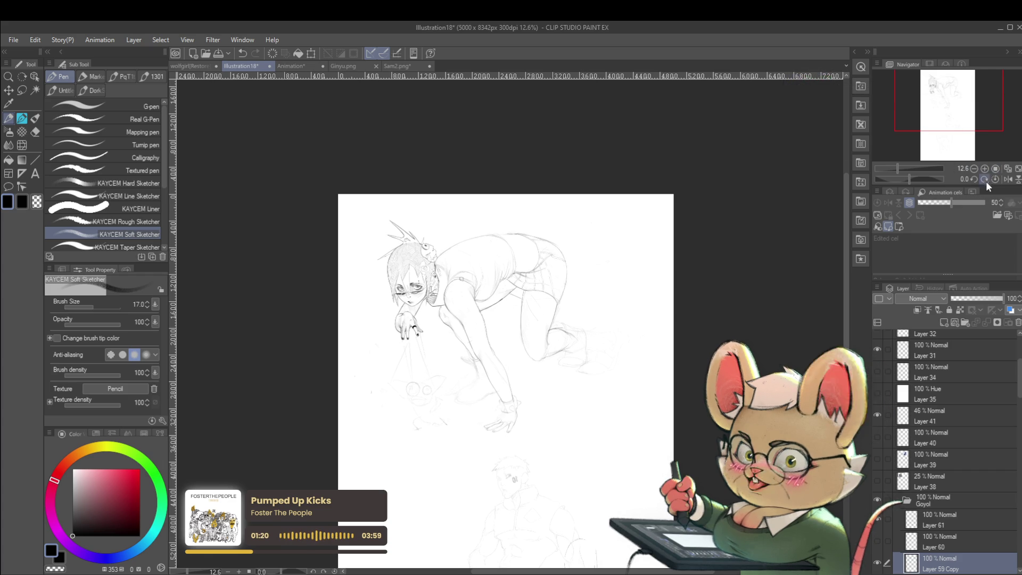
pyautogui.click(1010, 179)
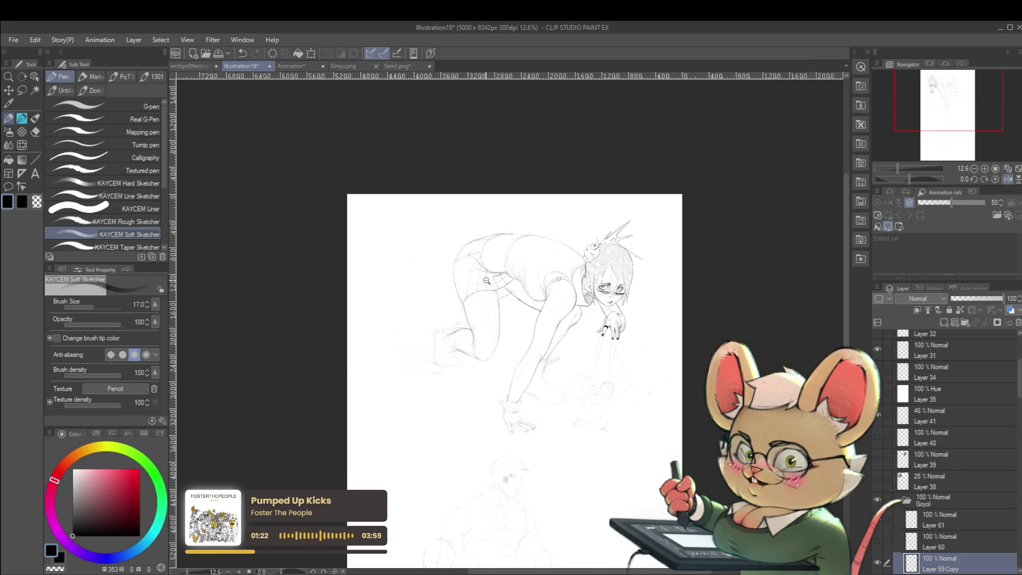
pyautogui.moveTo(481, 280); pyautogui.dragTo(459, 311)
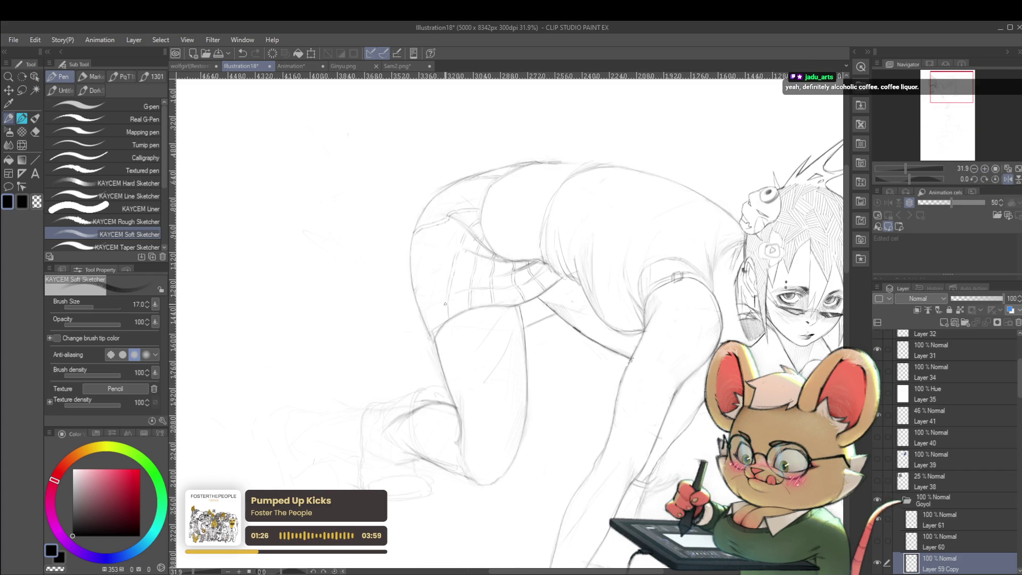
pyautogui.moveTo(470, 273)
pyautogui.mouseDown()
pyautogui.moveTo(438, 252)
pyautogui.moveTo(482, 319)
pyautogui.mouseUp()
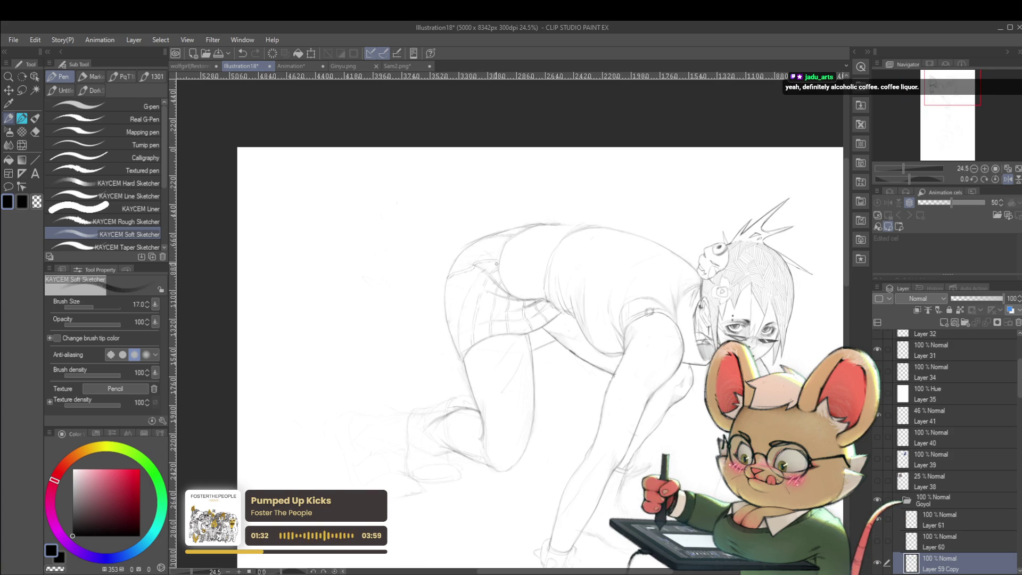
pyautogui.moveTo(498, 262); pyautogui.dragTo(516, 232)
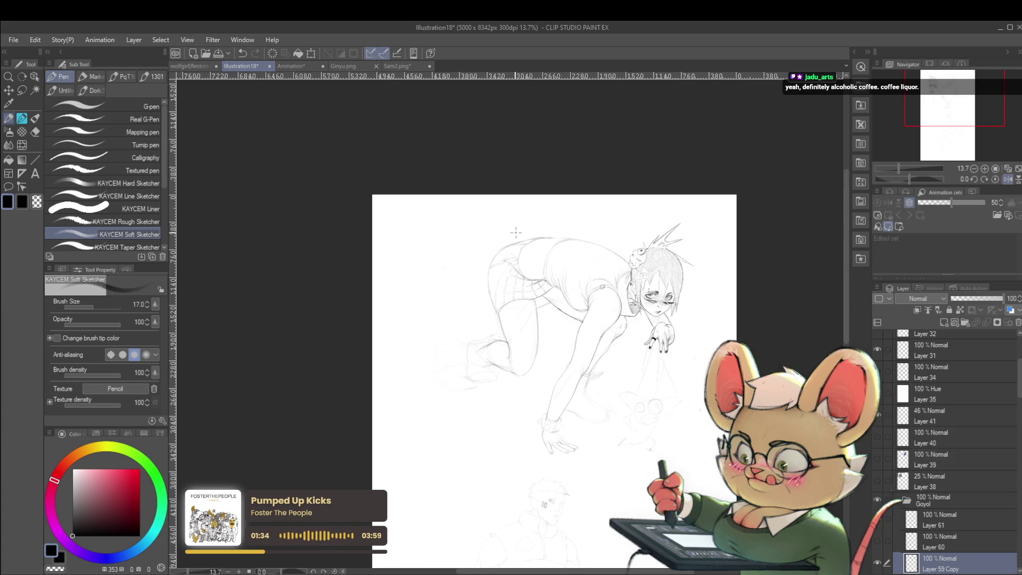
pyautogui.click(1007, 180)
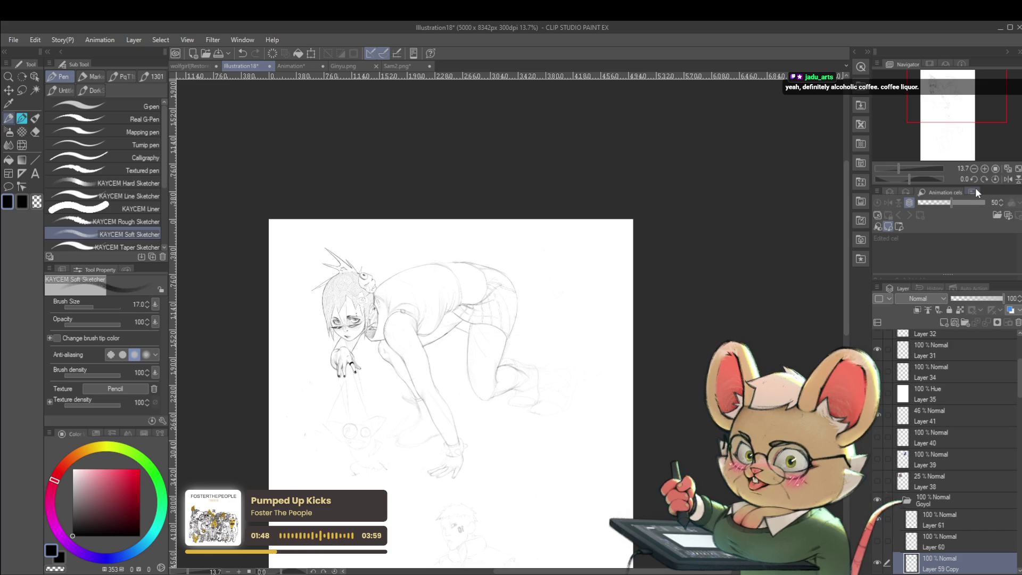
pyautogui.scroll(3, 477, 285)
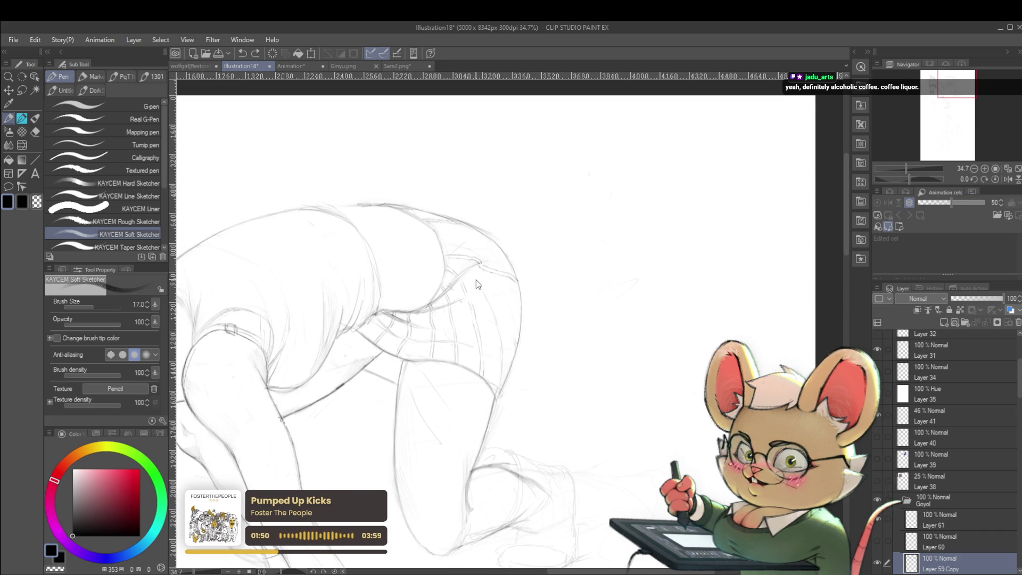
pyautogui.moveTo(490, 299); pyautogui.dragTo(492, 313)
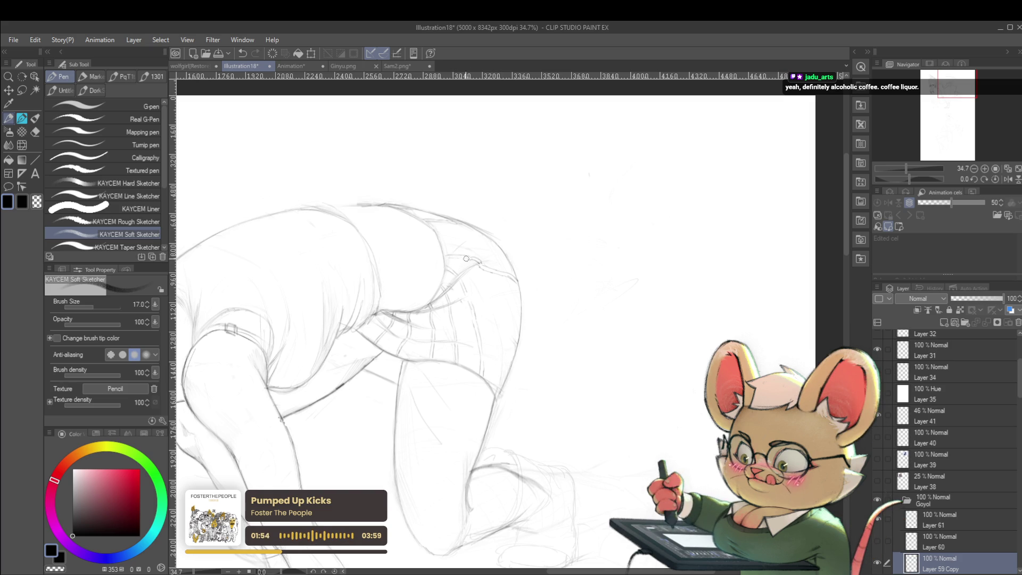
pyautogui.scroll(-2, 498, 271)
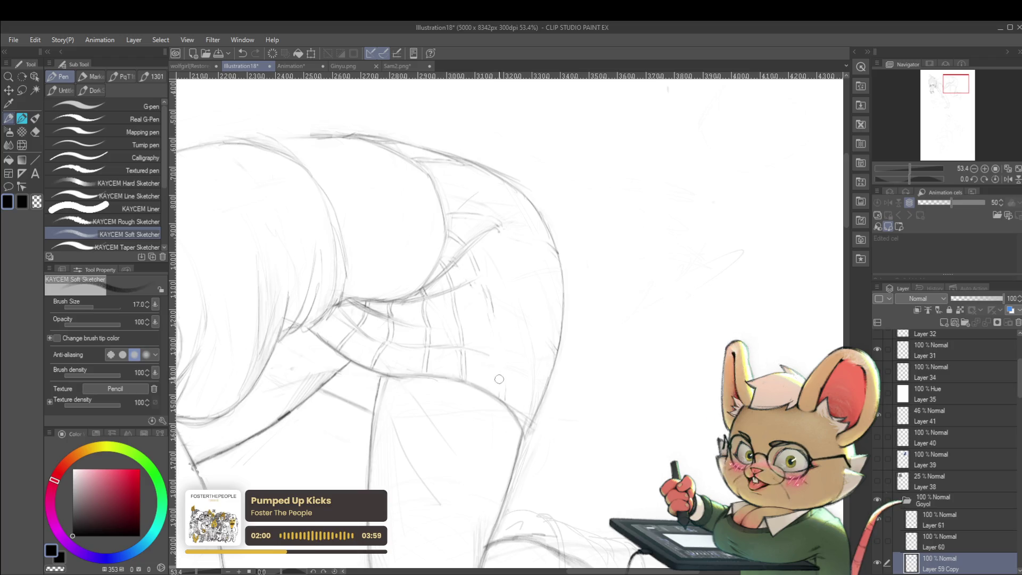
pyautogui.scroll(-2, 471, 335)
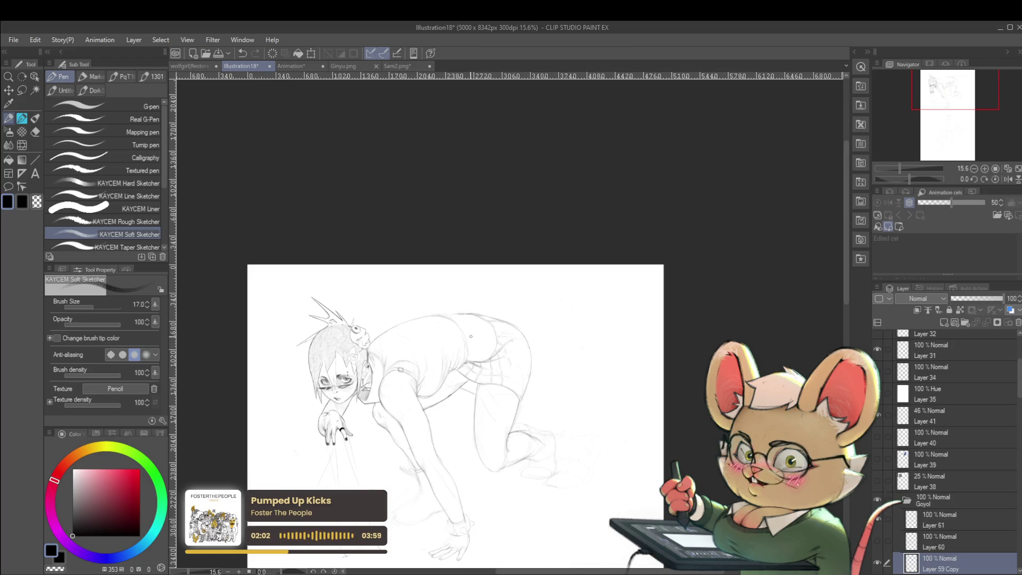
pyautogui.click(1008, 180)
pyautogui.scroll(3, 530, 361)
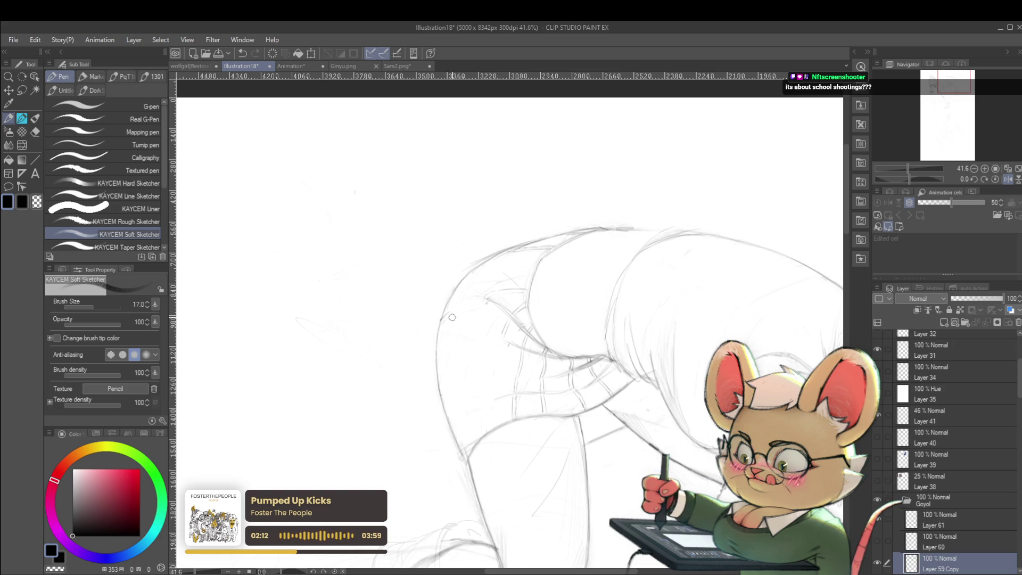
pyautogui.scroll(-3, 463, 286)
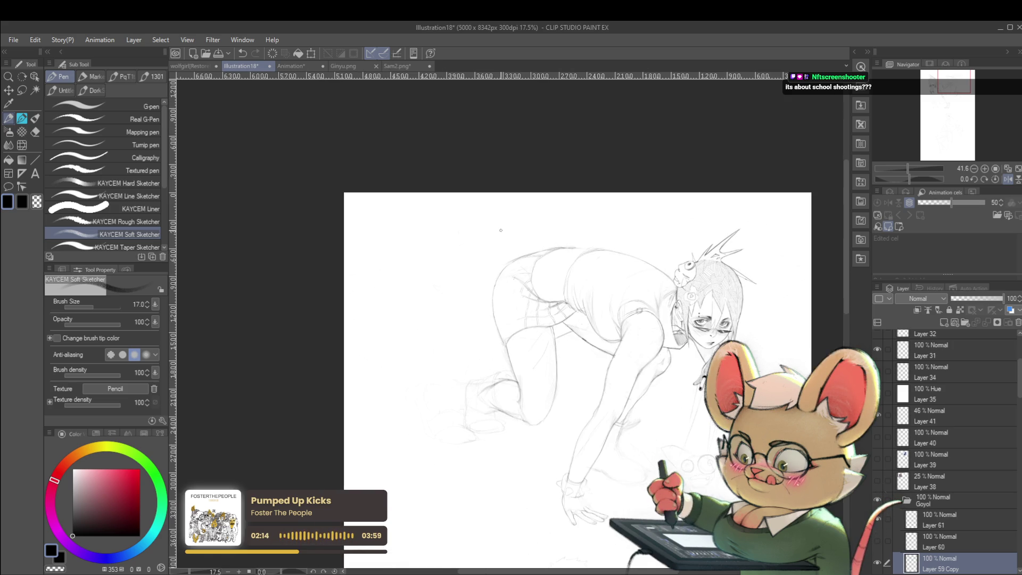
pyautogui.scroll(4, 521, 279)
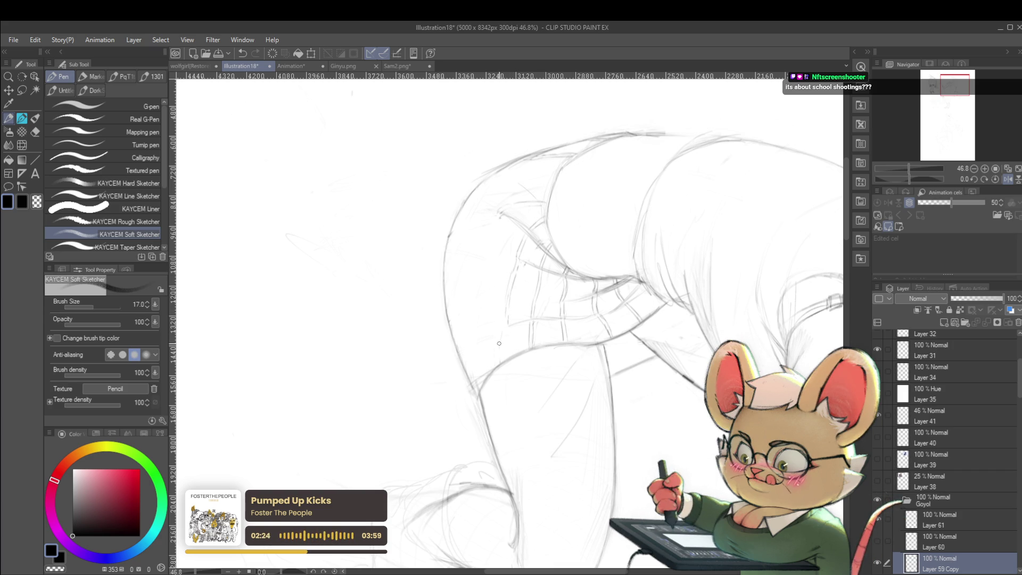
pyautogui.scroll(-5, 506, 328)
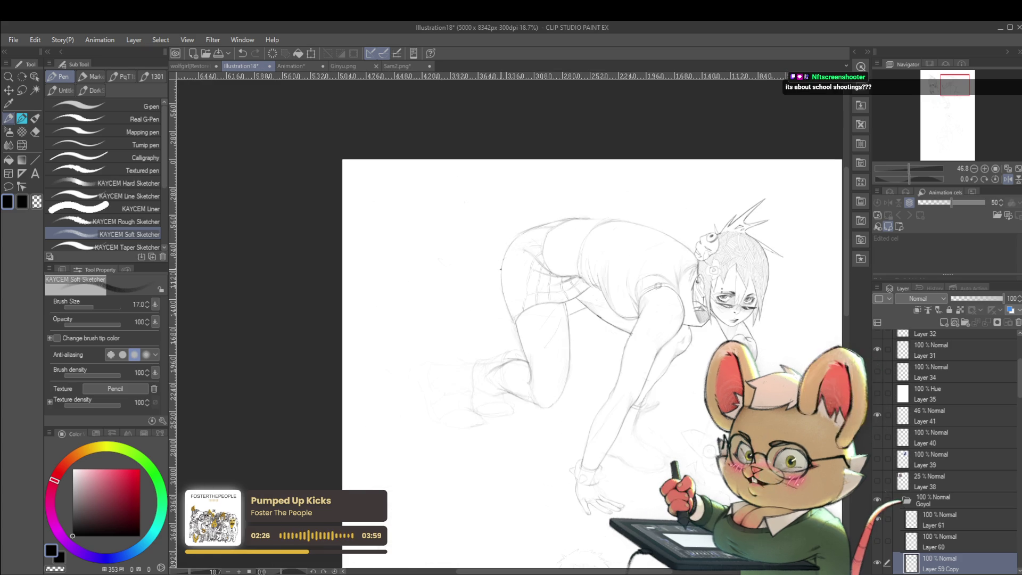
pyautogui.scroll(2, 530, 290)
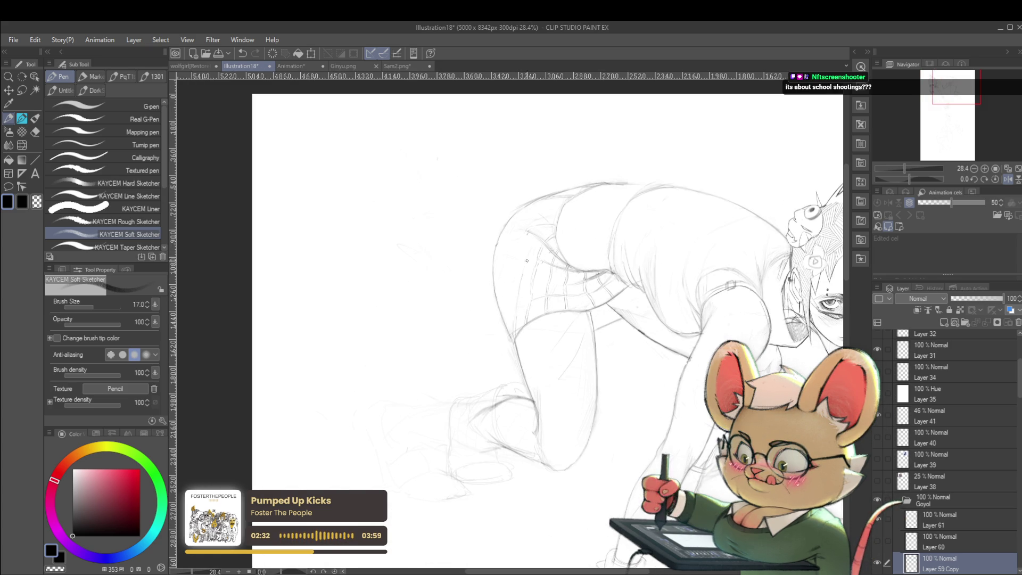
pyautogui.hotkey('ctrl', 'z')
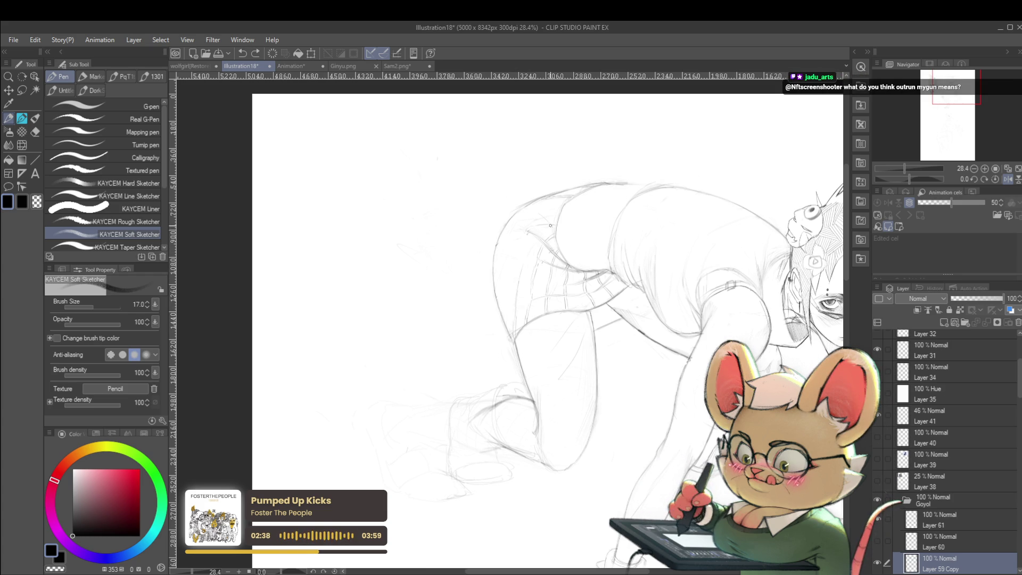
pyautogui.scroll(-3, 535, 229)
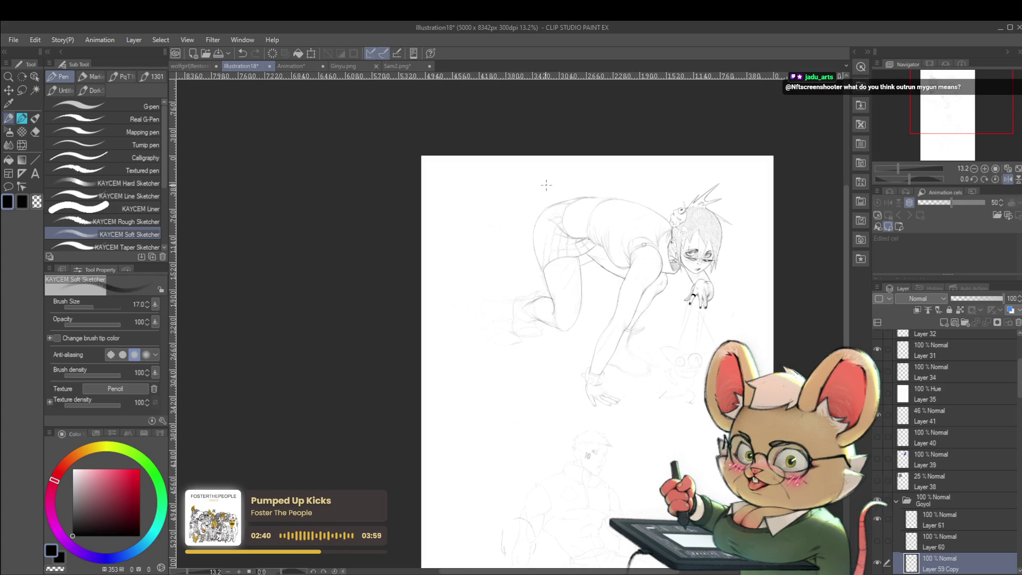
pyautogui.click(1006, 173)
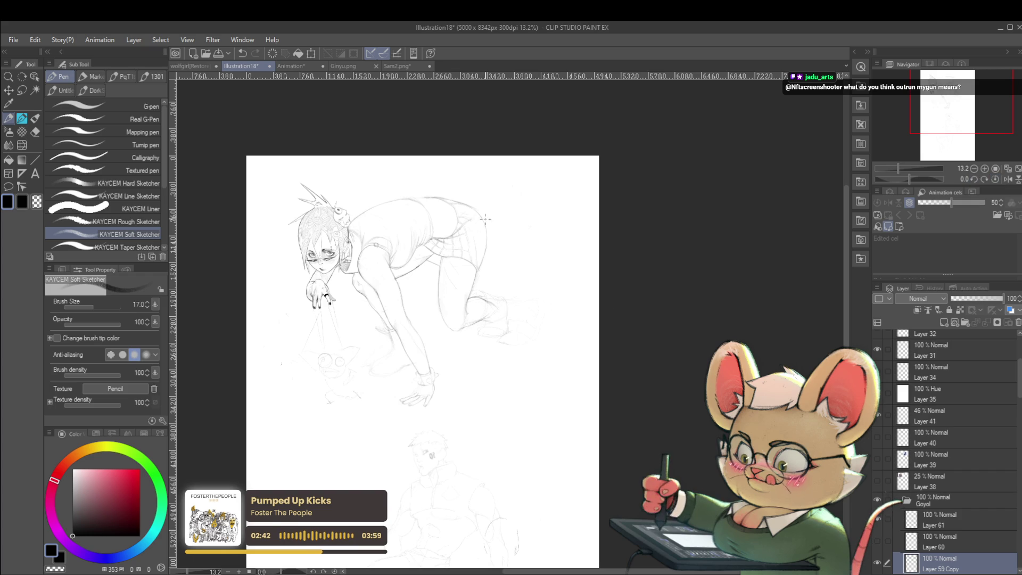
pyautogui.scroll(4, 500, 223)
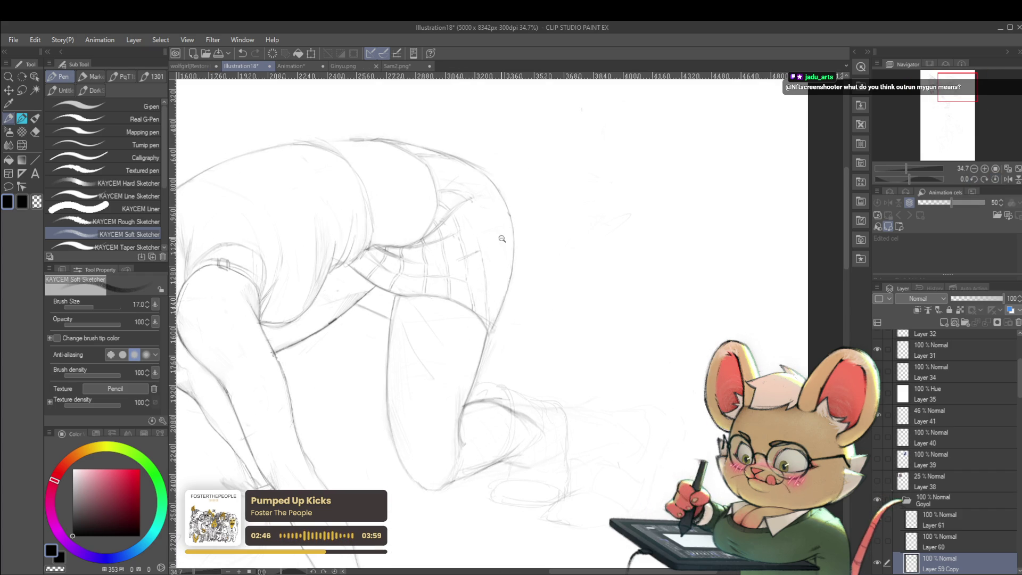
pyautogui.scroll(-3, 510, 238)
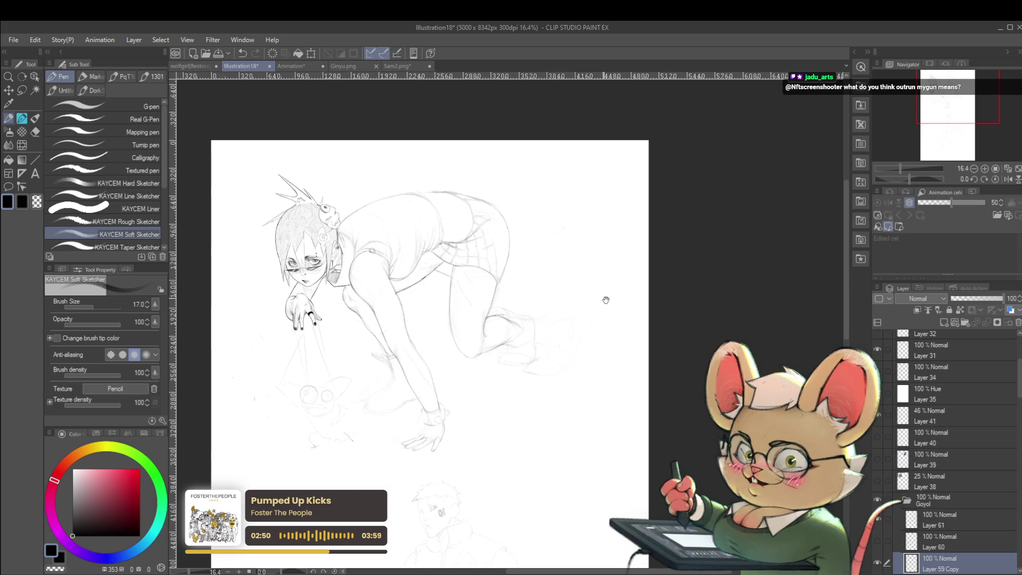
pyautogui.moveTo(593, 322); pyautogui.dragTo(613, 347)
pyautogui.scroll(3, 524, 254)
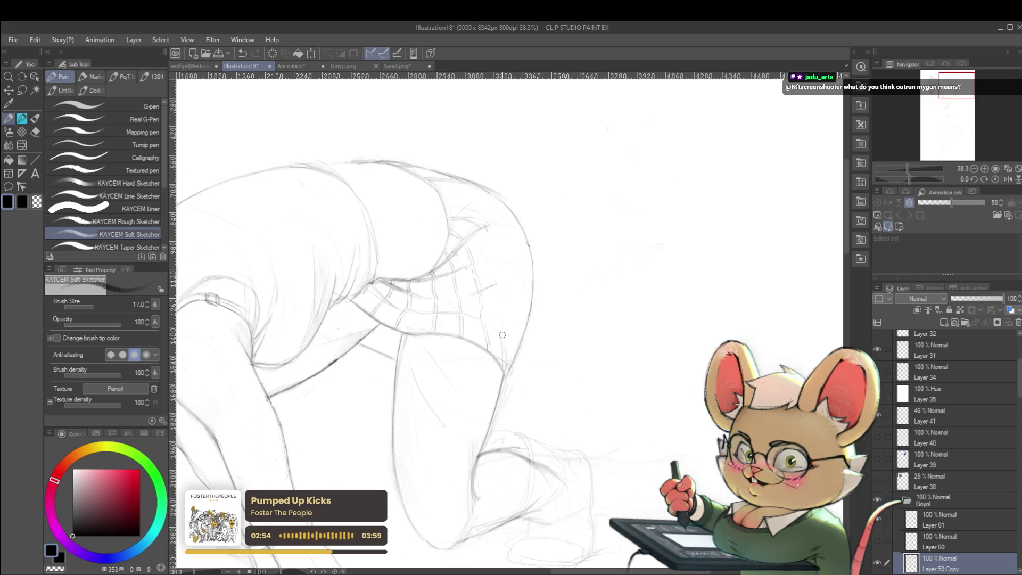
pyautogui.scroll(-3, 504, 360)
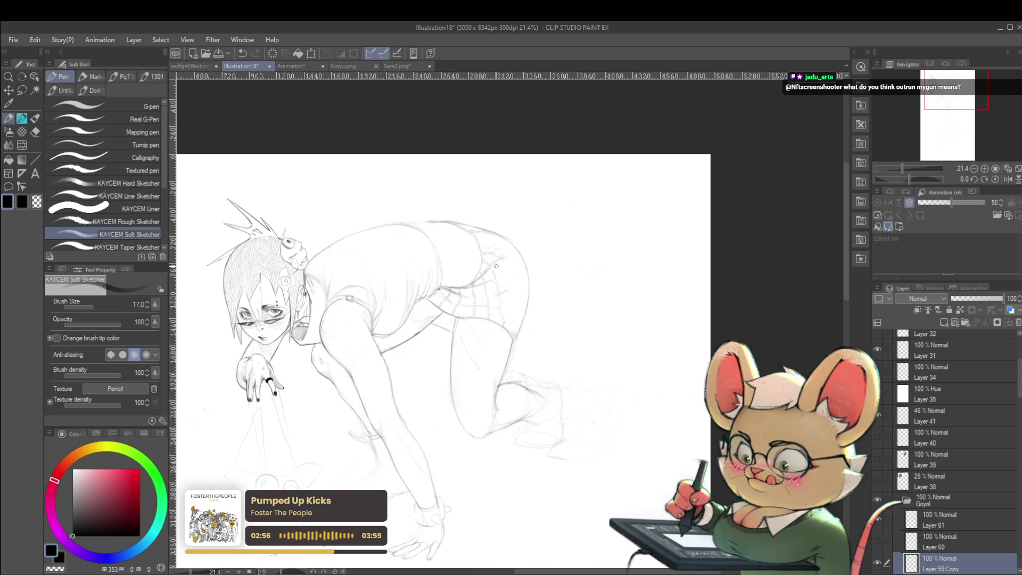
pyautogui.scroll(3, 497, 266)
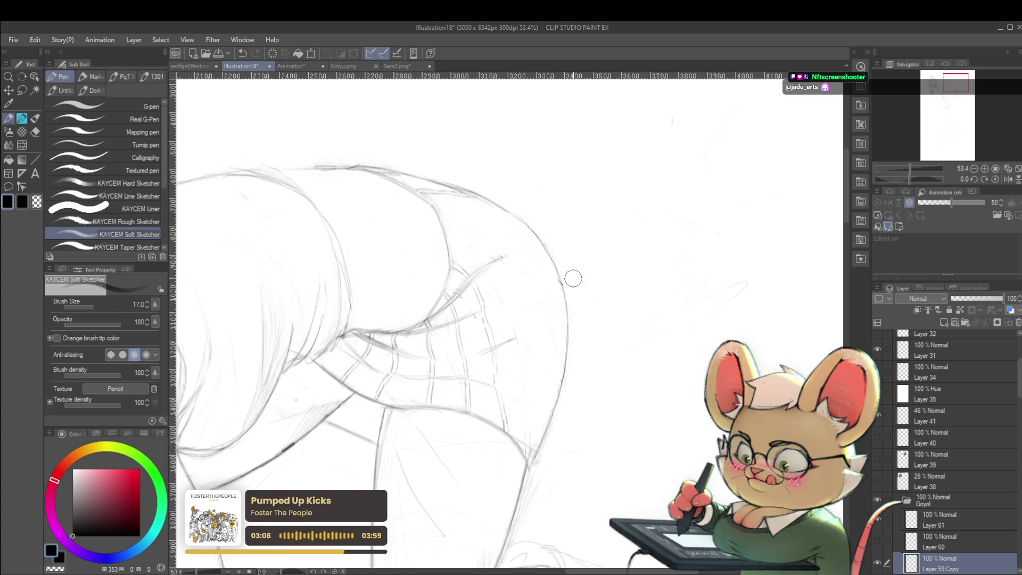
pyautogui.scroll(-5, 576, 255)
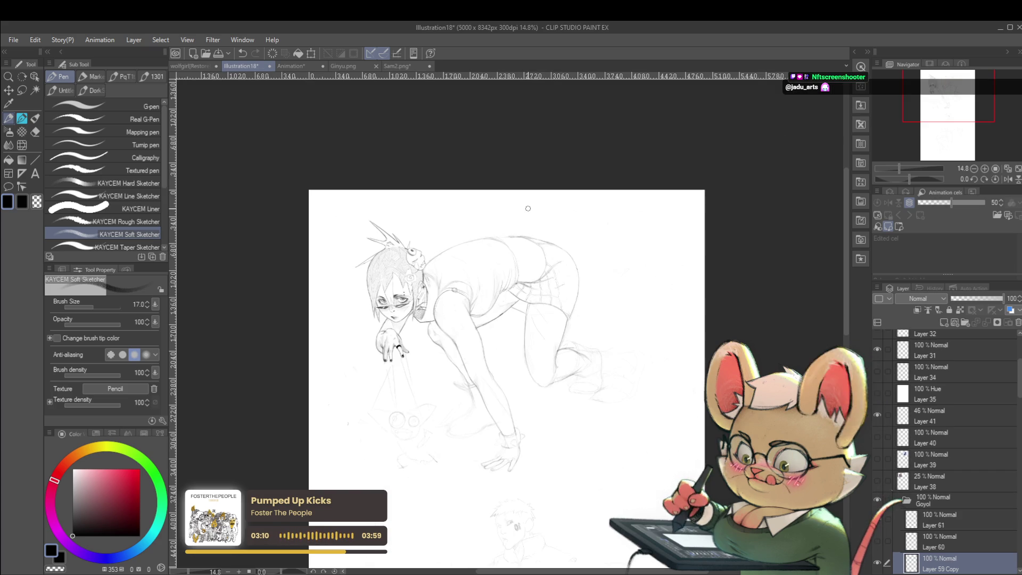
pyautogui.click(1007, 179)
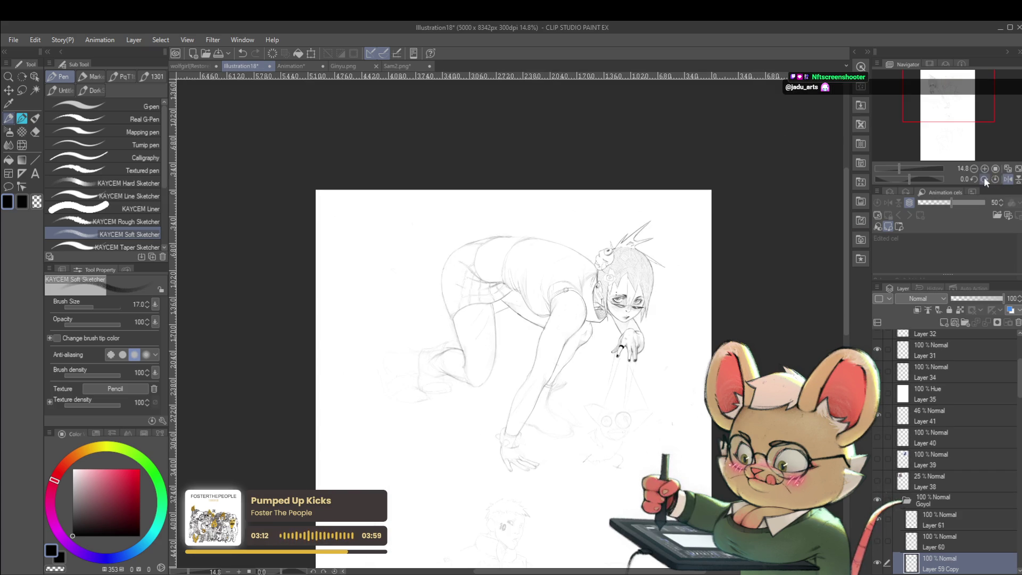
pyautogui.scroll(4, 440, 235)
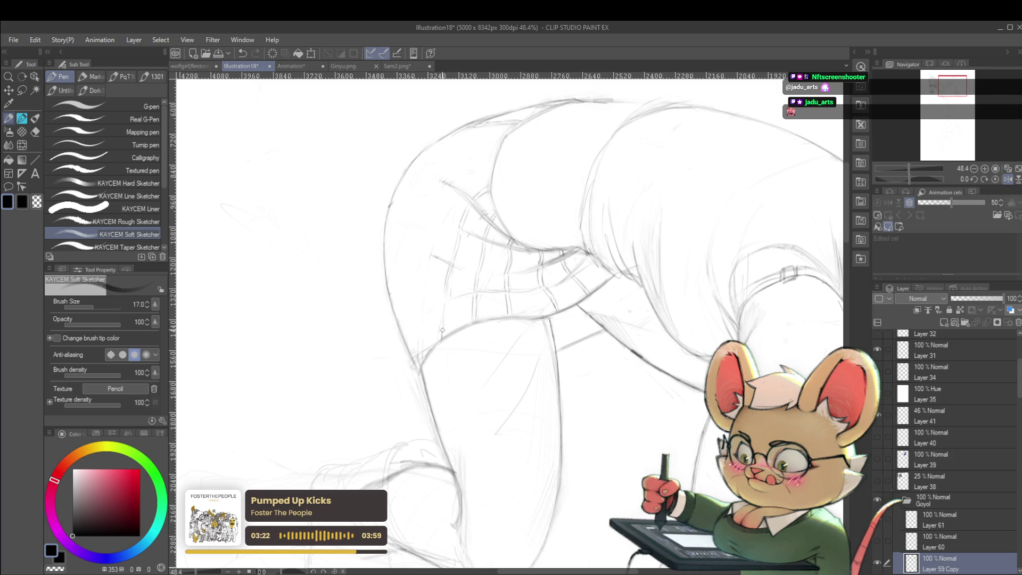
pyautogui.scroll(-5, 445, 336)
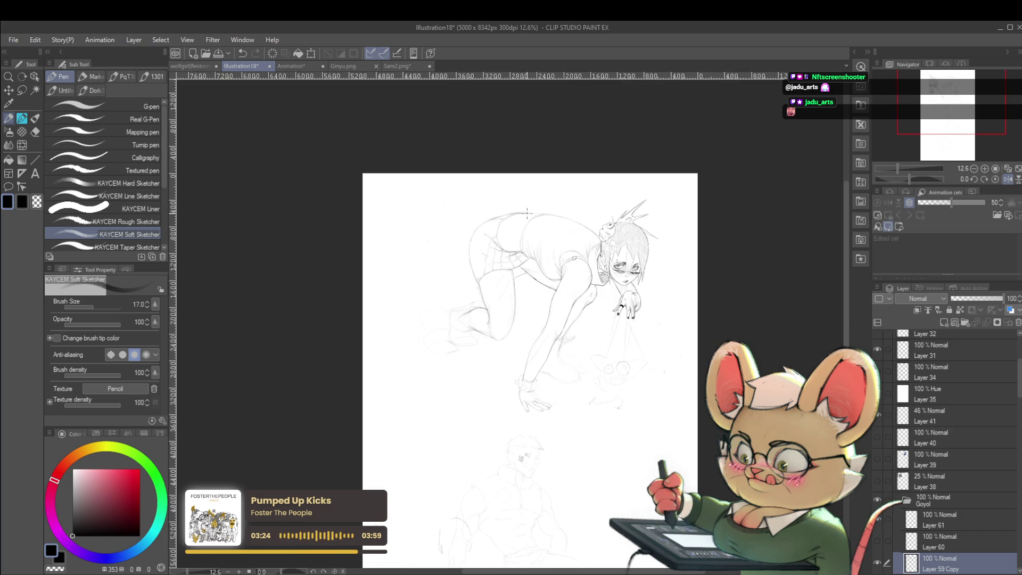
pyautogui.scroll(4, 527, 213)
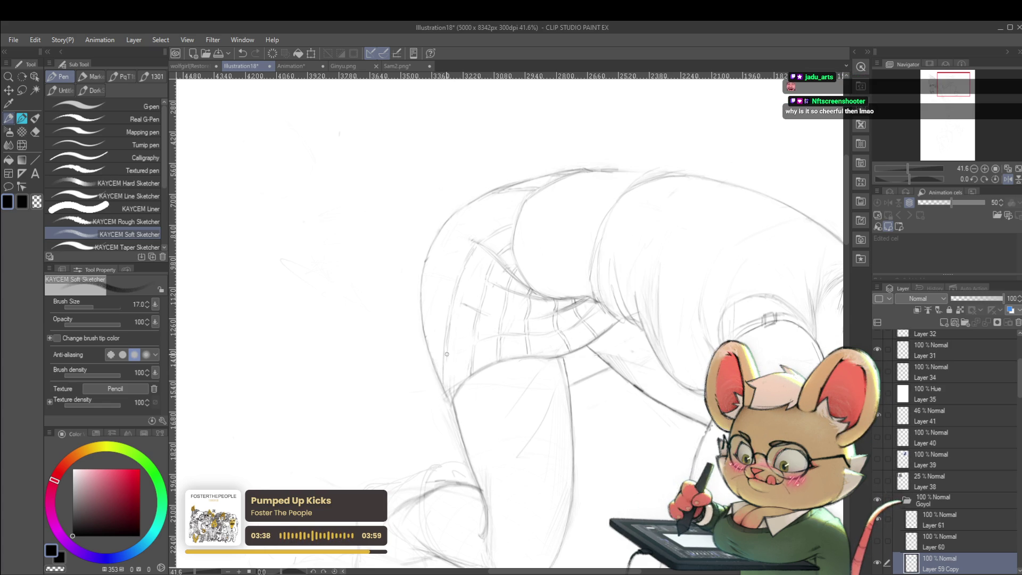
pyautogui.scroll(-5, 476, 266)
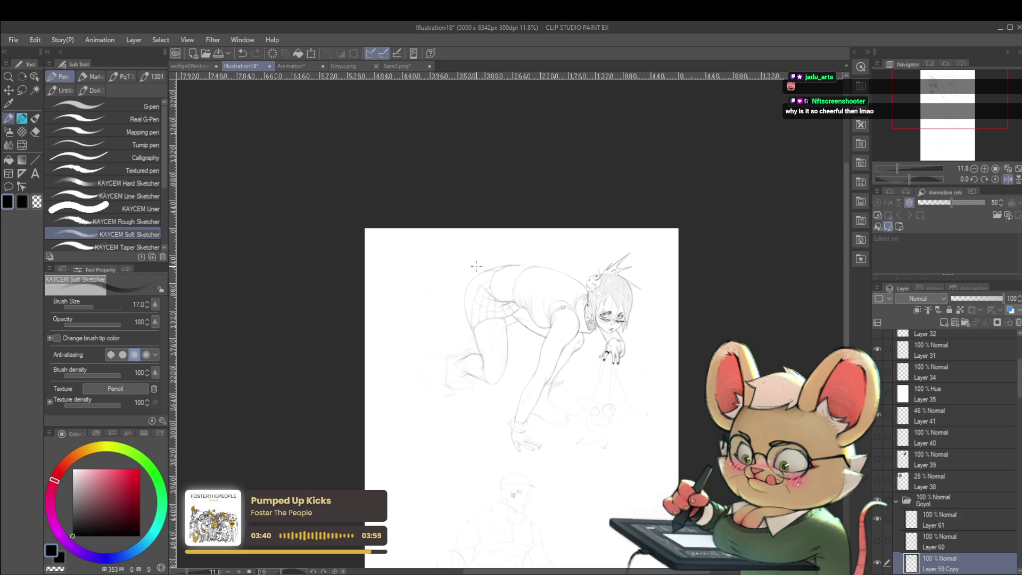
pyautogui.click(1006, 181)
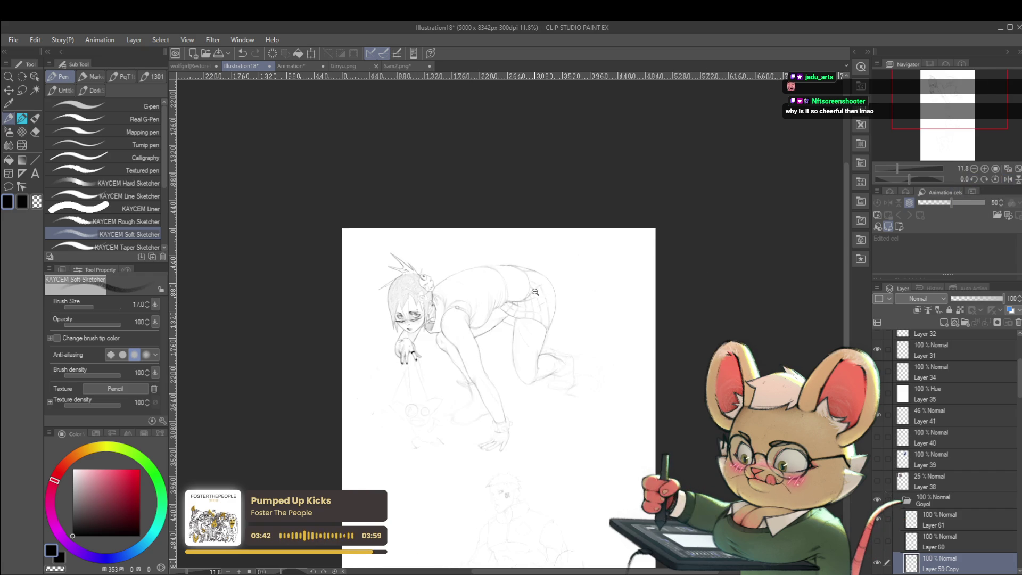
pyautogui.scroll(3, 536, 297)
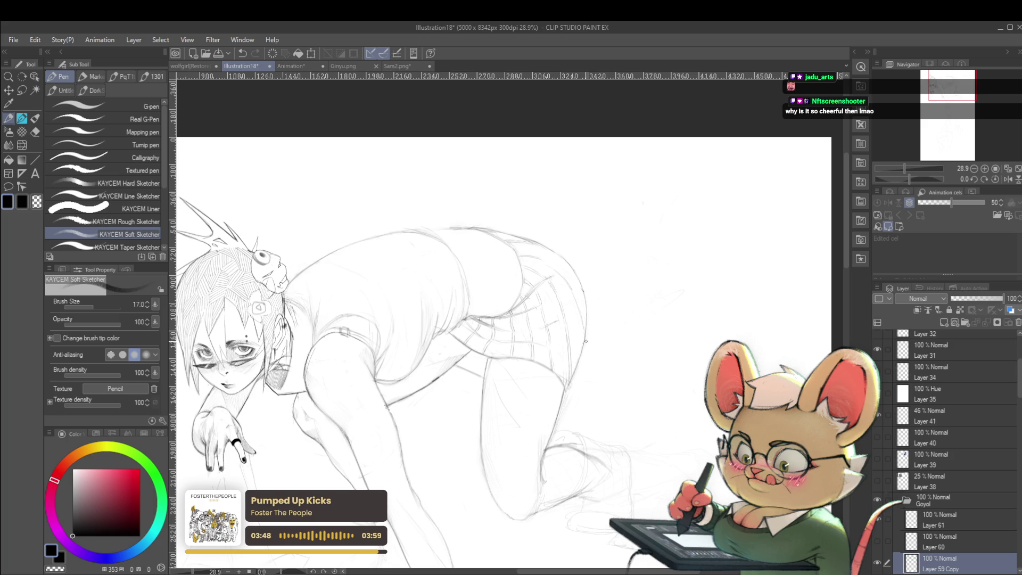
pyautogui.scroll(-5, 591, 298)
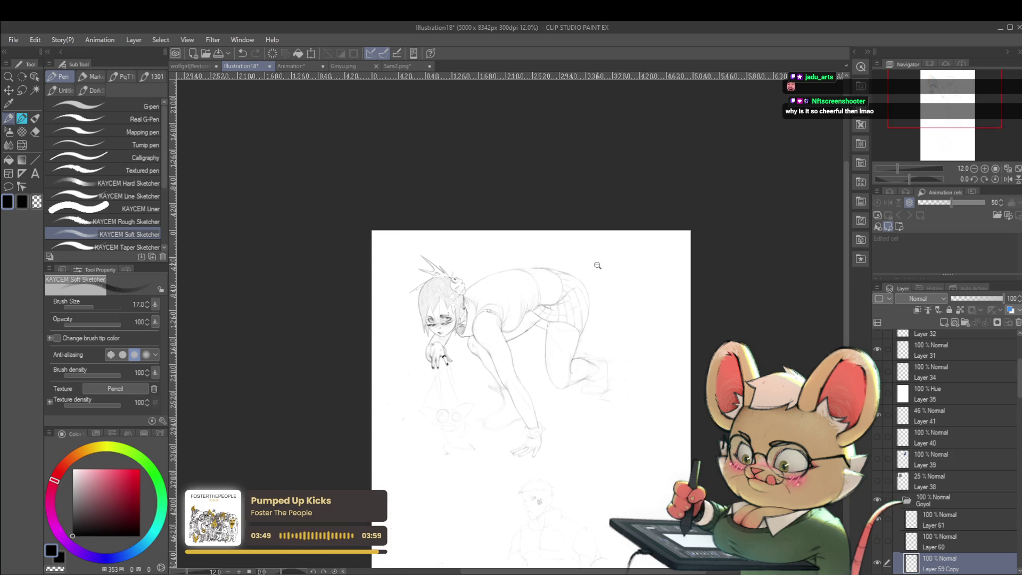
pyautogui.click(1008, 170)
pyautogui.scroll(5, 436, 288)
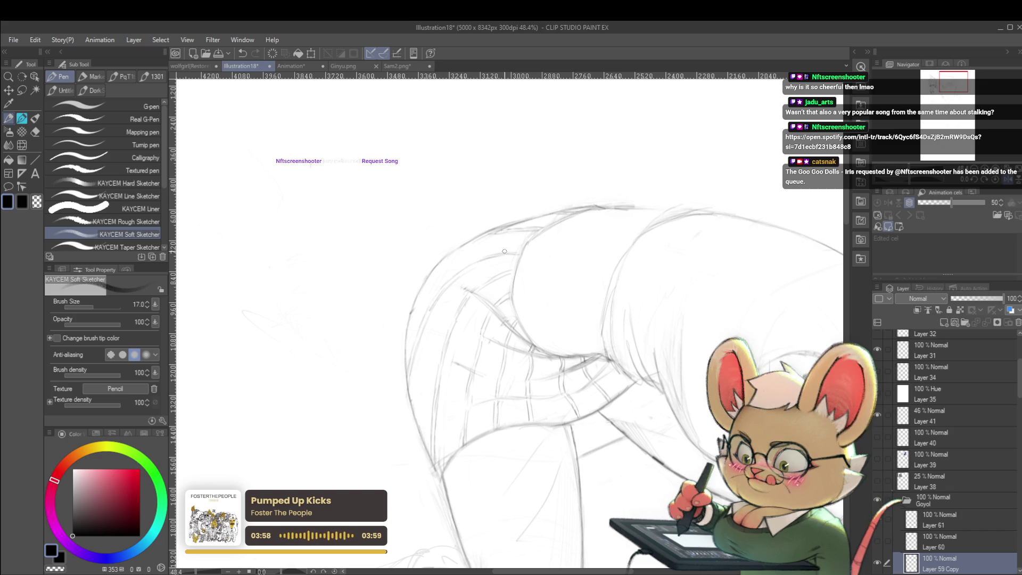
pyautogui.scroll(-4, 481, 231)
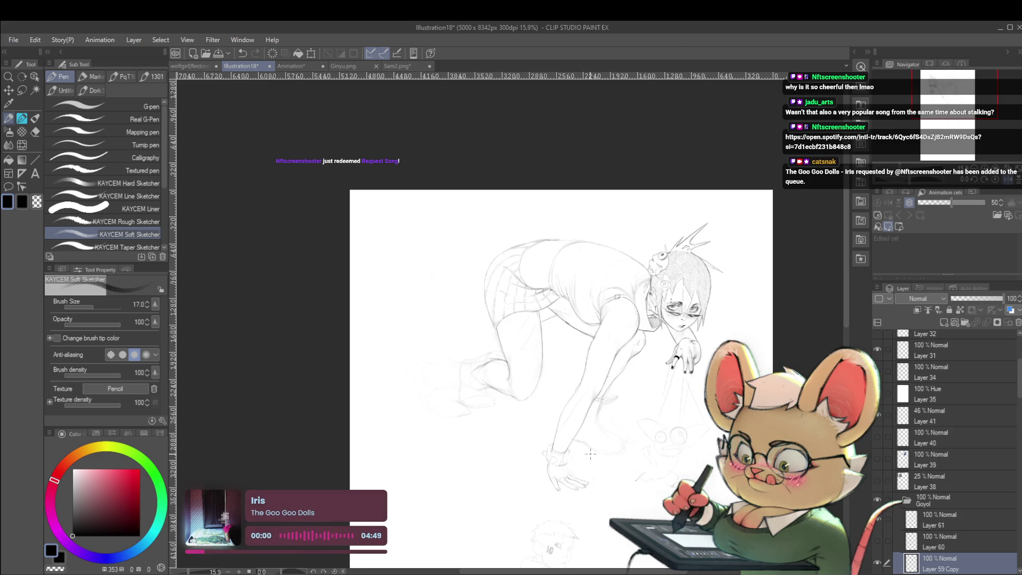
pyautogui.click(1005, 179)
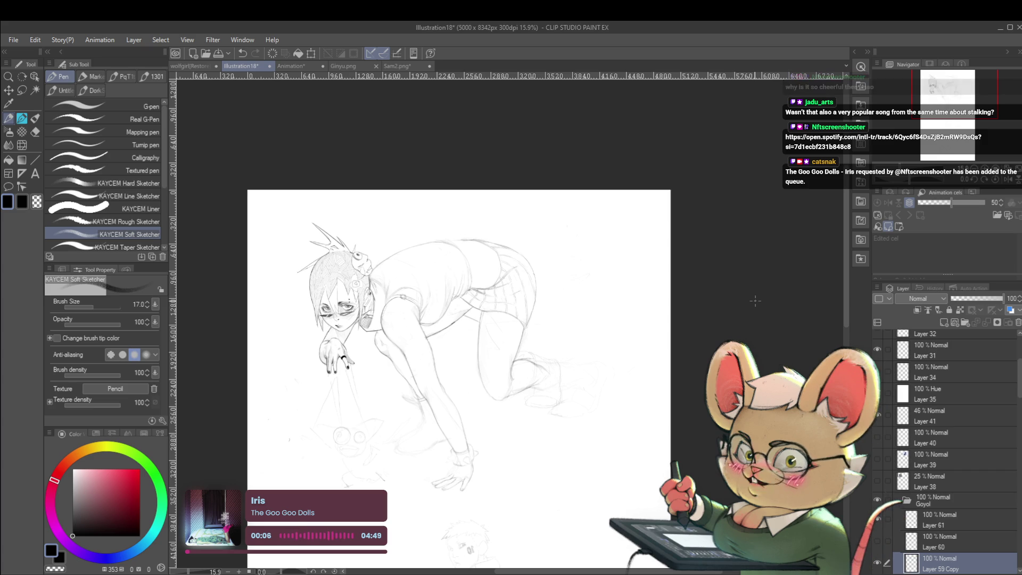
pyautogui.click(1006, 180)
pyautogui.scroll(2, 490, 278)
pyautogui.scroll(2, 495, 271)
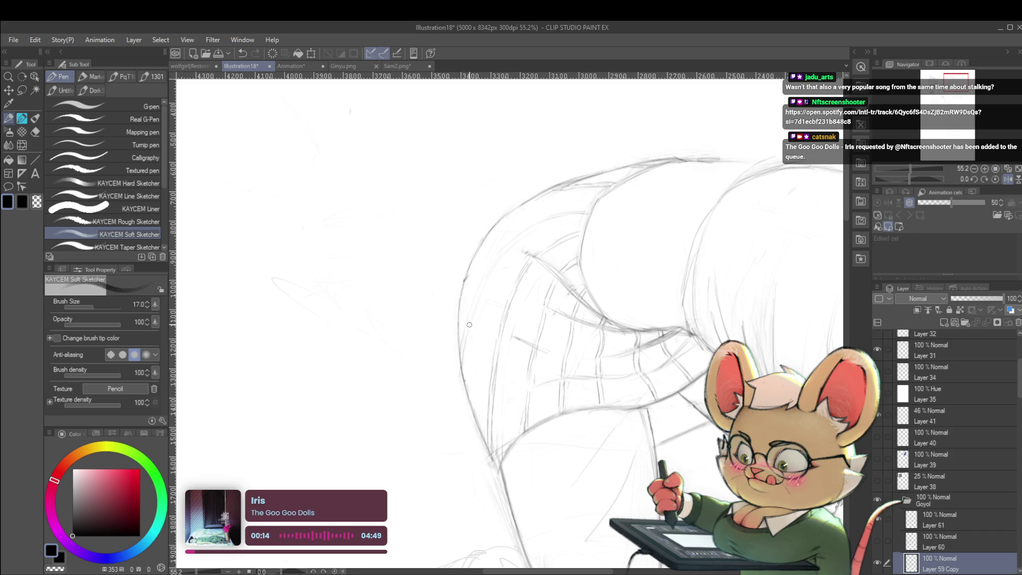
pyautogui.moveTo(475, 326); pyautogui.dragTo(474, 335)
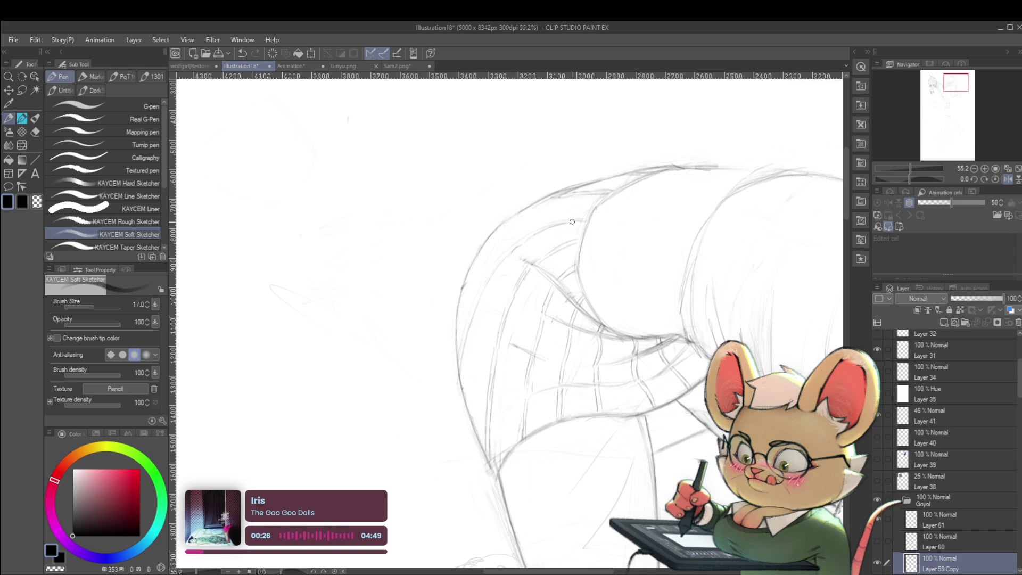
pyautogui.scroll(-5, 564, 223)
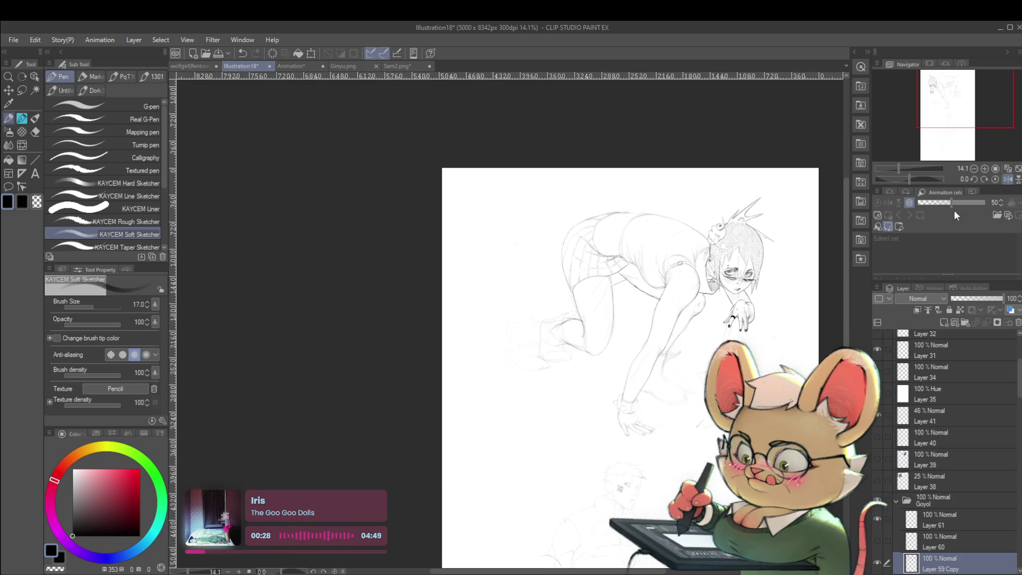
pyautogui.click(998, 180)
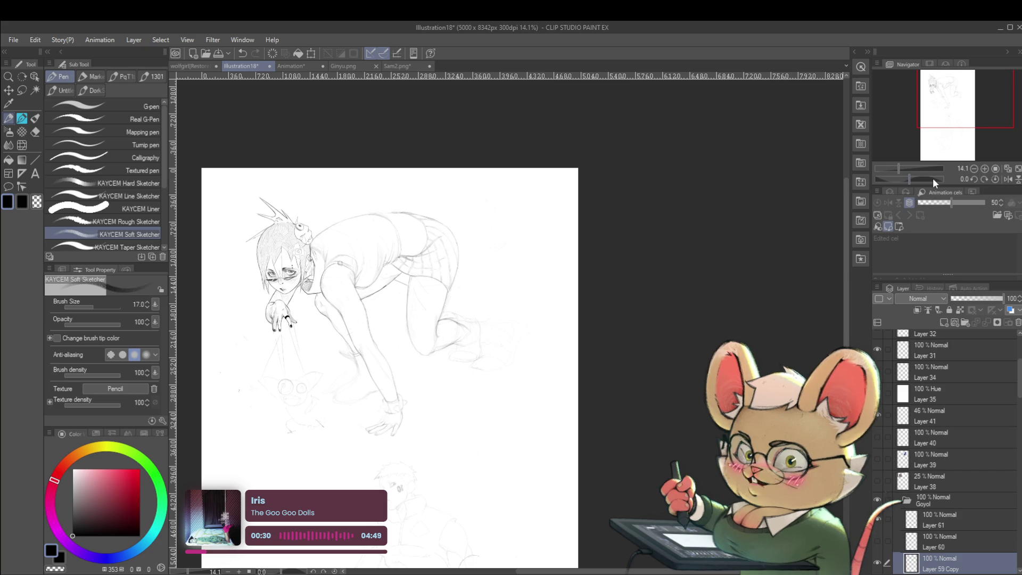
pyautogui.scroll(4, 479, 282)
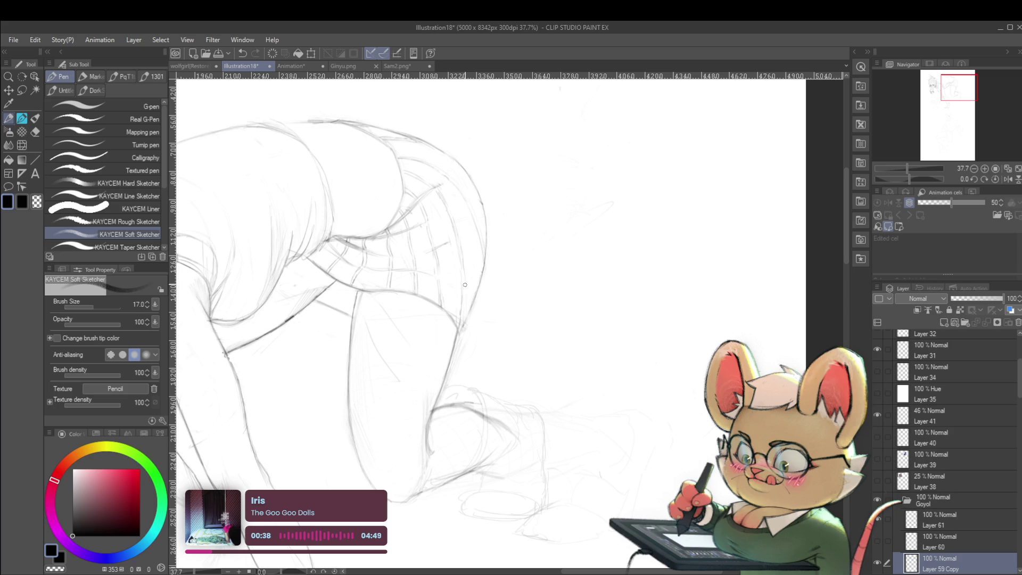
pyautogui.scroll(-5, 460, 325)
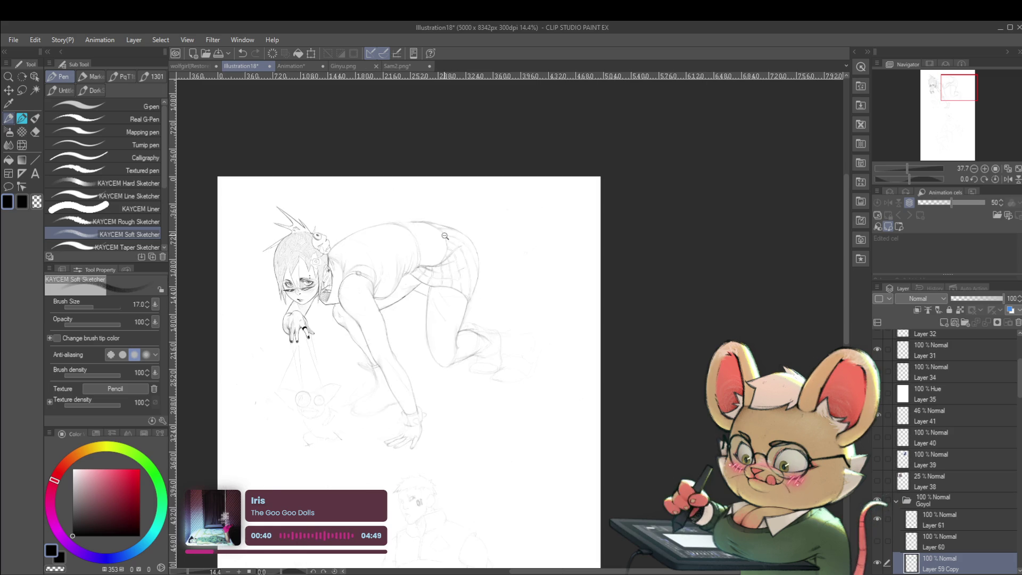
pyautogui.click(1007, 179)
pyautogui.scroll(2, 559, 254)
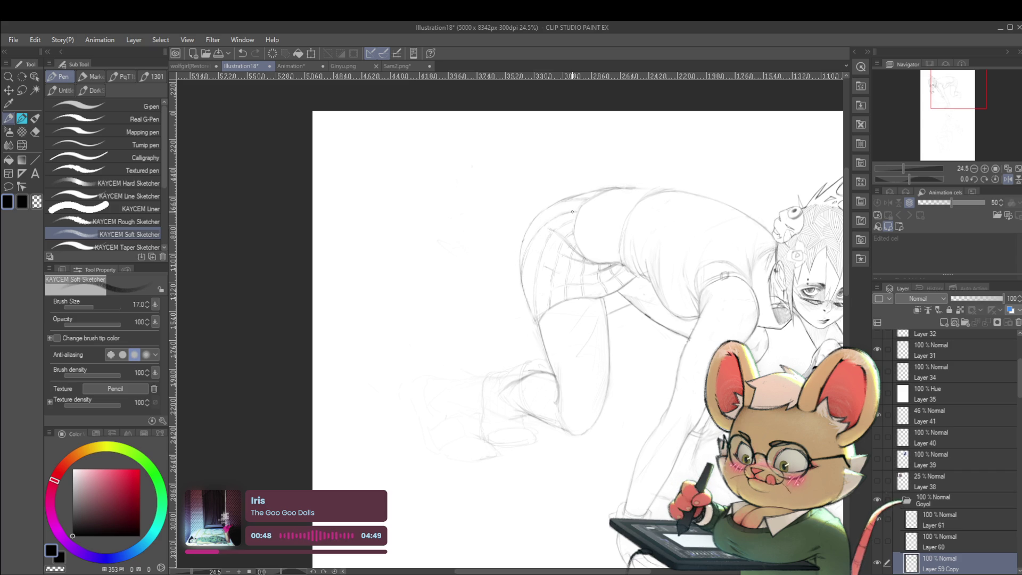
pyautogui.scroll(-2, 568, 212)
pyautogui.moveTo(628, 249); pyautogui.dragTo(644, 302)
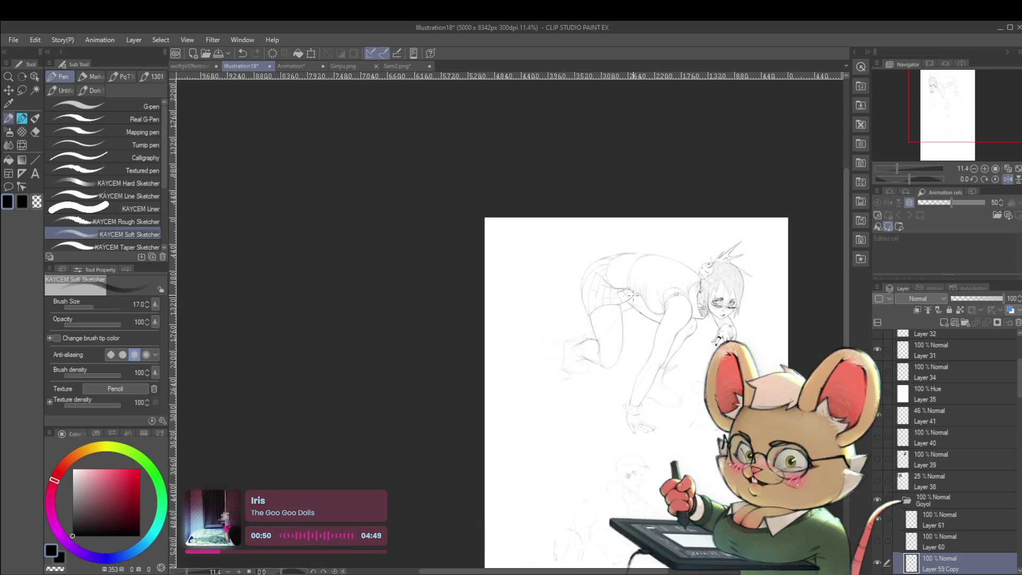
pyautogui.scroll(2, 644, 301)
pyautogui.scroll(2, 597, 262)
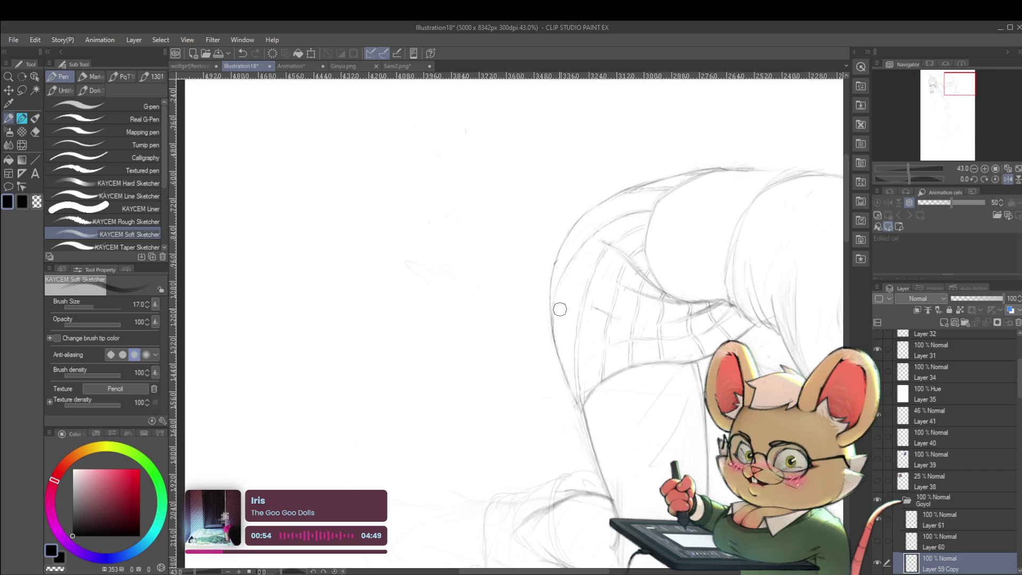
pyautogui.scroll(-2, 560, 227)
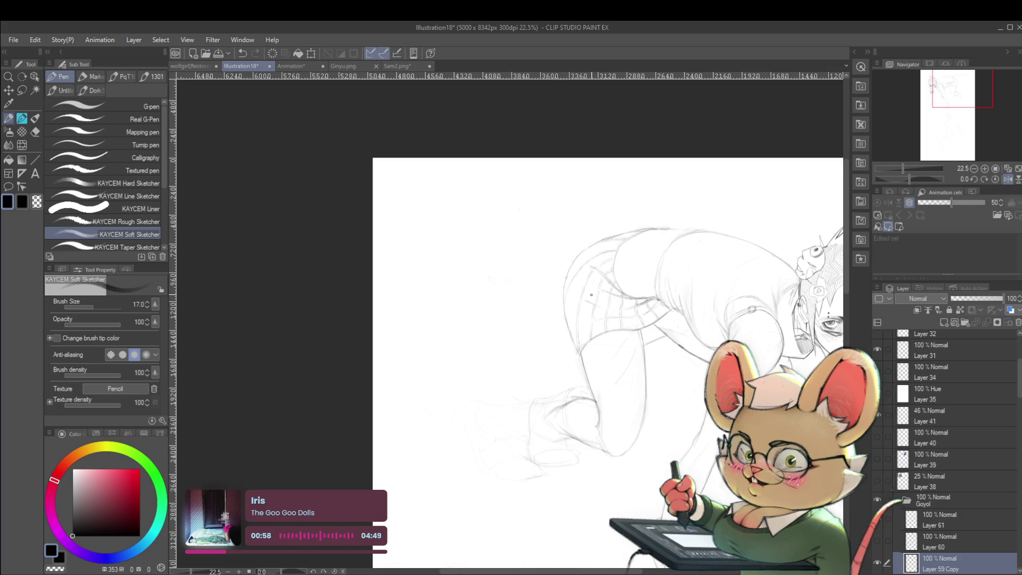
pyautogui.scroll(2, 587, 280)
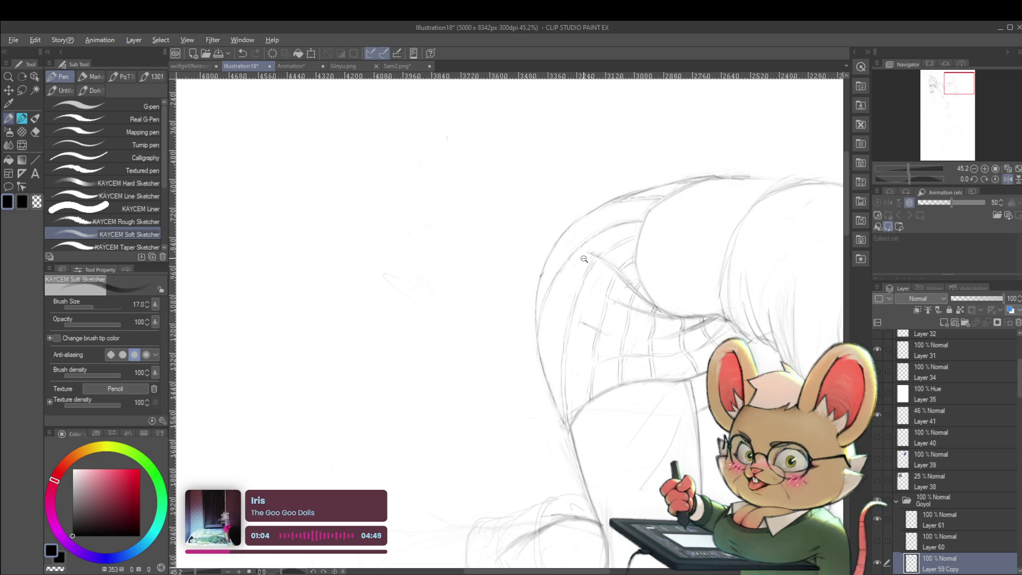
pyautogui.scroll(-3, 537, 260)
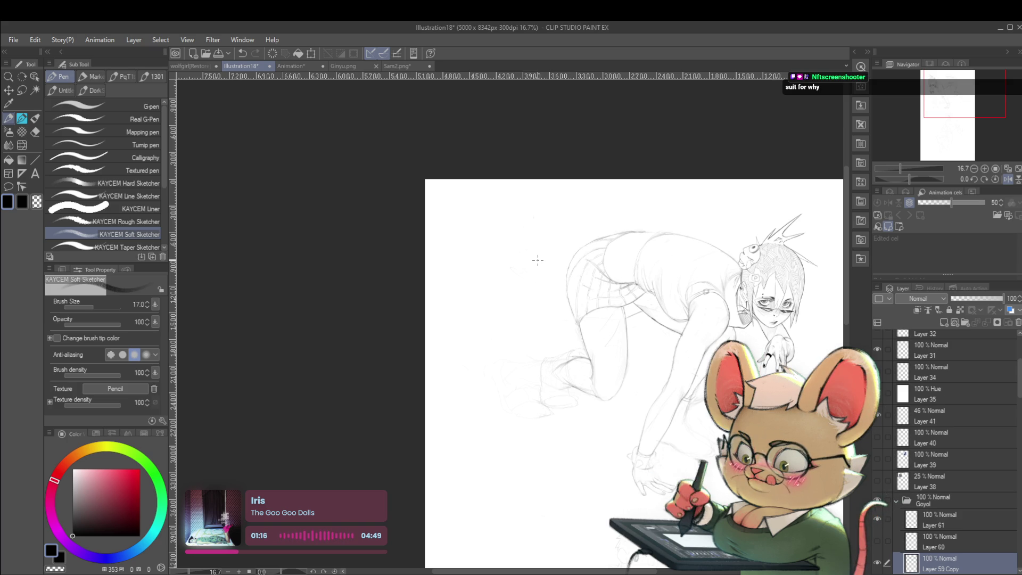
pyautogui.click(1016, 180)
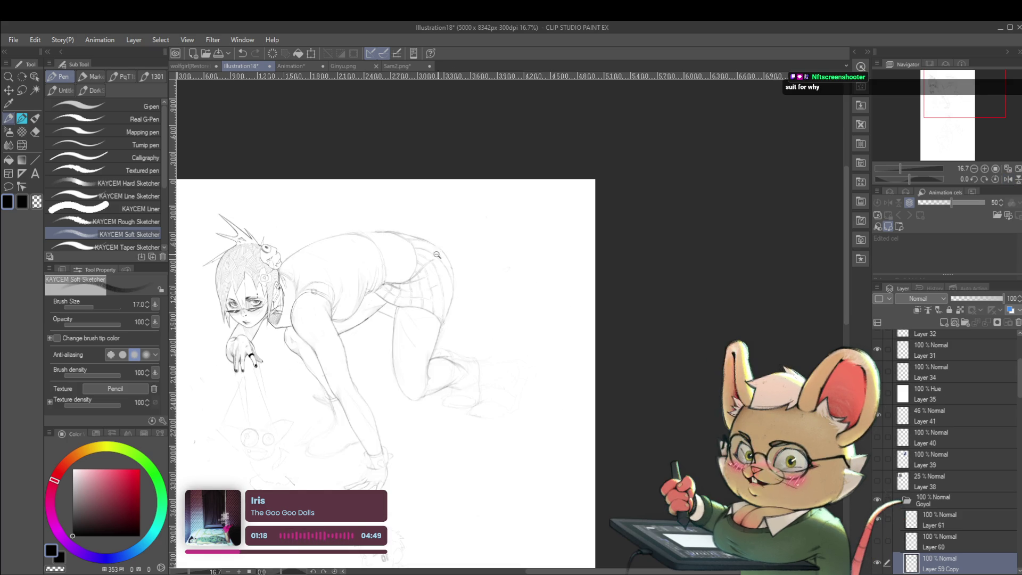
pyautogui.scroll(2, 449, 297)
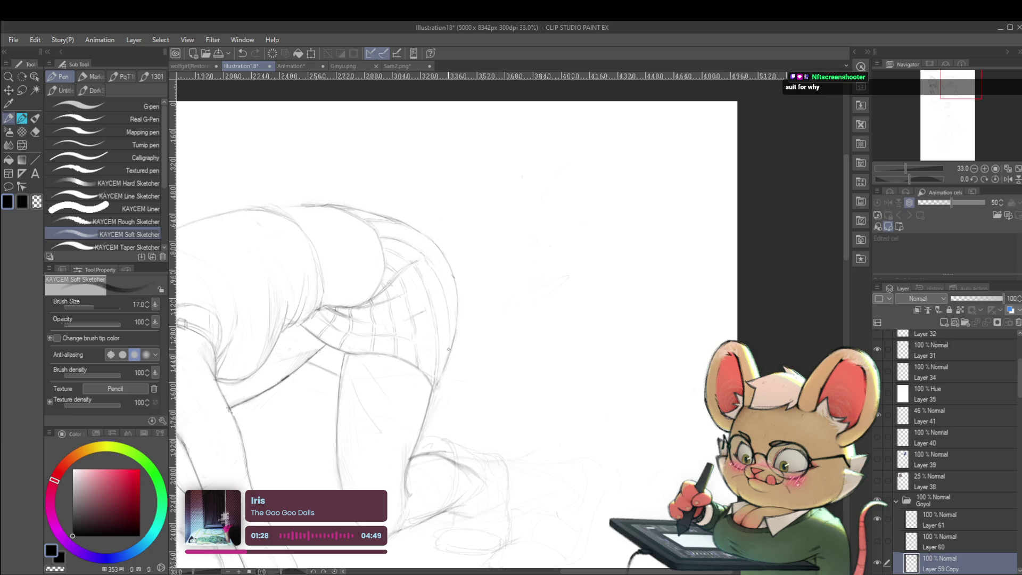
pyautogui.scroll(-5, 463, 310)
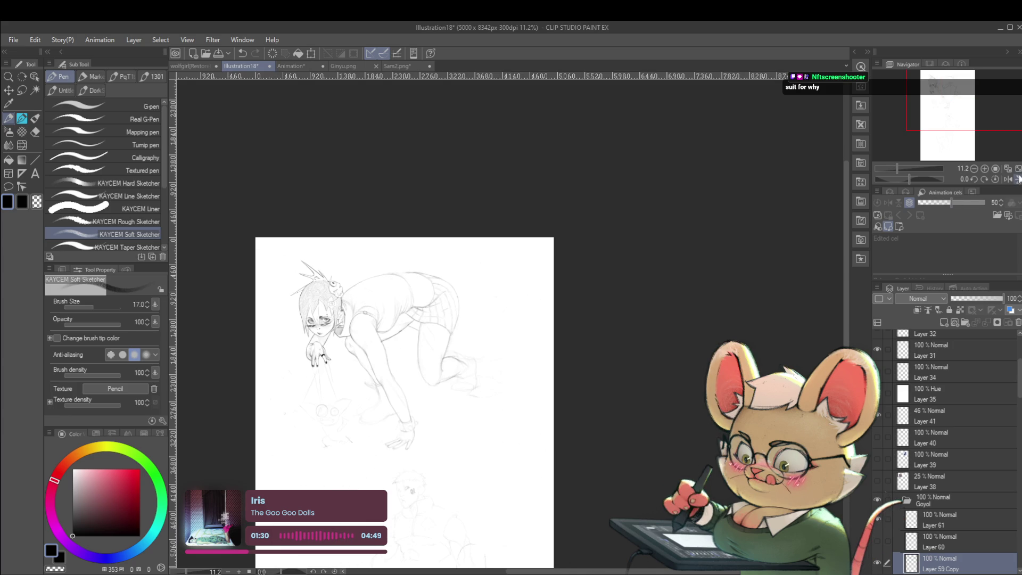
pyautogui.click(1006, 180)
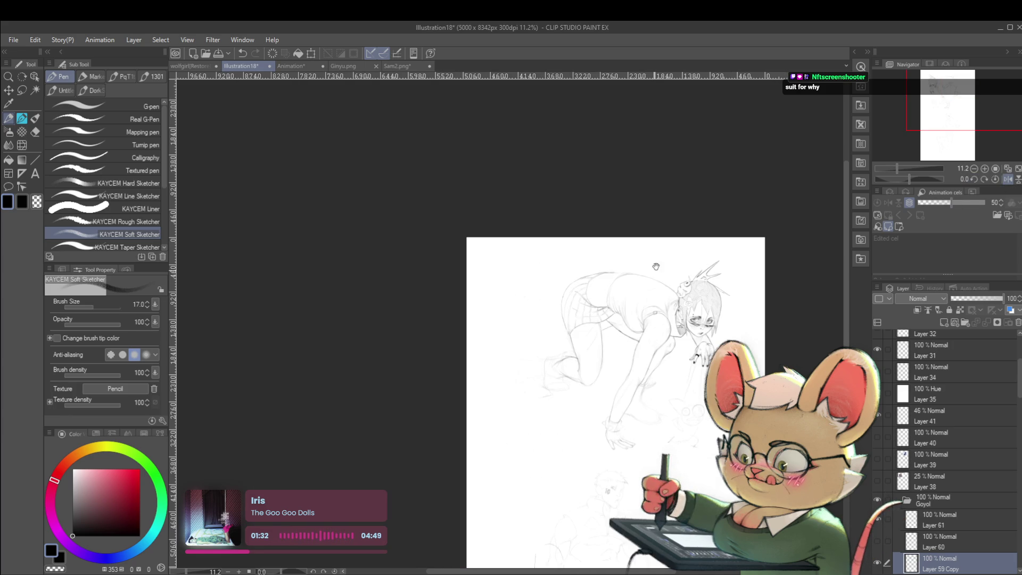
pyautogui.scroll(5, 577, 266)
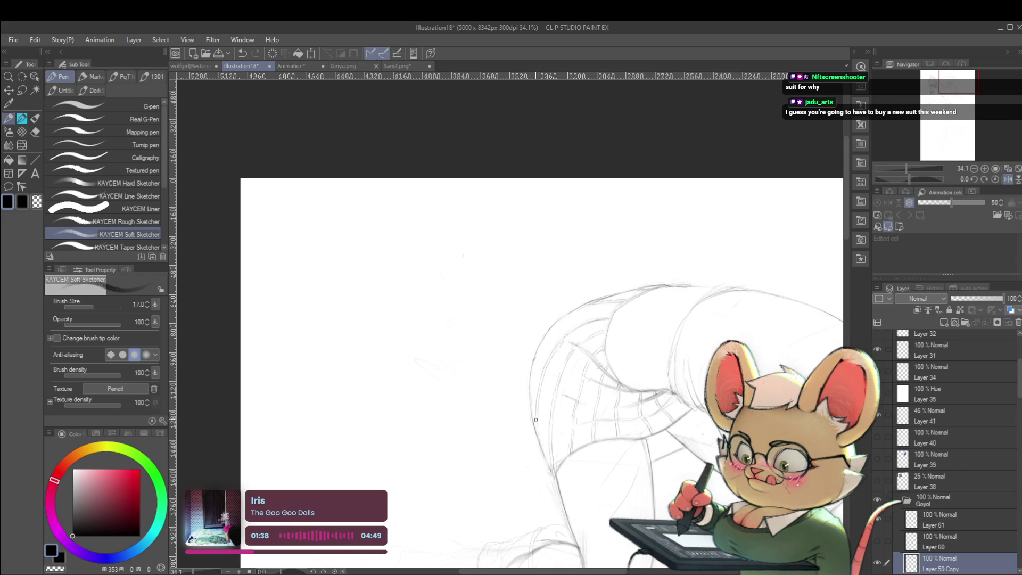
pyautogui.scroll(-5, 536, 434)
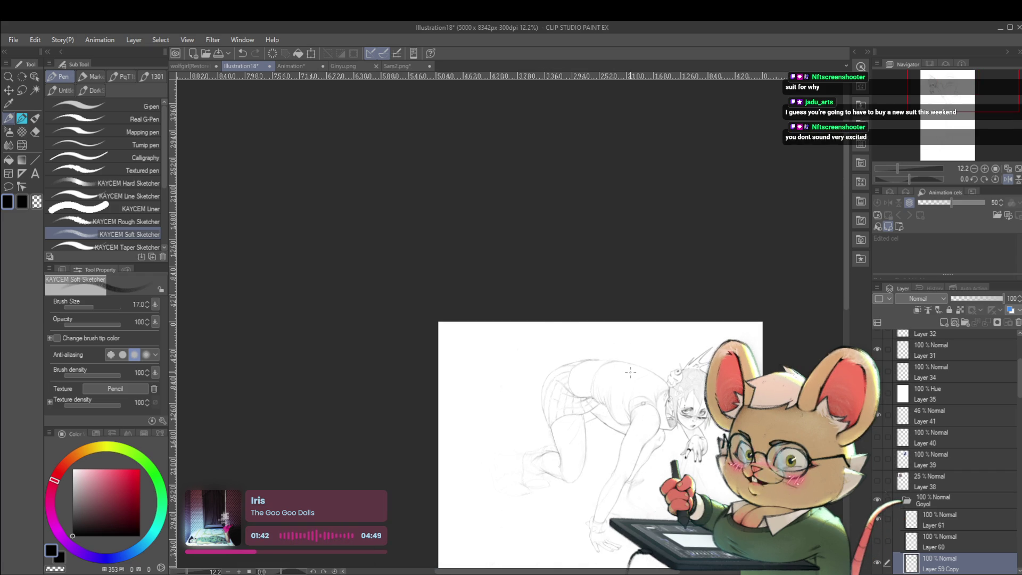
pyautogui.scroll(5, 630, 372)
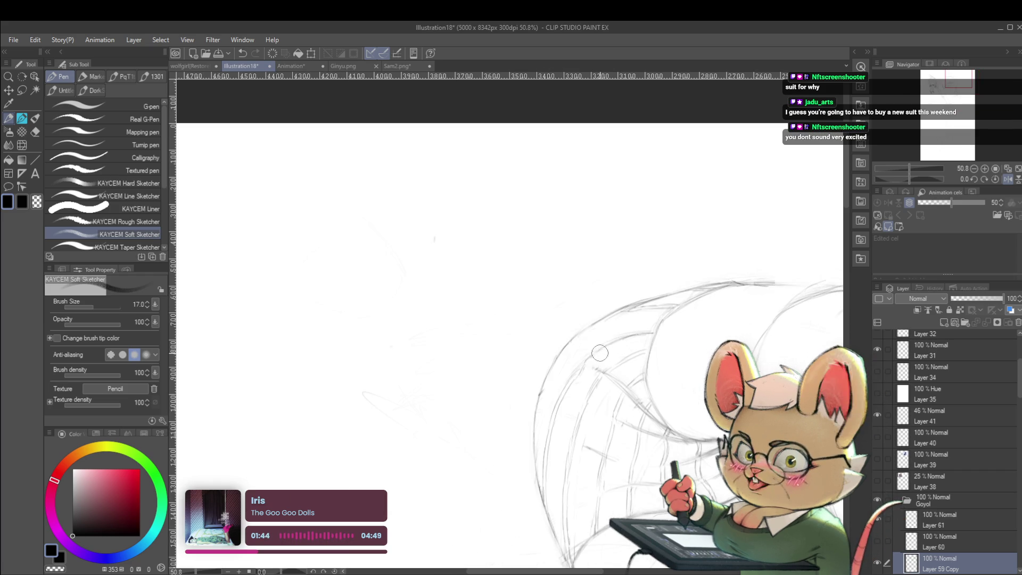
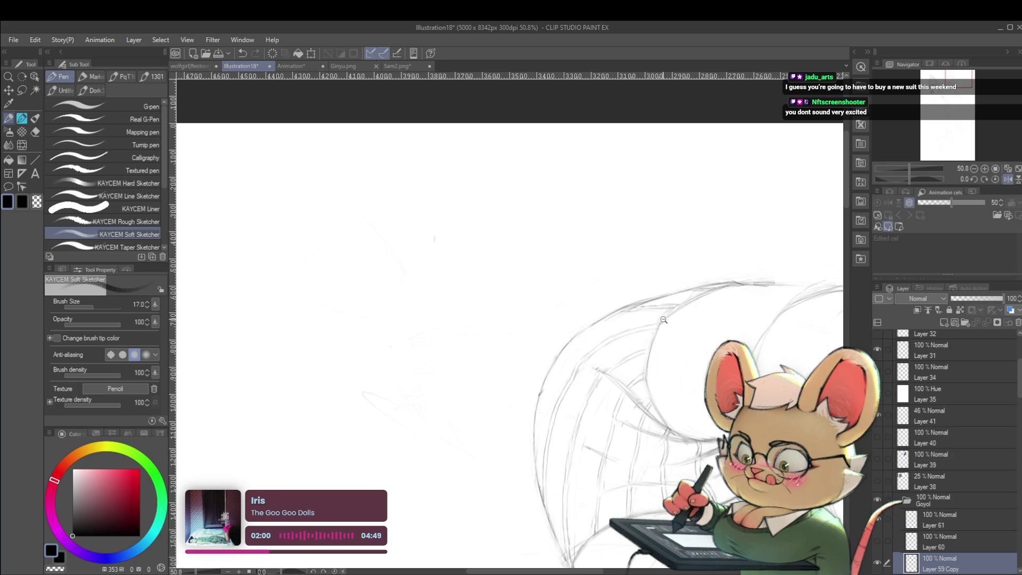
# Unflip the canvas, frame the hip and skirt, and shrink the sketch brush from 17 to 15.
pyautogui.scroll(-5, 659, 317)
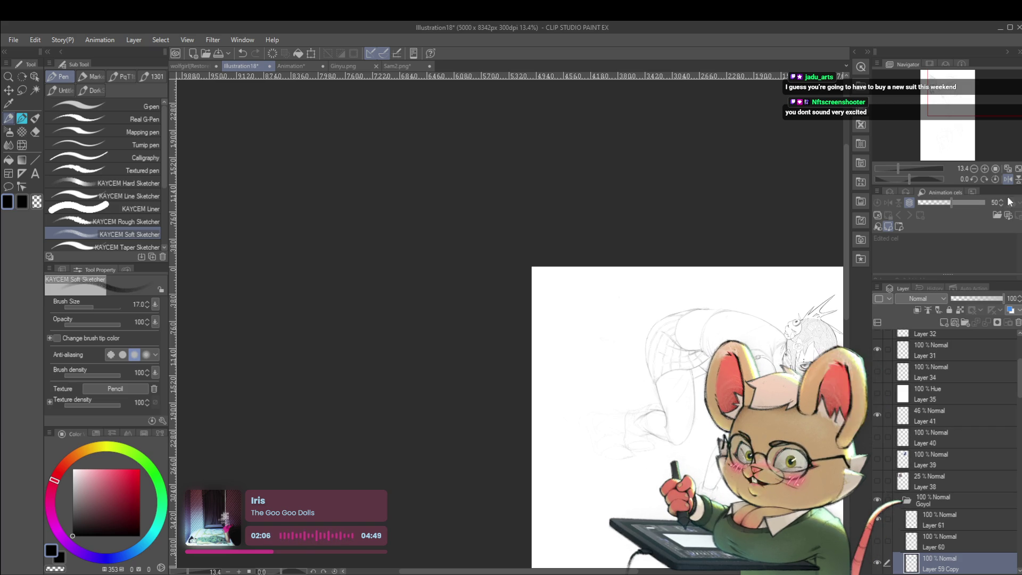
pyautogui.click(1009, 179)
pyautogui.scroll(4, 353, 302)
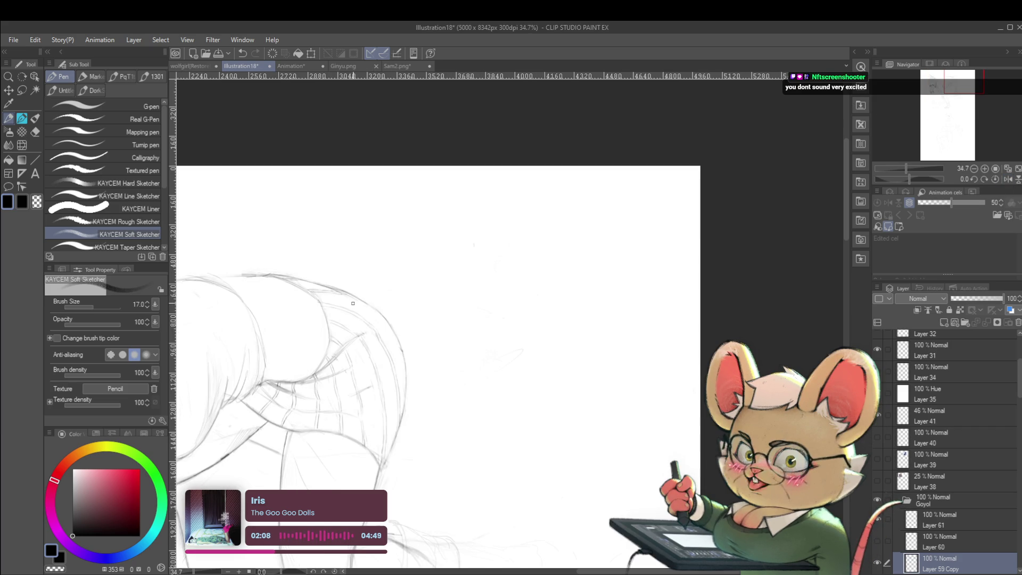
pyautogui.moveTo(353, 302); pyautogui.dragTo(374, 308)
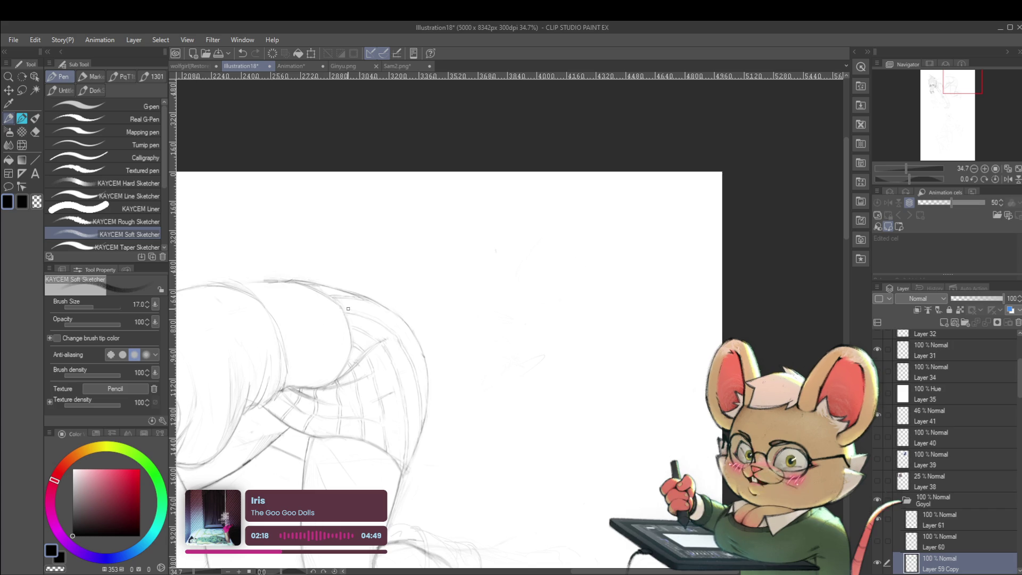
pyautogui.press('[')
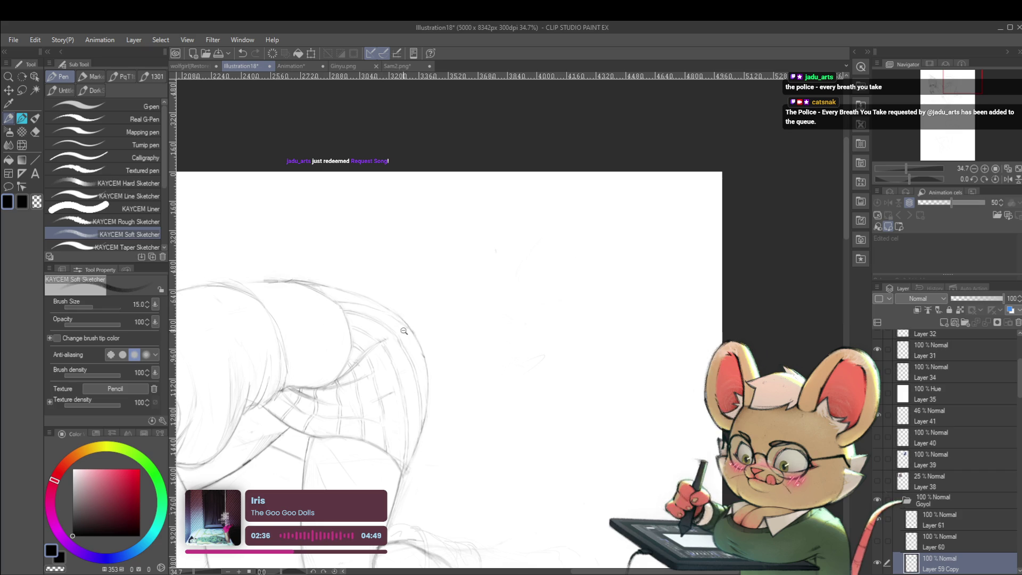
# Flip the canvas horizontally in the Navigator and zoom and pan along the skirt's edge.
pyautogui.scroll(-5, 416, 329)
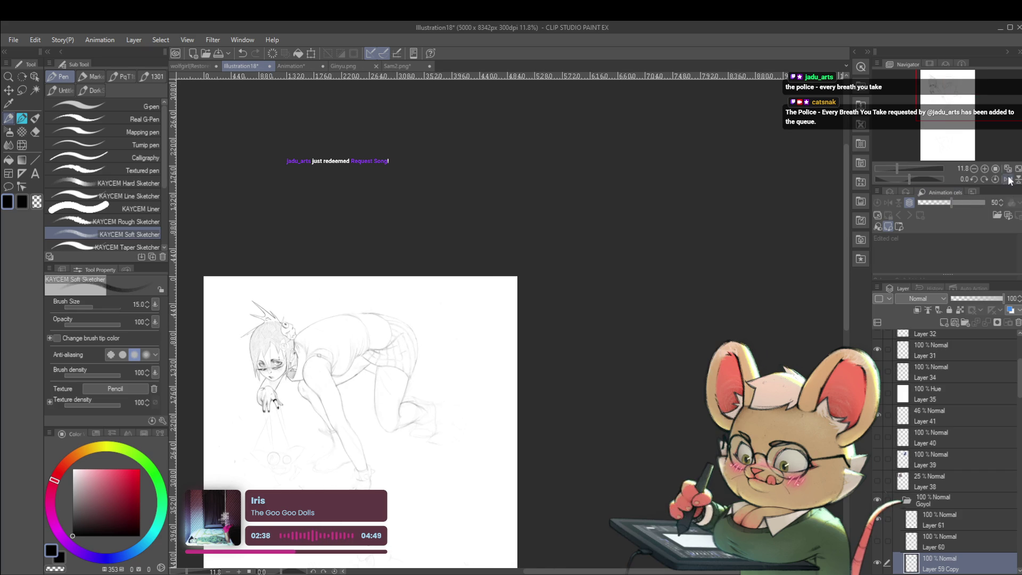
pyautogui.click(1008, 180)
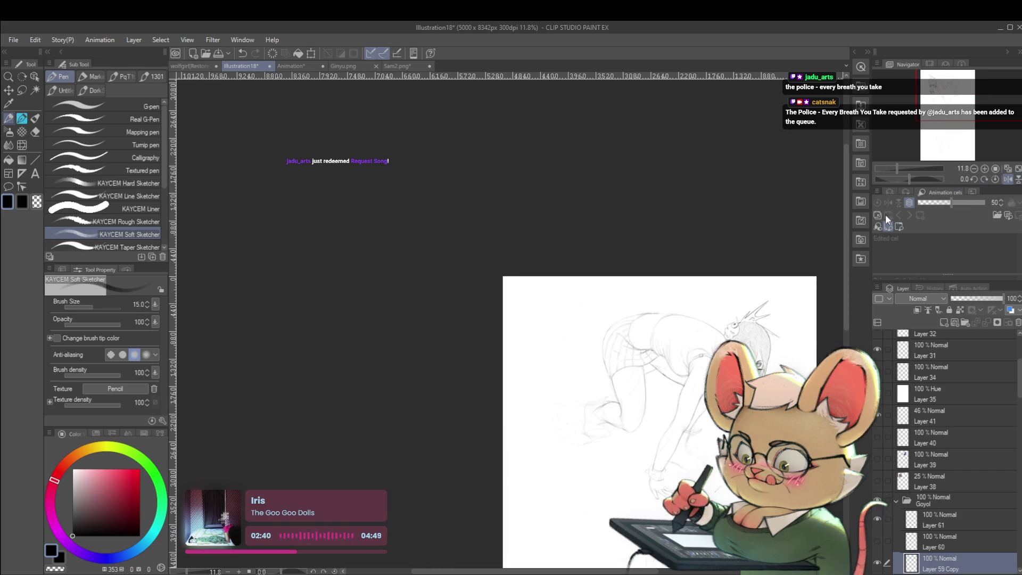
pyautogui.scroll(2, 603, 320)
pyautogui.scroll(2, 604, 319)
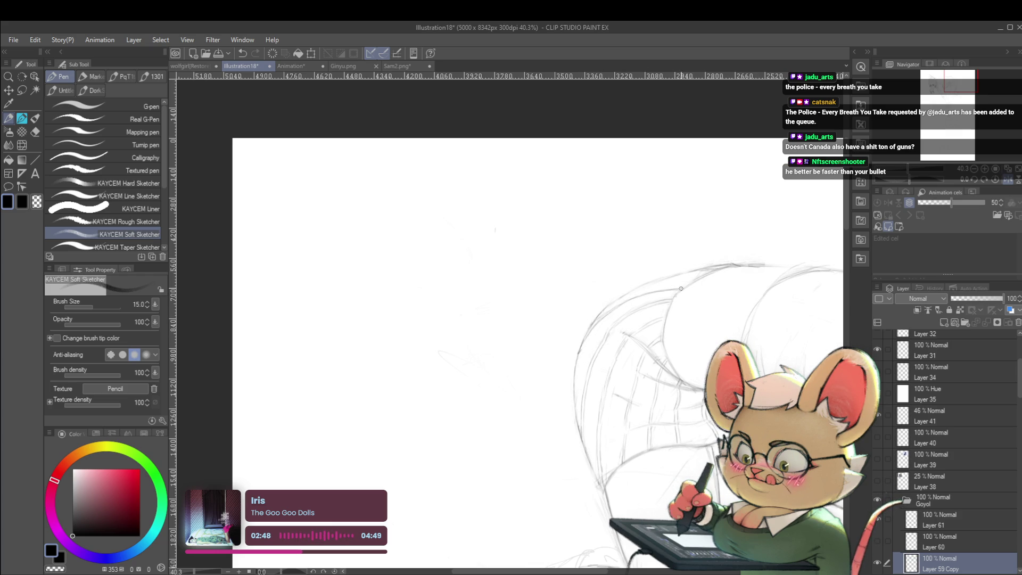
pyautogui.scroll(-4, 692, 293)
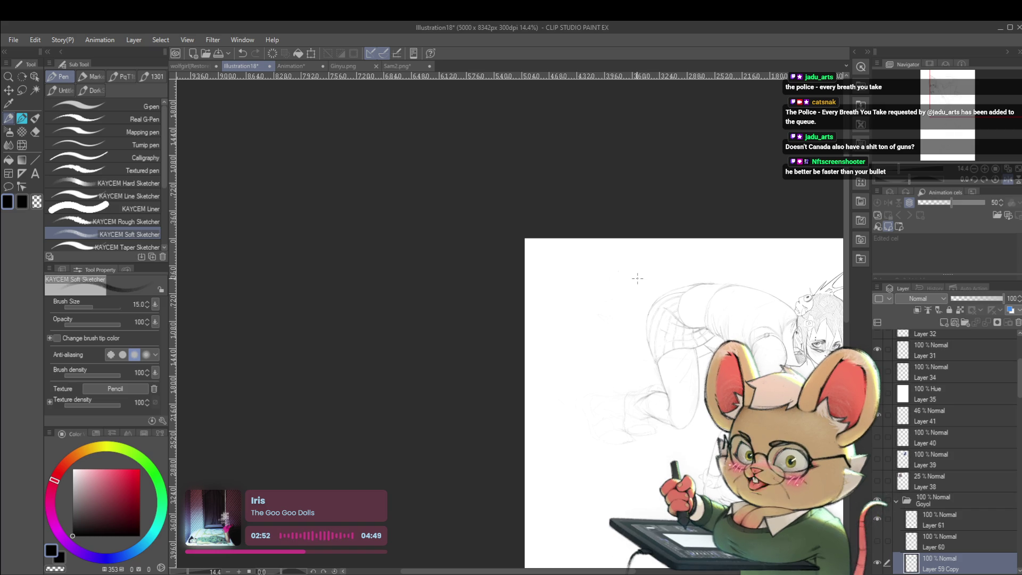
pyautogui.scroll(4, 693, 283)
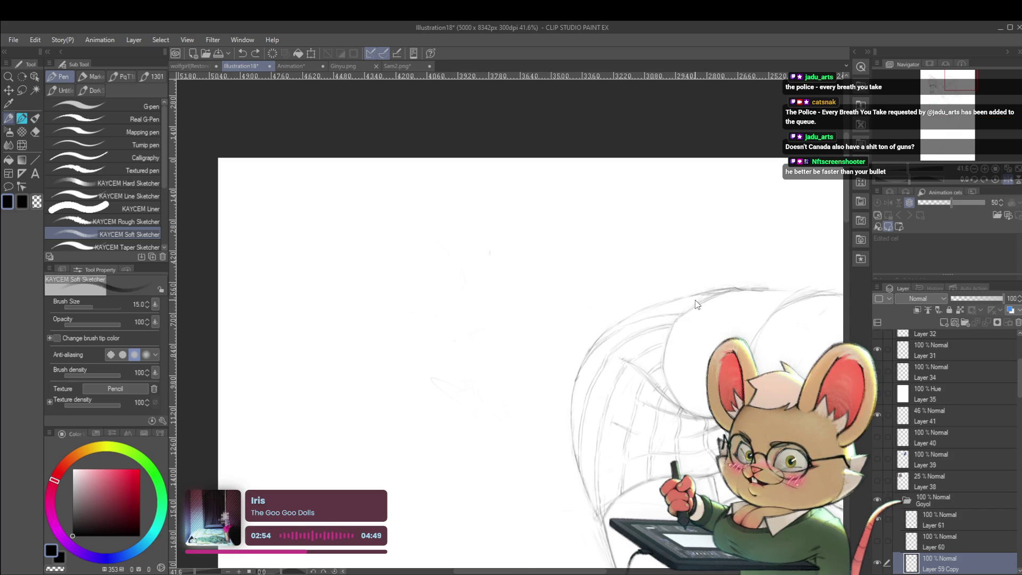
pyautogui.scroll(2, 645, 316)
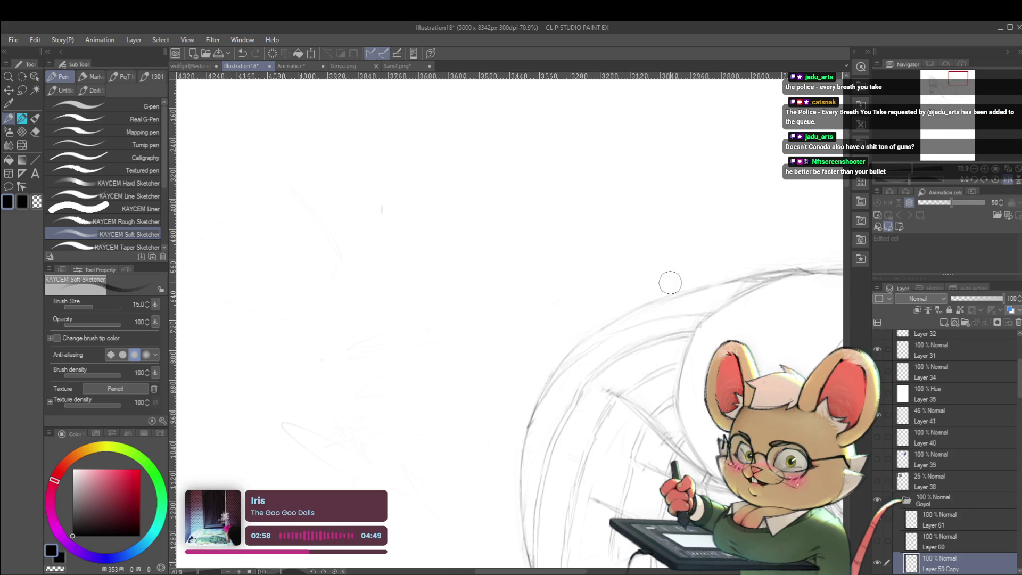
pyautogui.moveTo(670, 283); pyautogui.dragTo(630, 341)
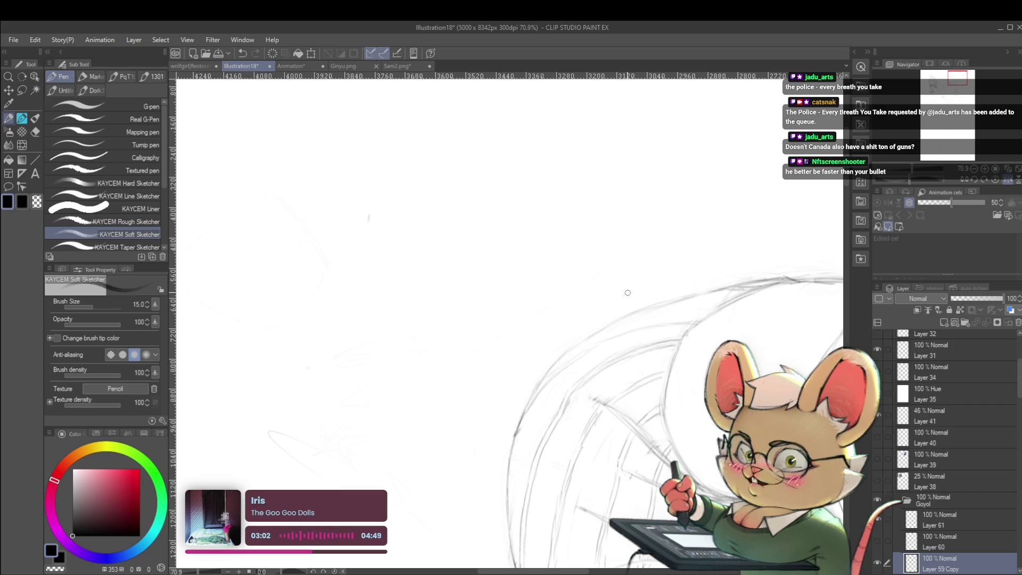
pyautogui.moveTo(625, 359); pyautogui.dragTo(629, 377)
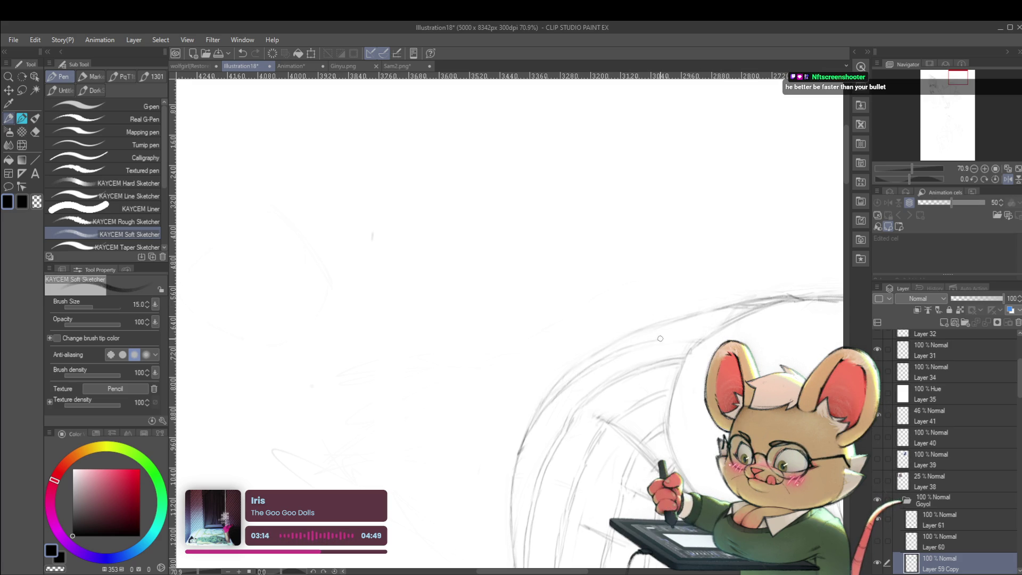
pyautogui.scroll(-3, 700, 335)
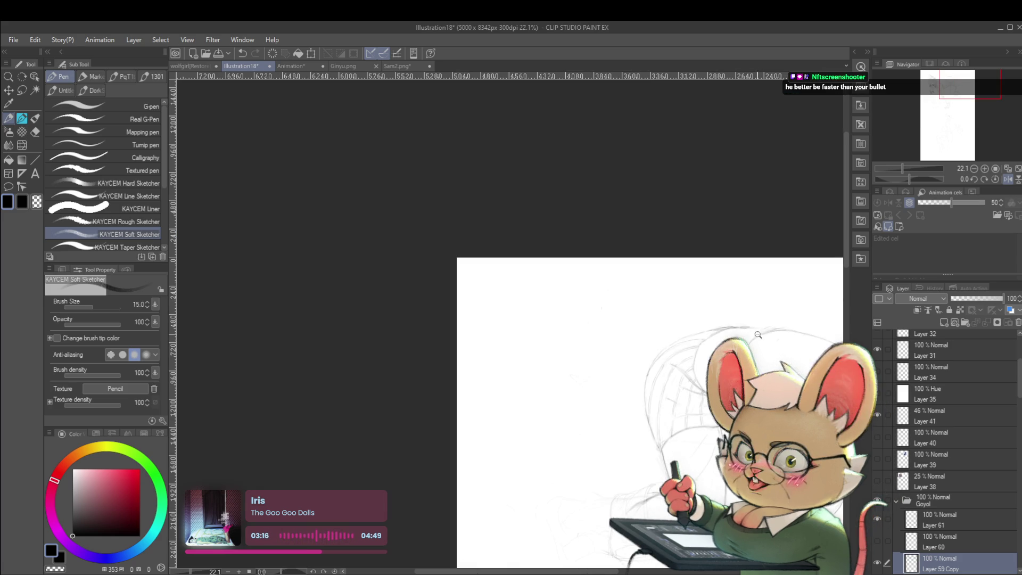
# Zoom out to check the whole figure, then zoom to about 22% on the skirt and bent legs.
pyautogui.scroll(-2, 718, 337)
pyautogui.scroll(3, 736, 338)
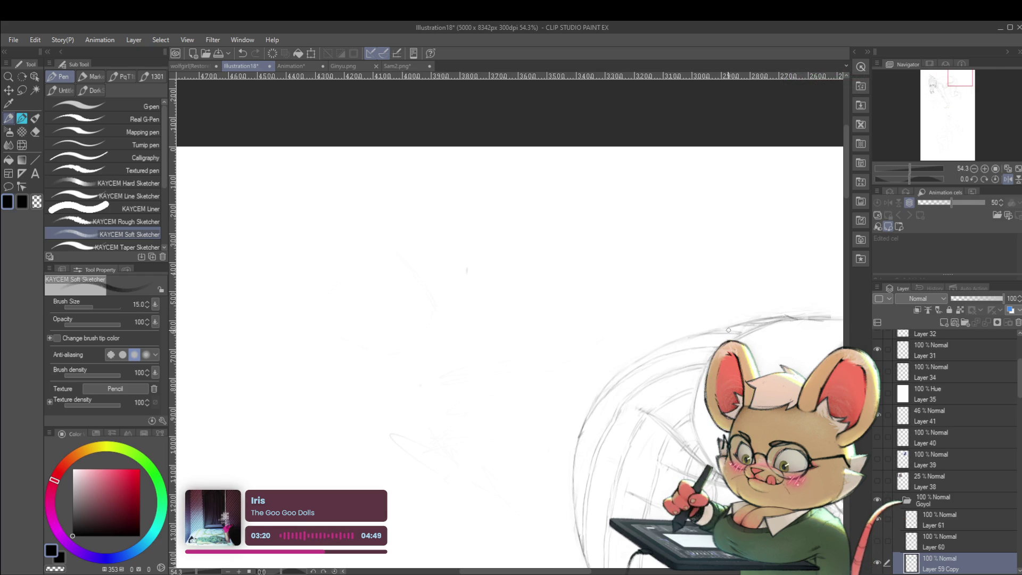
pyautogui.scroll(-6, 754, 327)
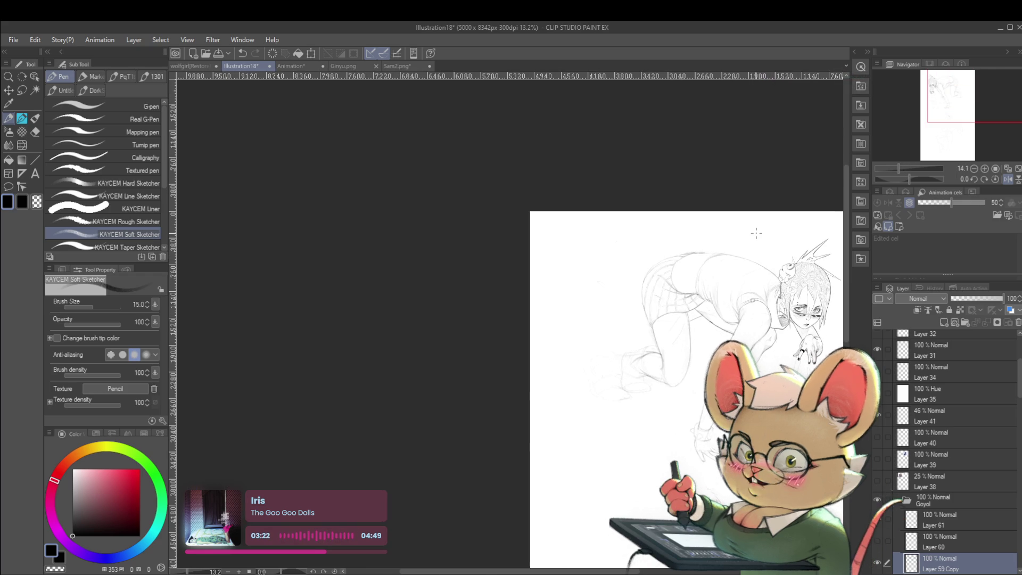
pyautogui.scroll(2, 674, 278)
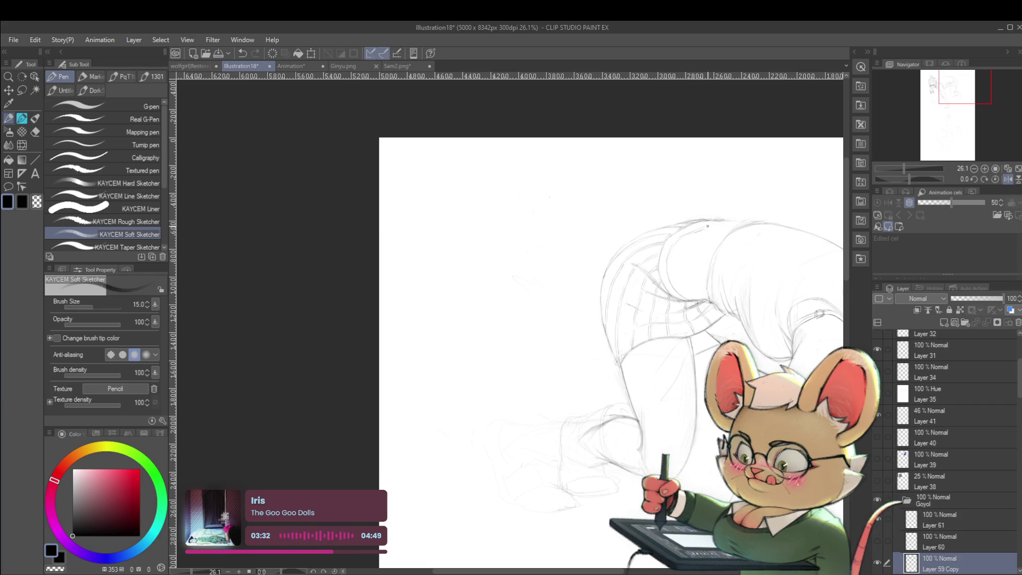
pyautogui.scroll(-4, 739, 230)
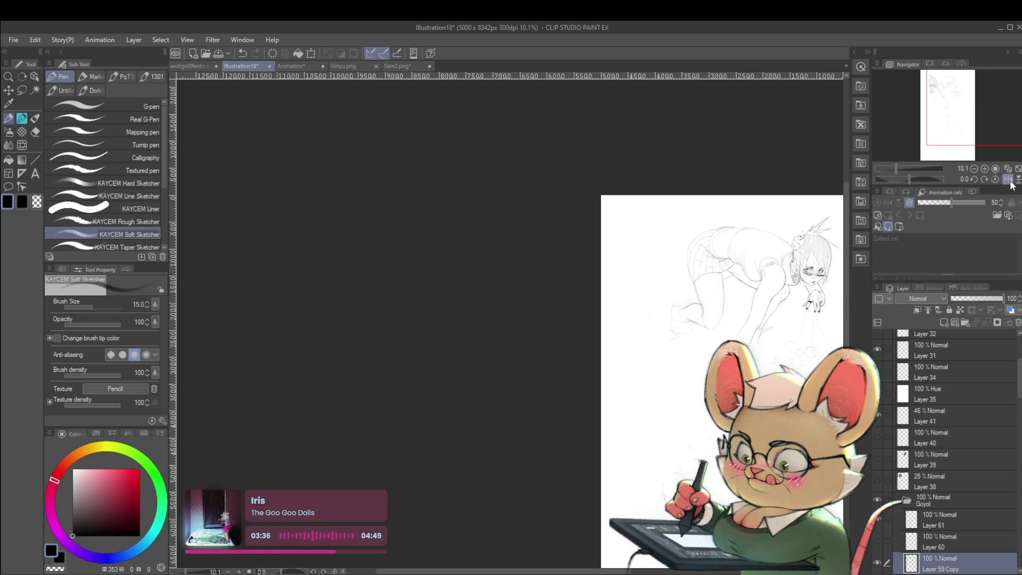
pyautogui.hscroll(5, 532, 320)
pyautogui.scroll(2, 291, 309)
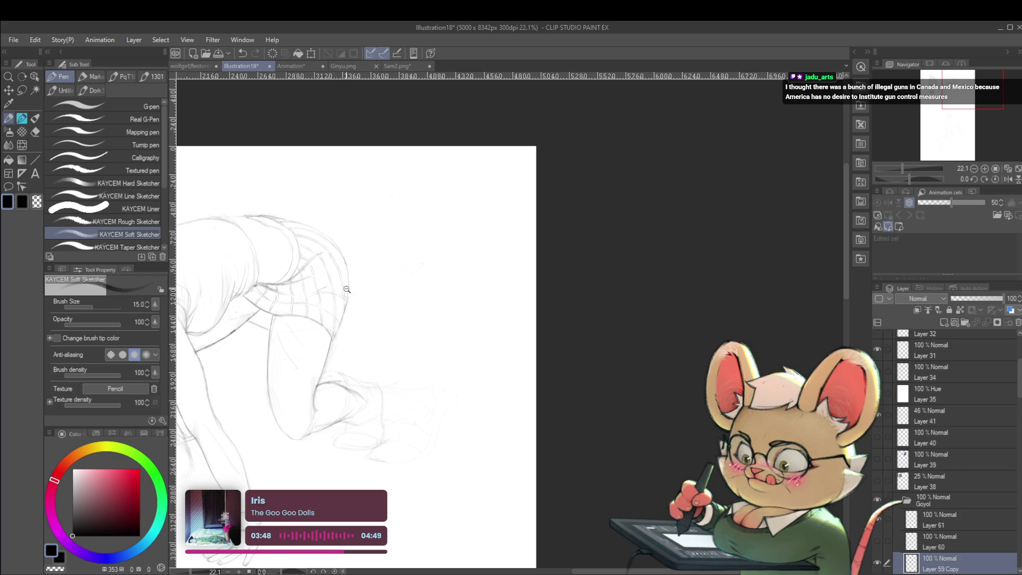
# Zoom out, flip the canvas on and off to check proportions, and recenter the figure.
pyautogui.click(346, 288)
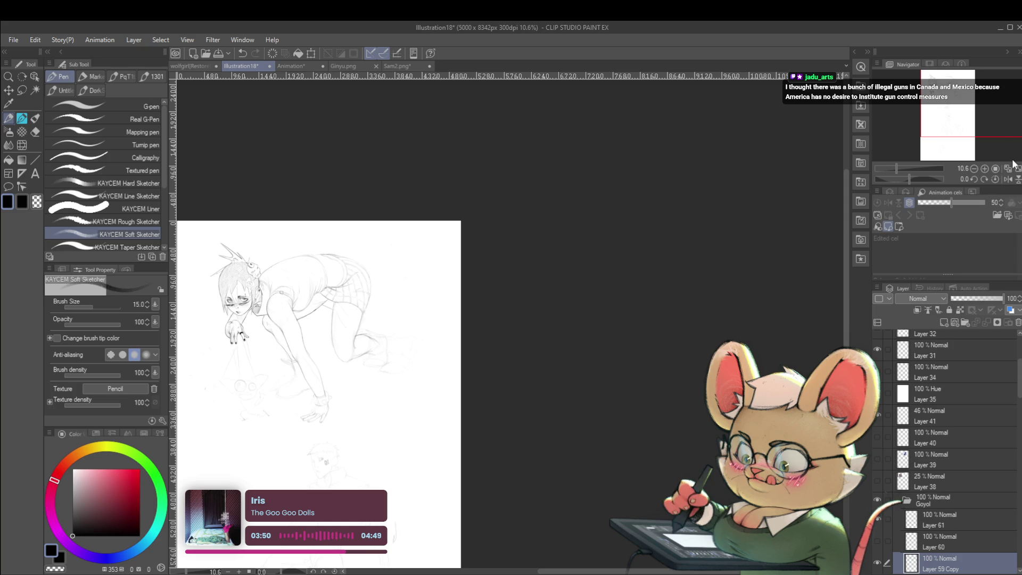
pyautogui.click(1008, 179)
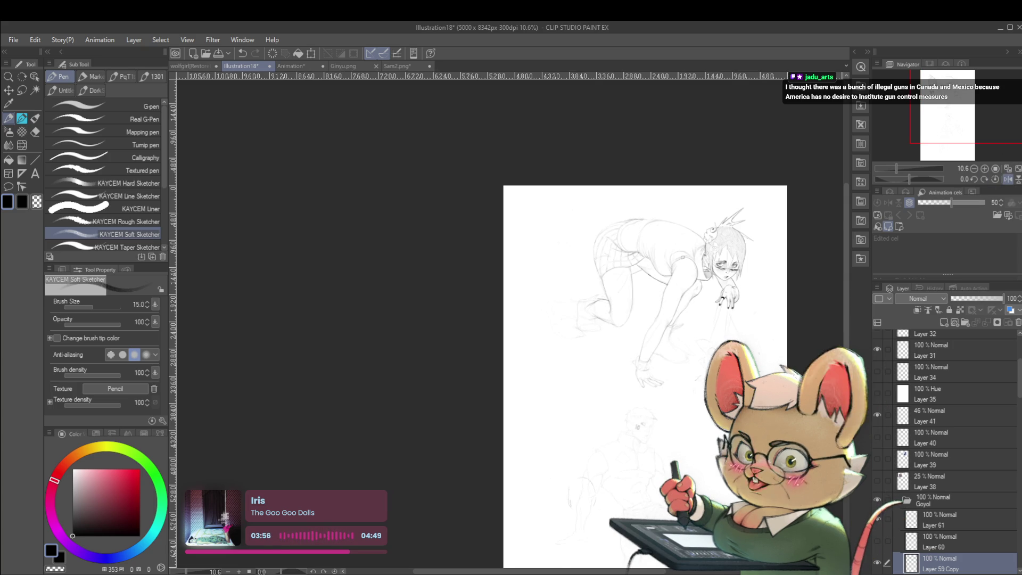
pyautogui.click(1006, 180)
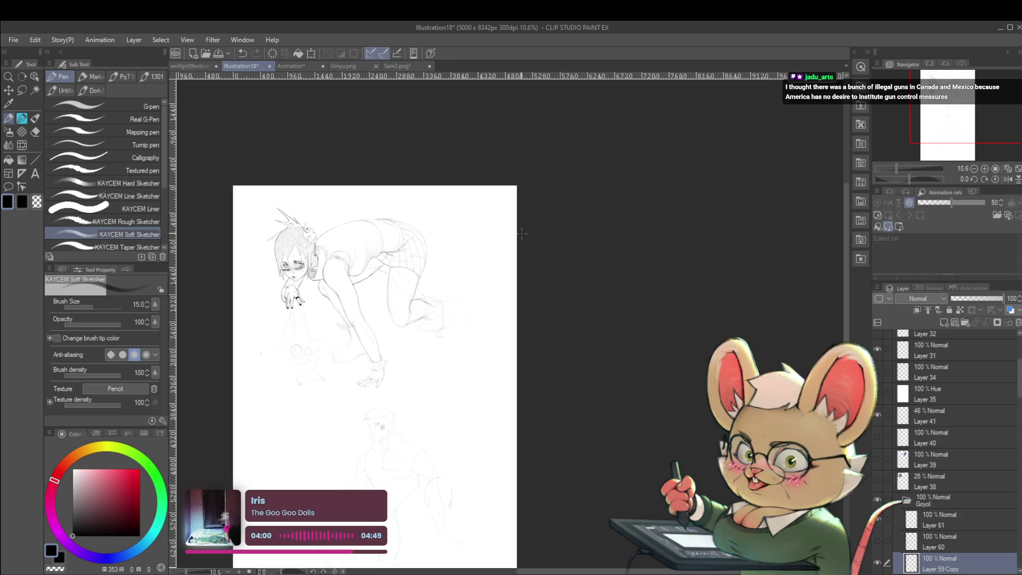
pyautogui.moveTo(458, 280); pyautogui.dragTo(425, 275)
pyautogui.scroll(5, 426, 275)
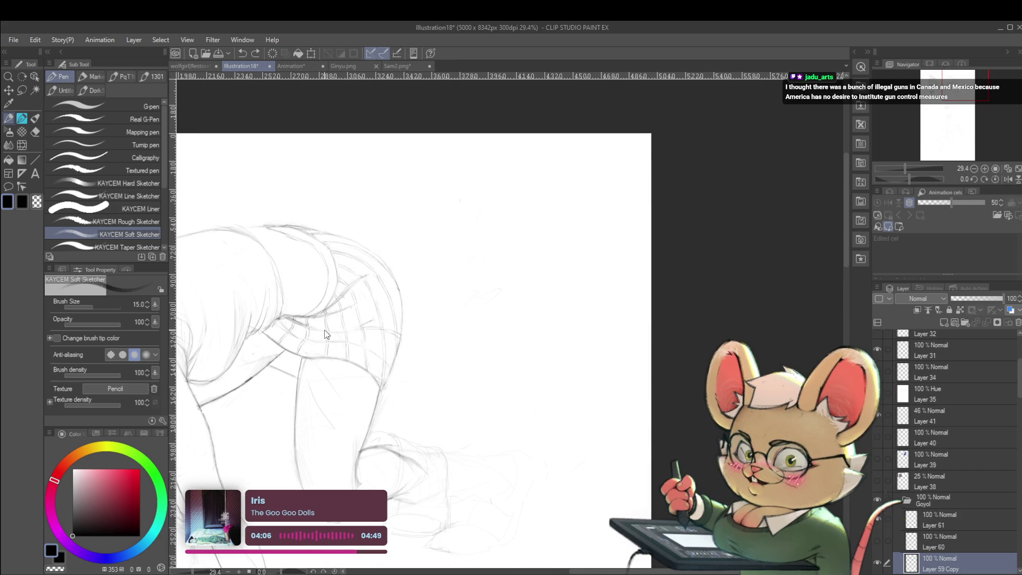
# Add a tiny pen mark on the skirt, then flip horizontally again and zoom to 24.5%.
pyautogui.click(326, 330)
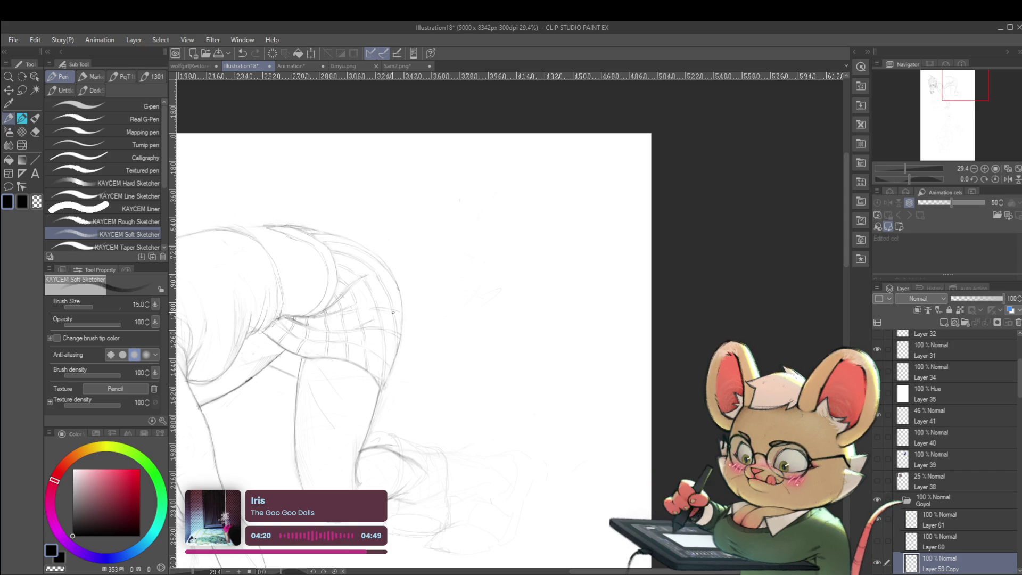
pyautogui.scroll(-5, 398, 312)
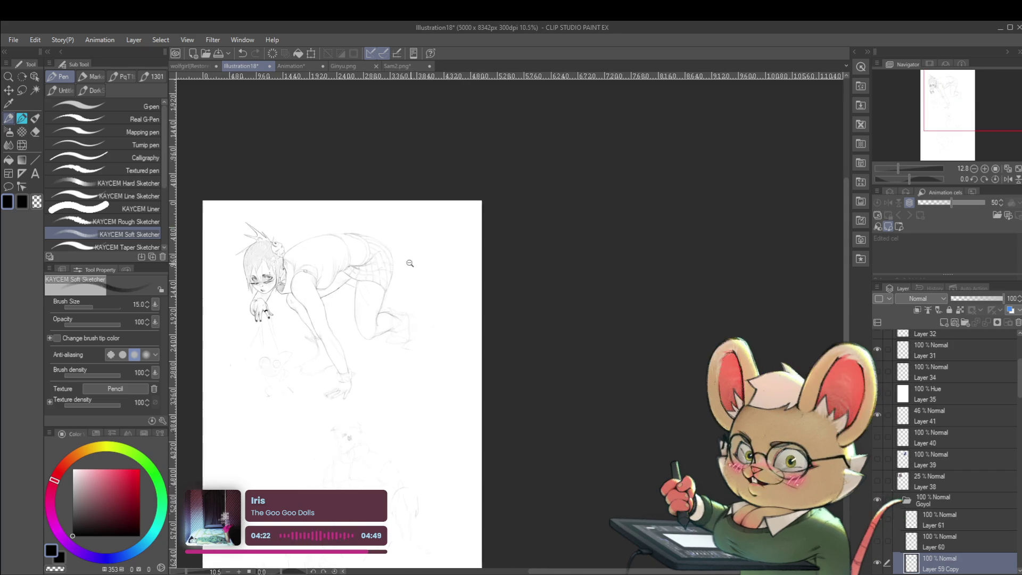
pyautogui.click(1008, 179)
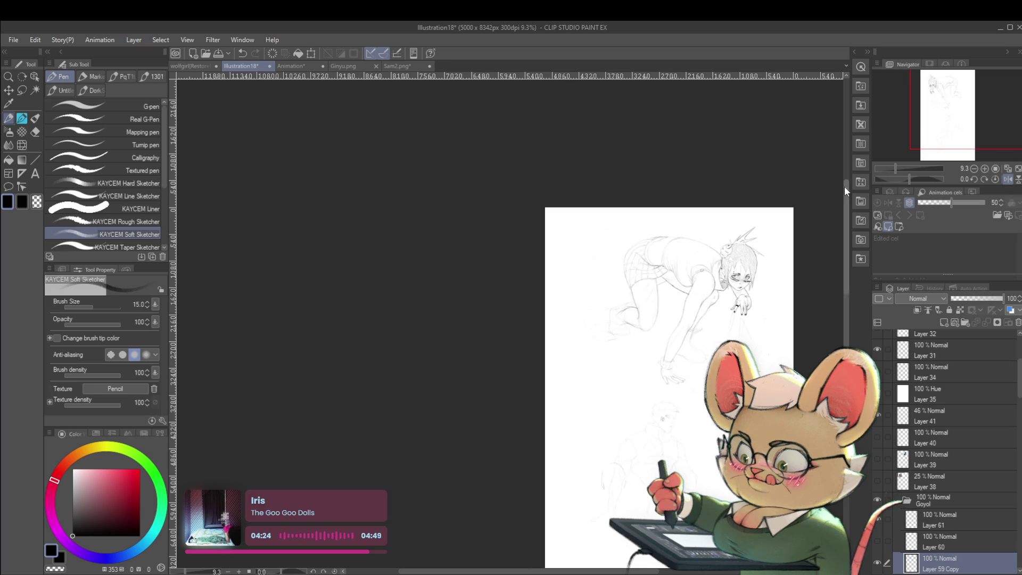
pyautogui.scroll(3, 712, 223)
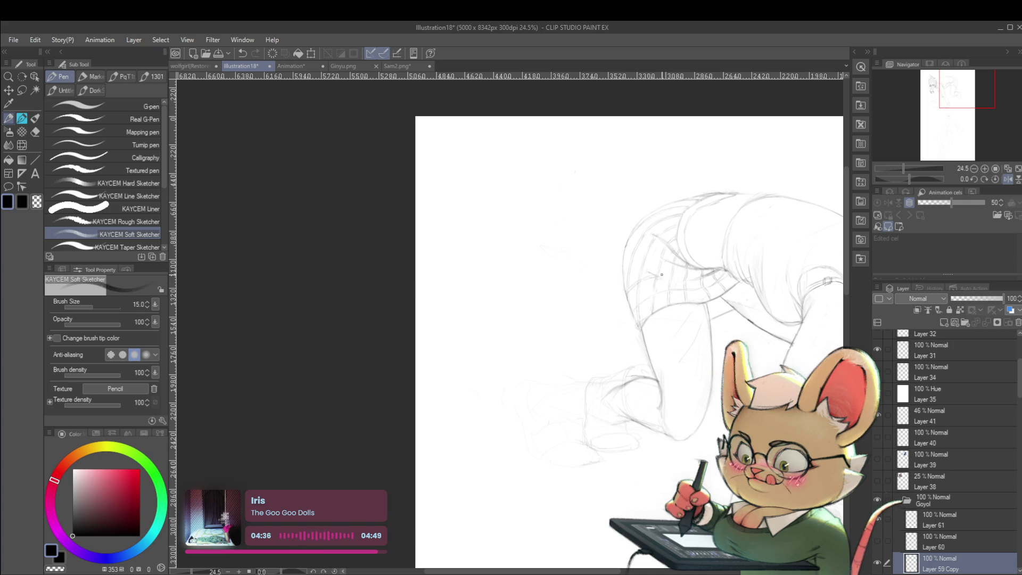
pyautogui.moveTo(728, 276); pyautogui.dragTo(595, 268)
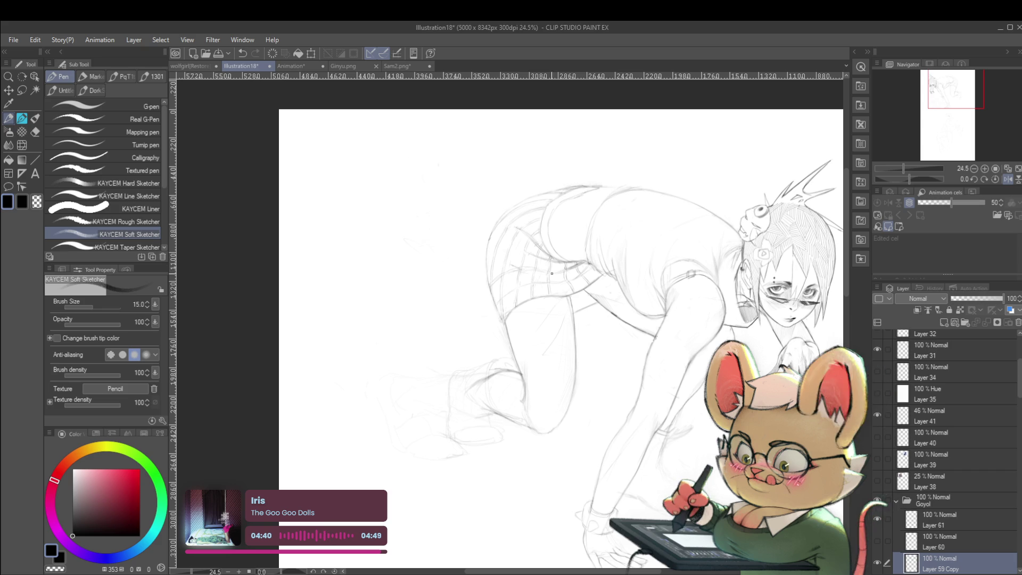
pyautogui.scroll(-3, 568, 272)
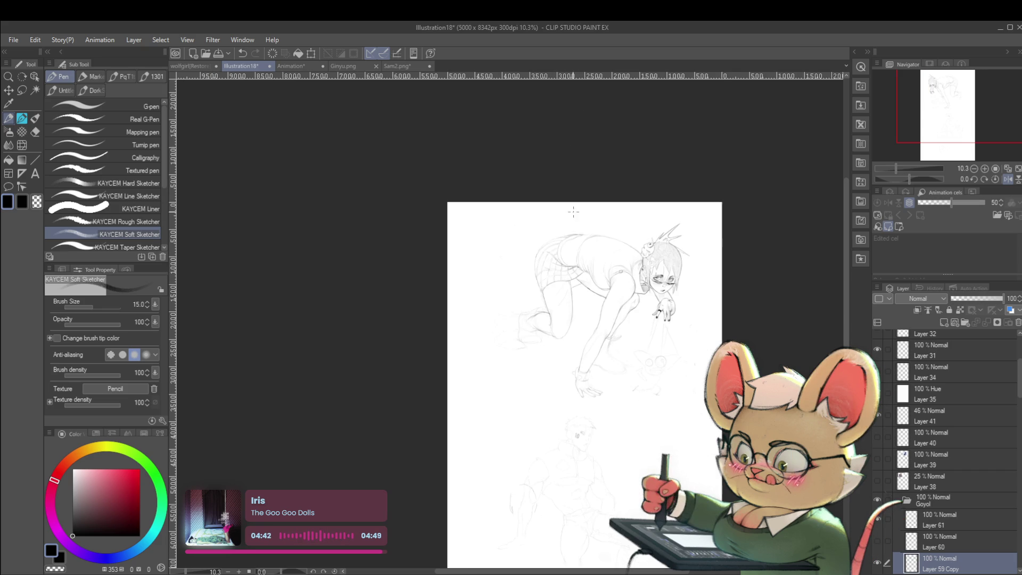
pyautogui.scroll(3, 553, 265)
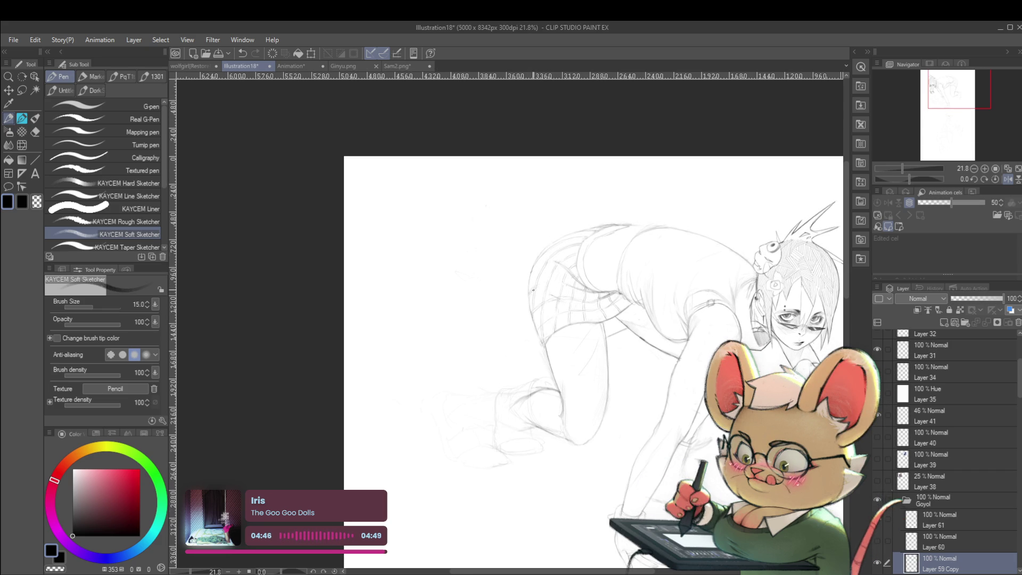
pyautogui.moveTo(588, 297); pyautogui.dragTo(498, 303)
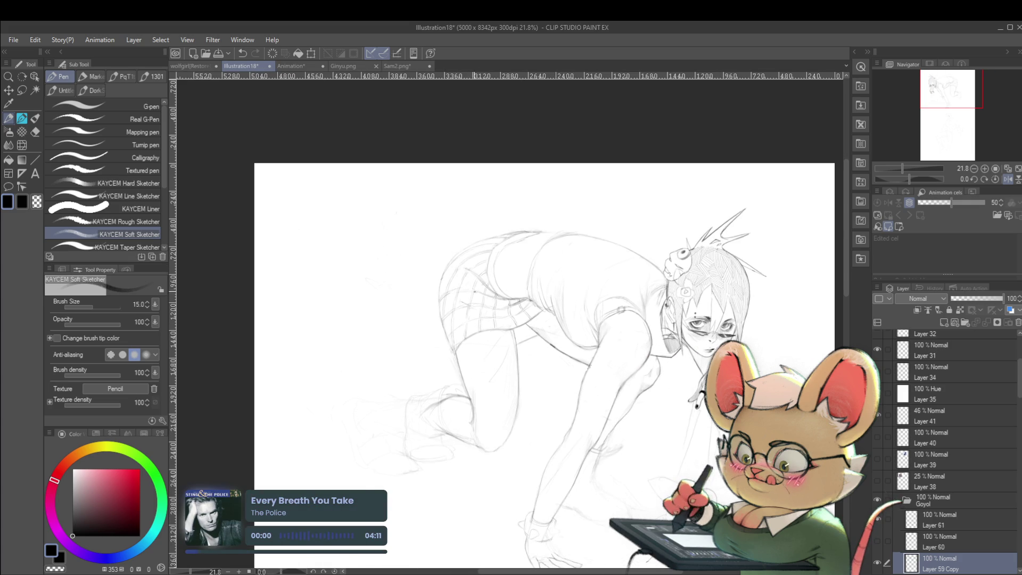
pyautogui.scroll(-2, 459, 279)
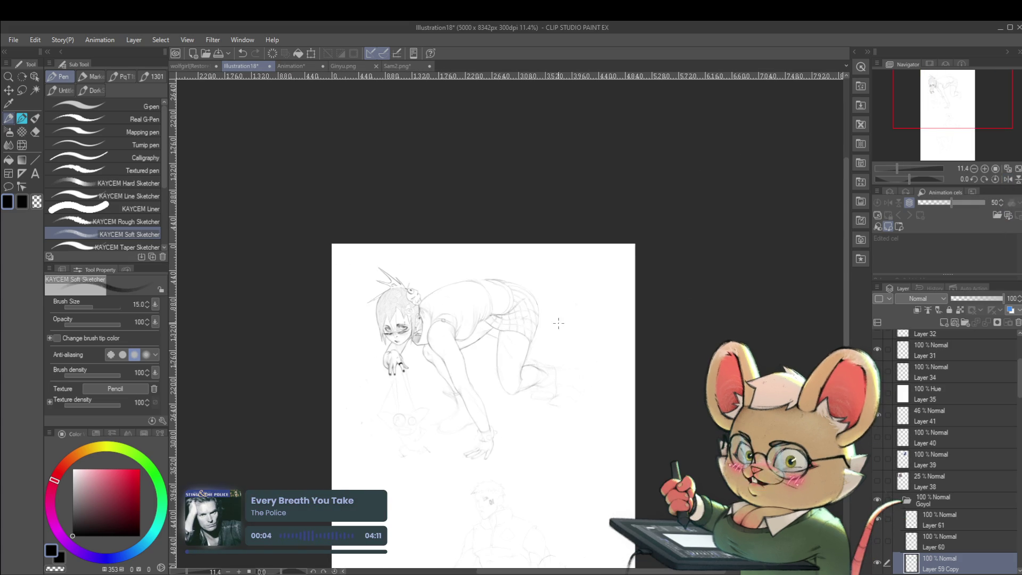
pyautogui.scroll(2, 519, 305)
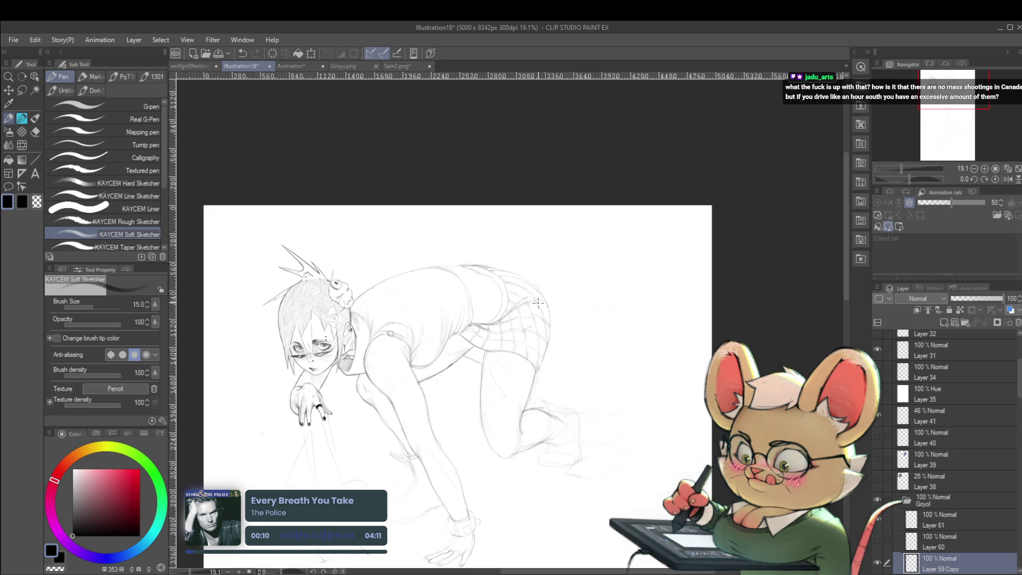
pyautogui.scroll(2, 542, 300)
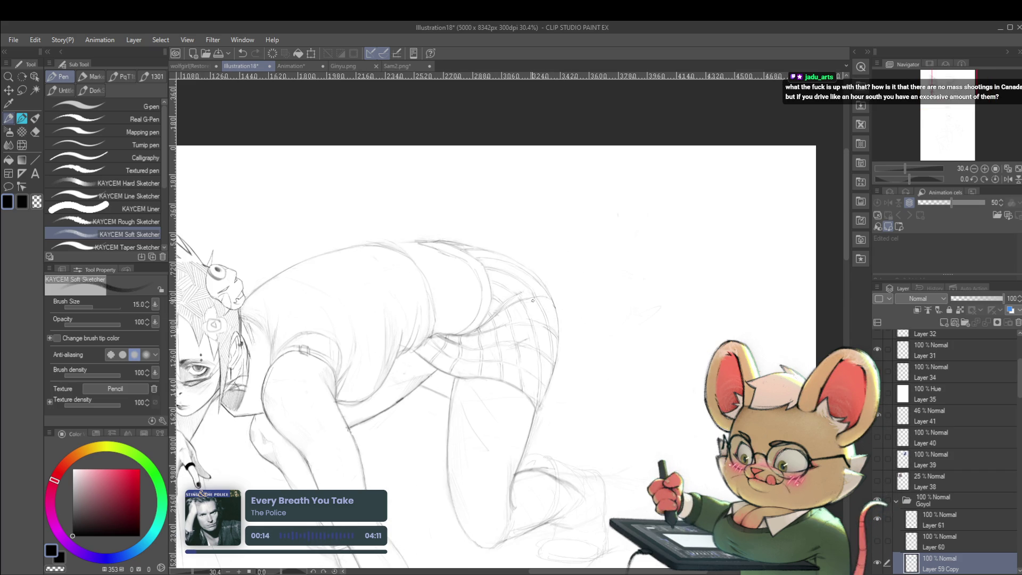
pyautogui.scroll(-5, 548, 255)
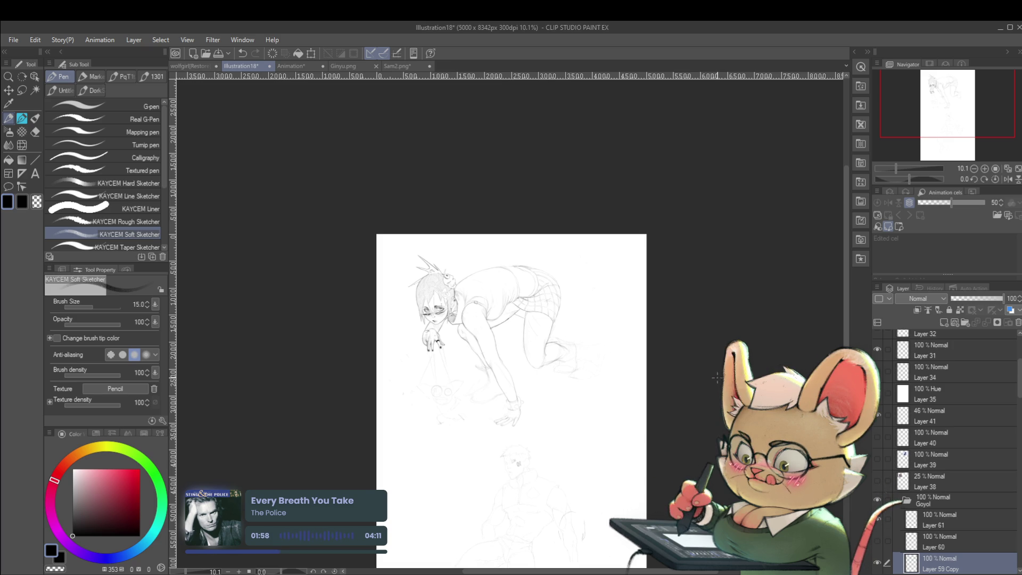
# Flip the canvas horizontally via the Navigator and zoom in close on the plaid skirt over the hip.
pyautogui.click(1008, 179)
pyautogui.scroll(5, 484, 300)
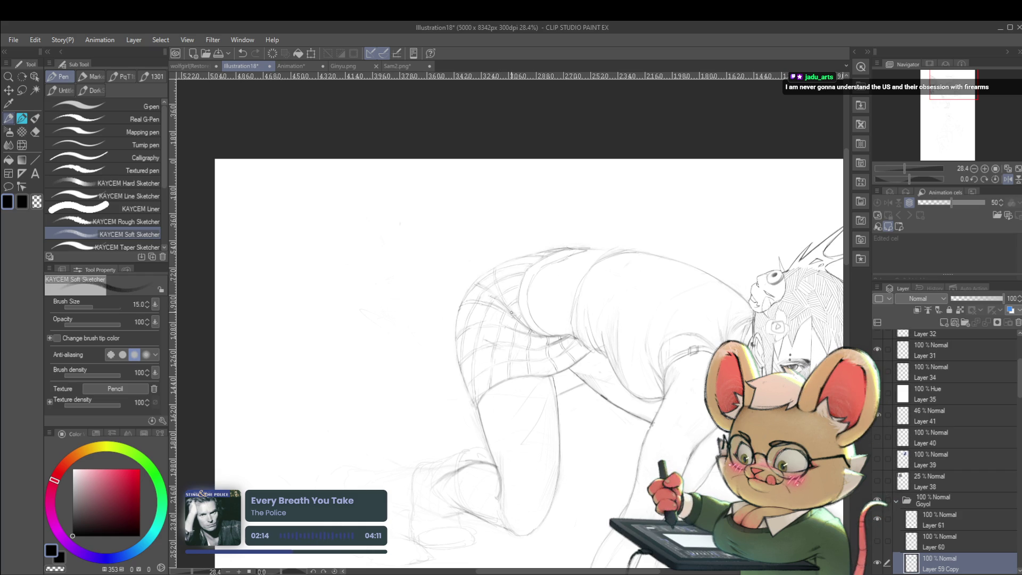
pyautogui.scroll(-4, 504, 296)
pyautogui.scroll(3, 505, 287)
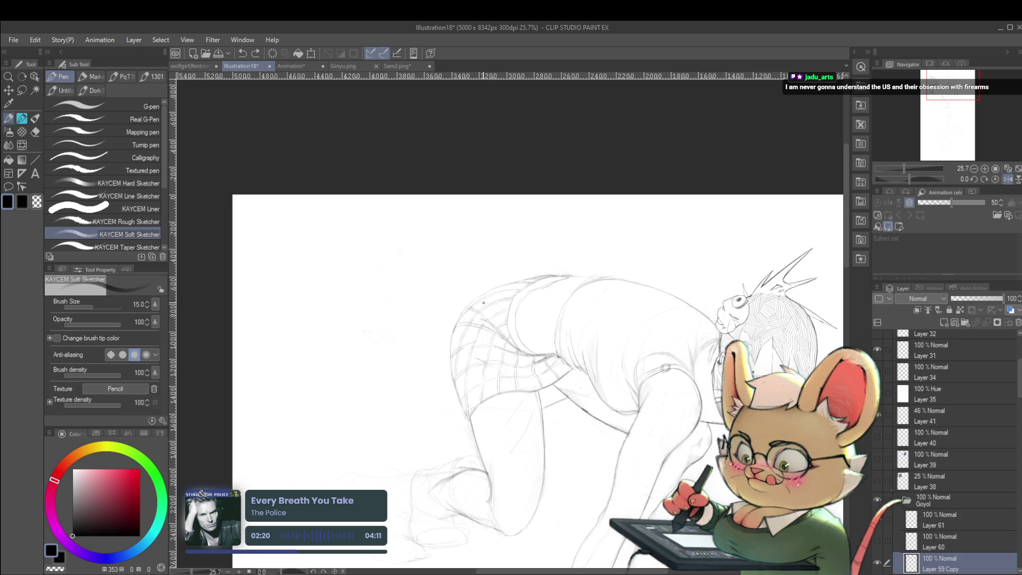
pyautogui.scroll(1, 489, 297)
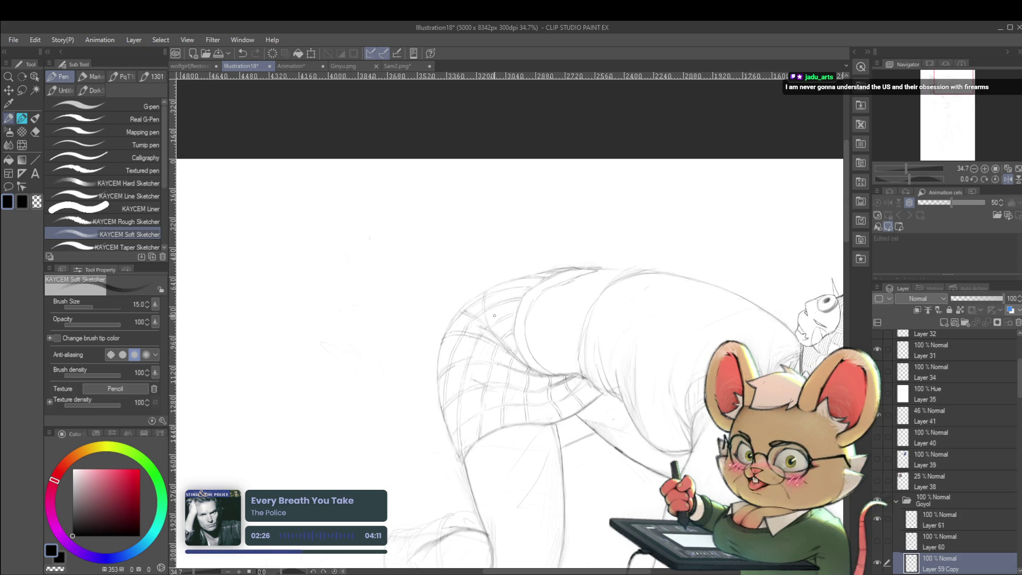
pyautogui.scroll(2, 485, 319)
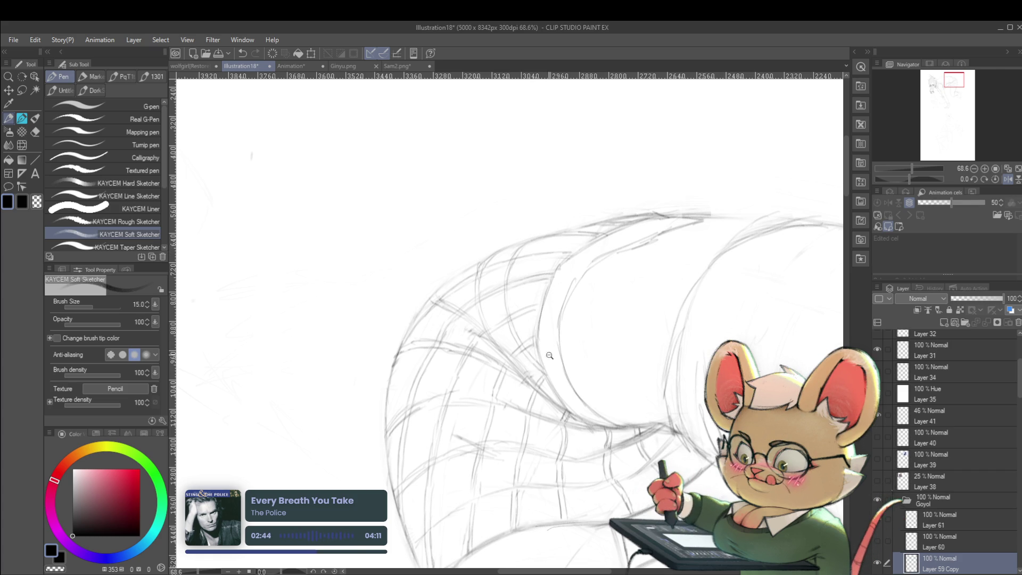
# Zoom out, unflip the canvas, then flip it horizontally again and zoom in.
pyautogui.scroll(-5, 550, 354)
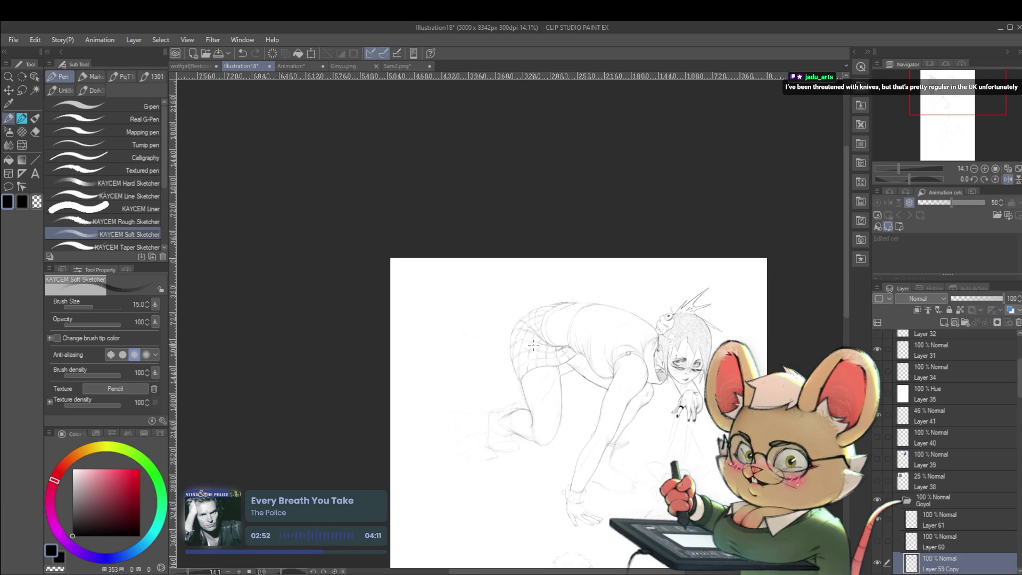
pyautogui.scroll(4, 532, 345)
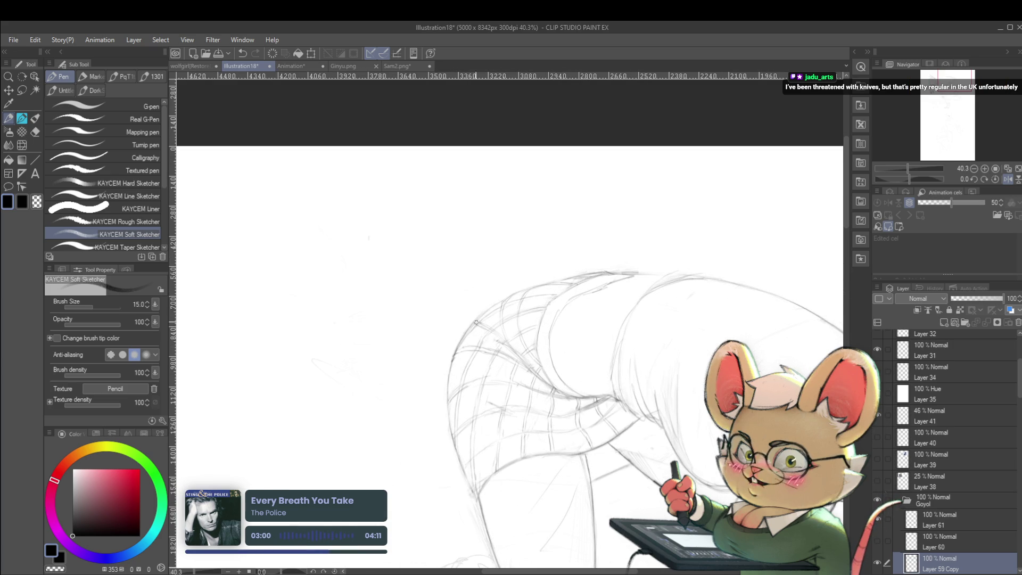
pyautogui.scroll(-4, 576, 280)
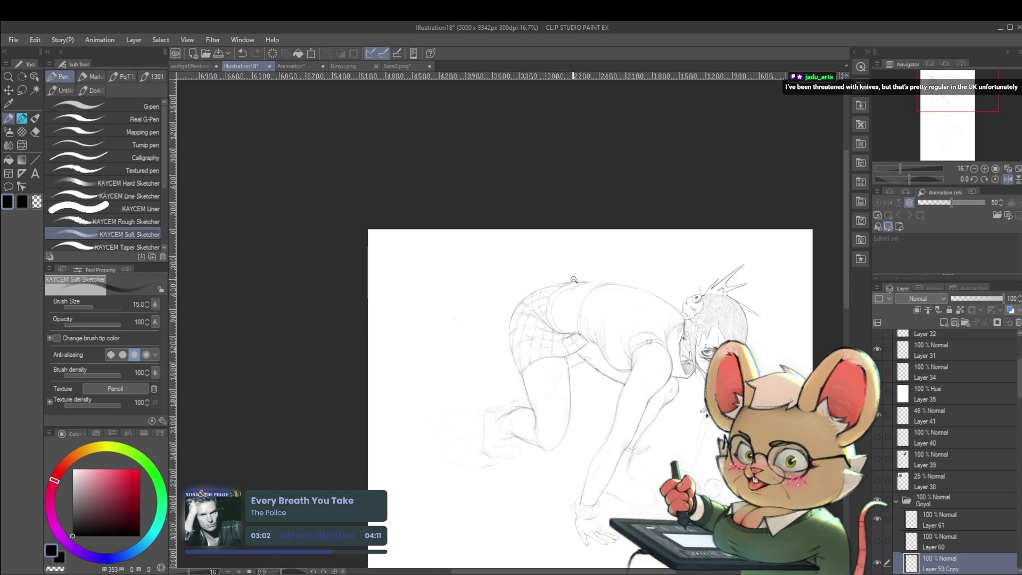
pyautogui.scroll(-1, 575, 279)
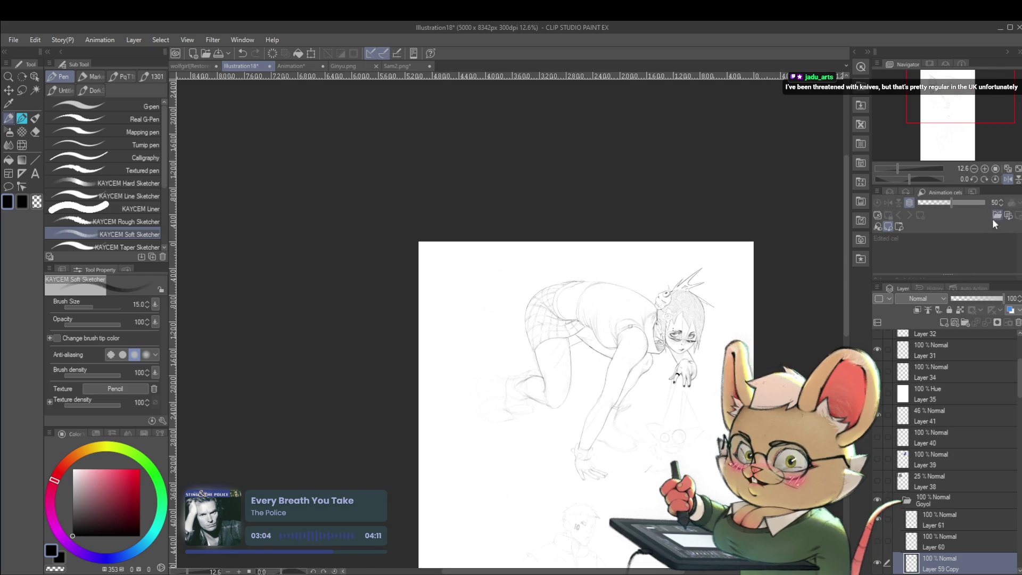
pyautogui.click(1005, 181)
pyautogui.scroll(3, 434, 280)
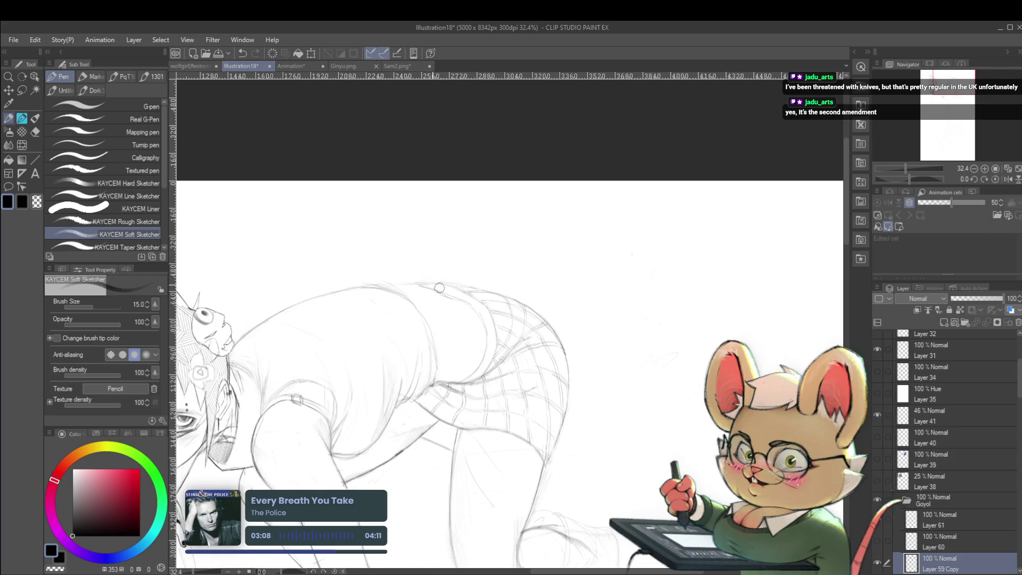
pyautogui.scroll(-3, 495, 285)
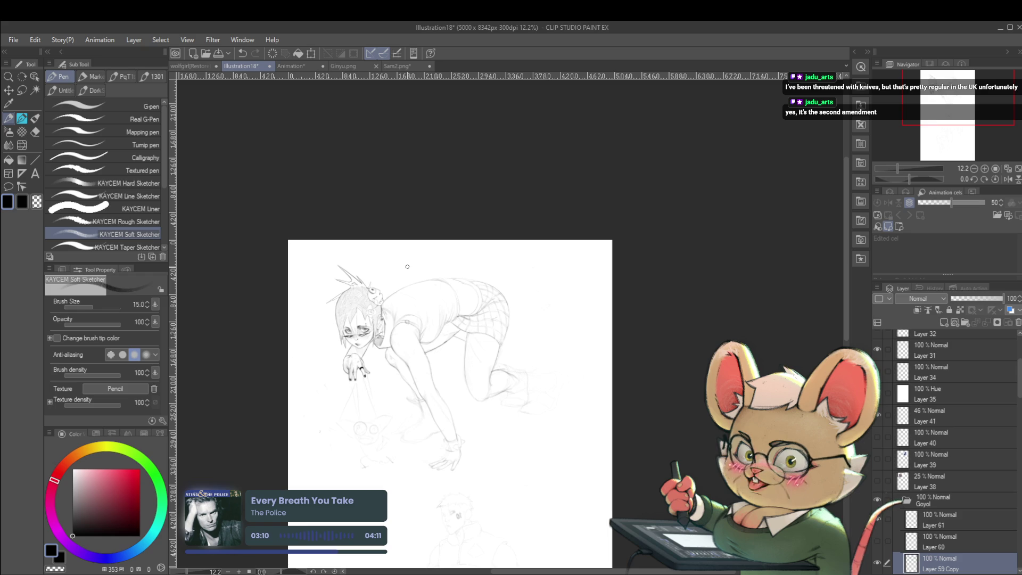
pyautogui.click(1007, 179)
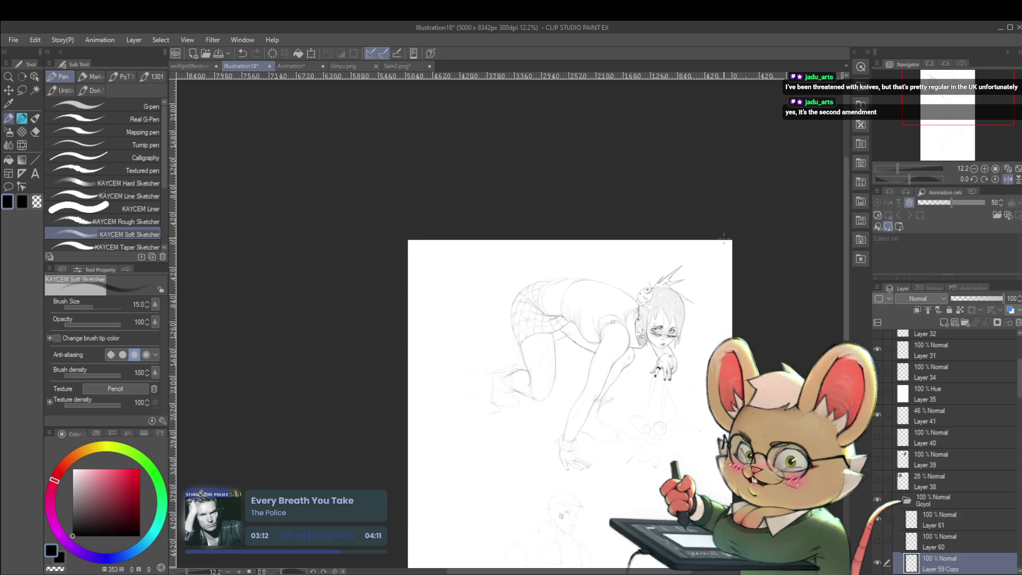
pyautogui.scroll(3, 727, 254)
# Pan around the hips, show the whole page, and unflip the canvas so the girl faces left.
pyautogui.moveTo(727, 254); pyautogui.dragTo(734, 254)
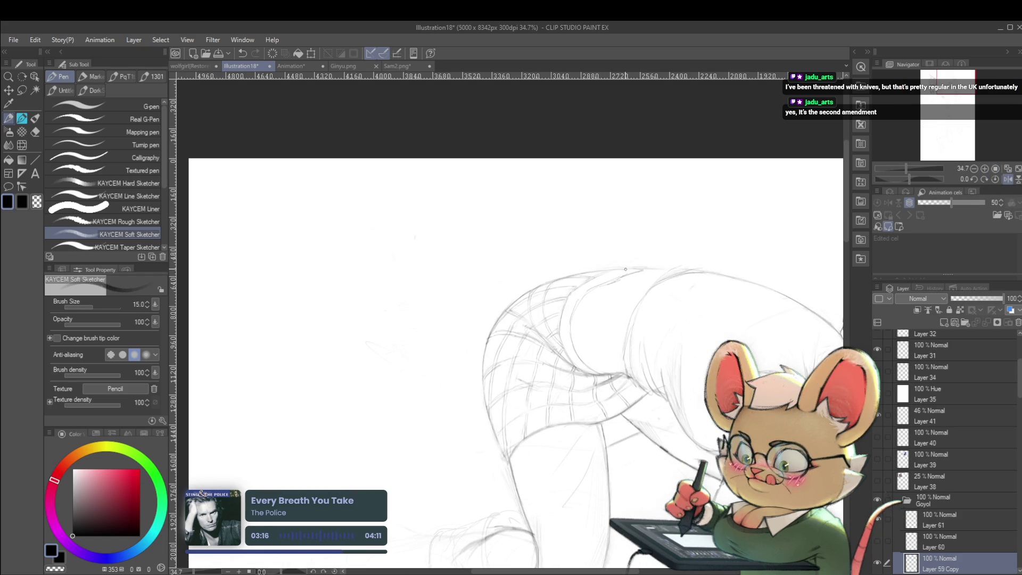
pyautogui.moveTo(704, 280); pyautogui.dragTo(700, 286)
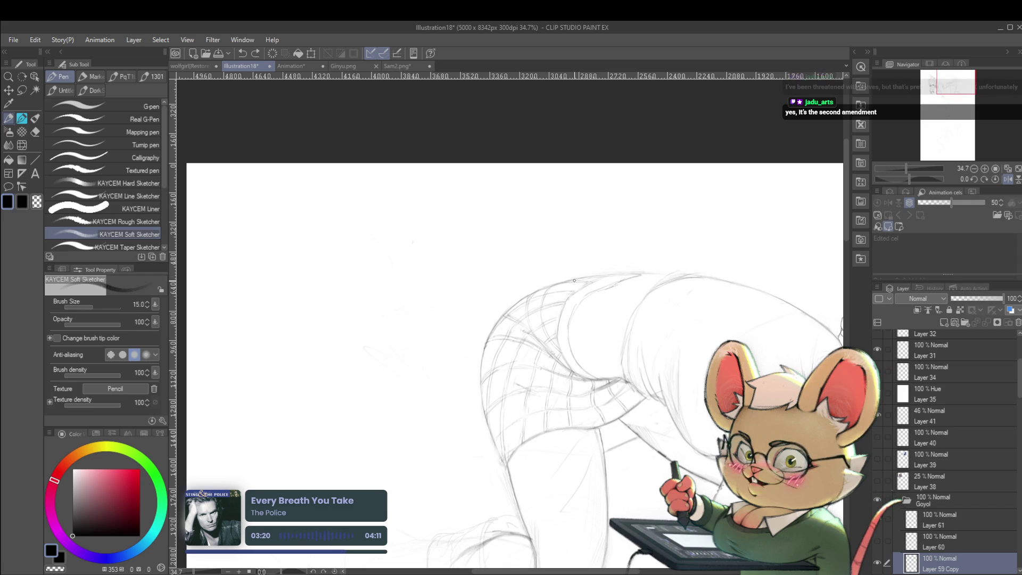
pyautogui.scroll(-5, 679, 275)
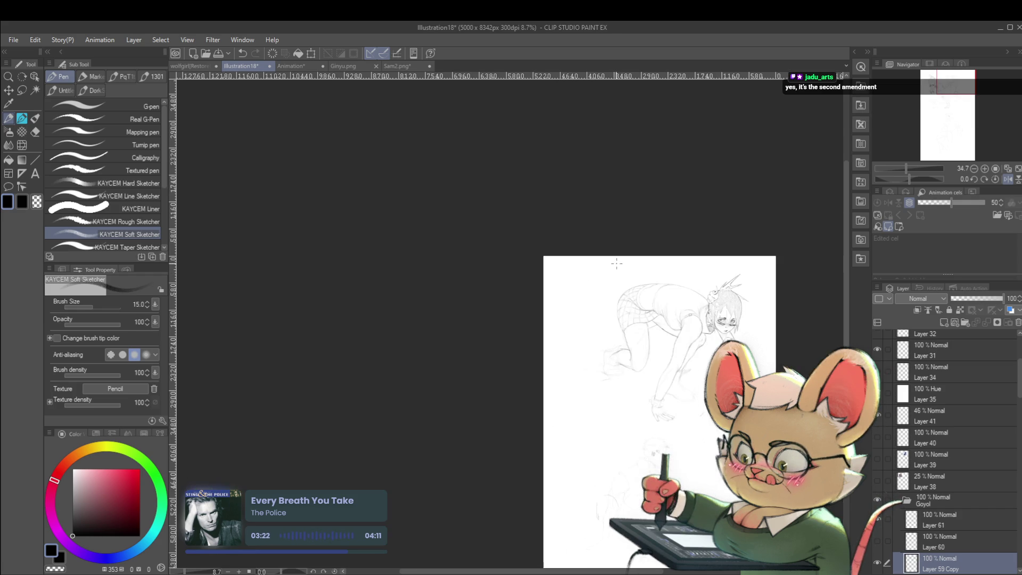
pyautogui.moveTo(711, 339); pyautogui.dragTo(666, 365)
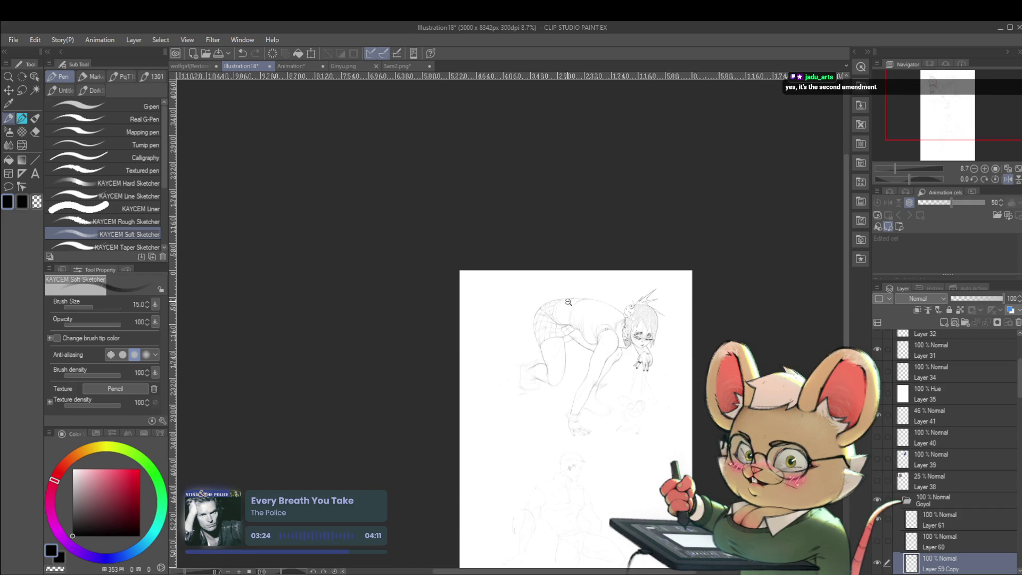
pyautogui.moveTo(570, 302); pyautogui.dragTo(598, 306)
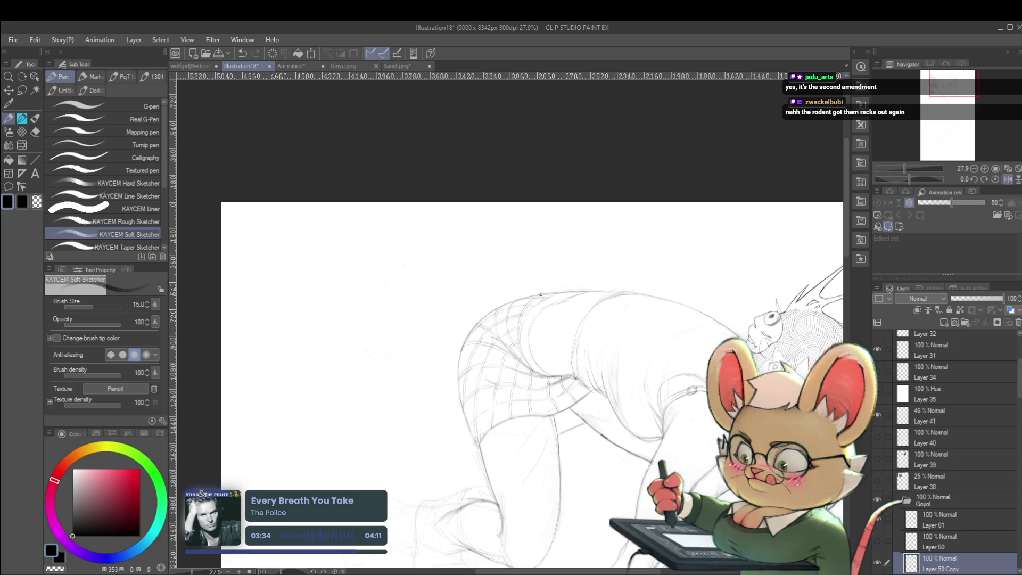
pyautogui.click(568, 294)
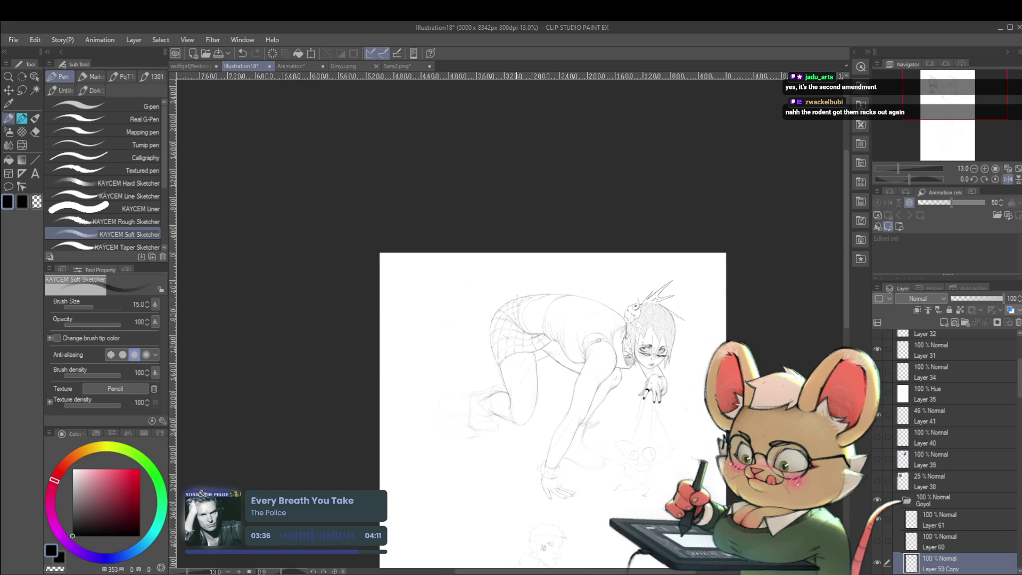
pyautogui.scroll(4, 518, 307)
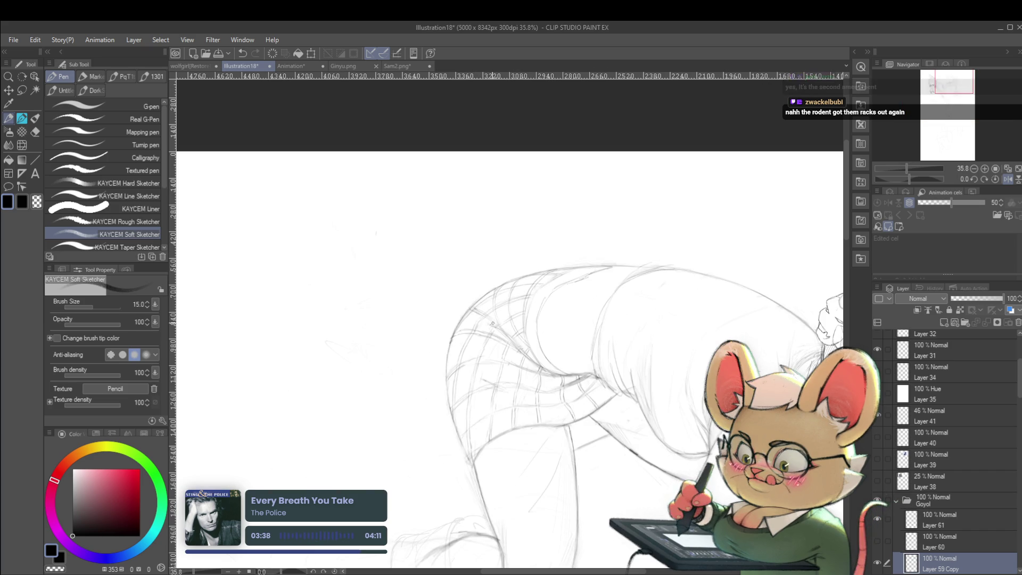
pyautogui.scroll(-4, 476, 227)
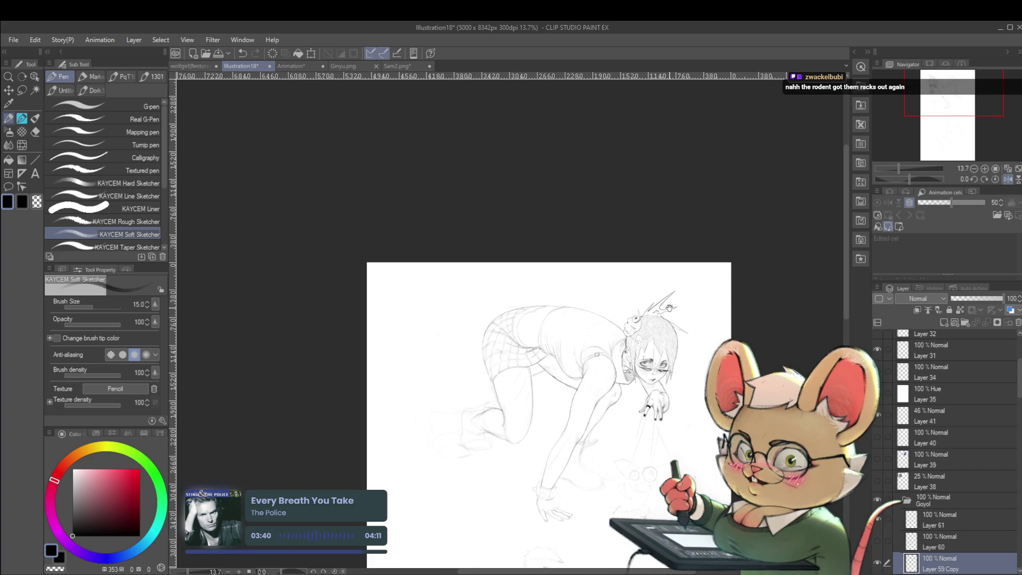
pyautogui.moveTo(593, 201); pyautogui.dragTo(584, 198)
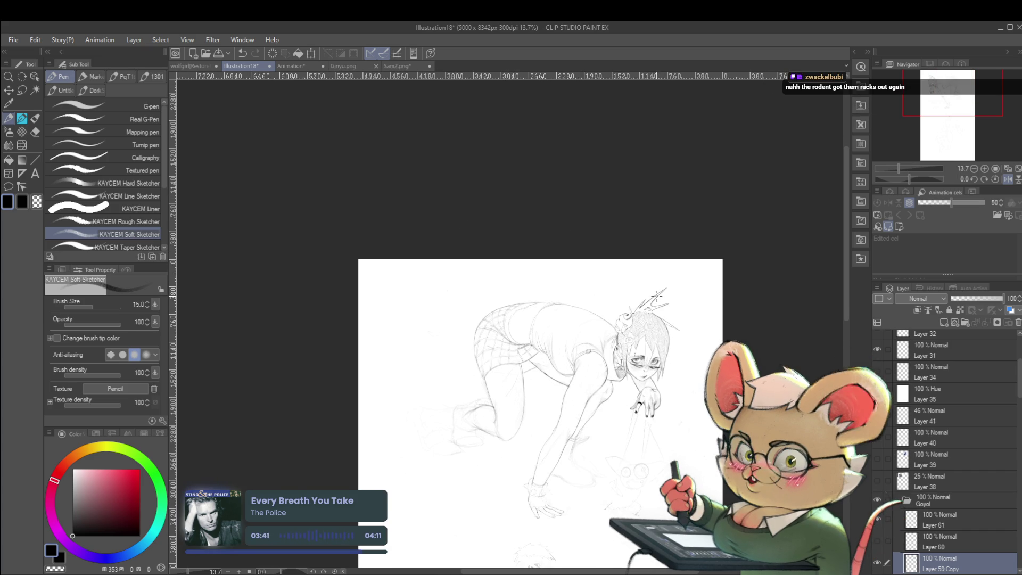
pyautogui.click(1008, 180)
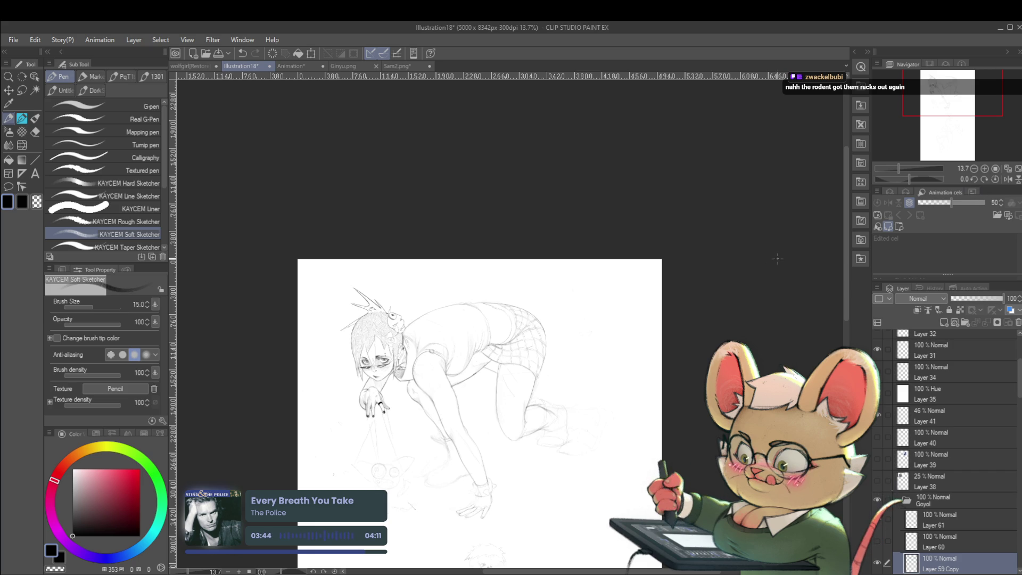
# Zoom out, flip the view with the H shortcut, and zoom in on the hips and skirt.
pyautogui.scroll(-3, 777, 259)
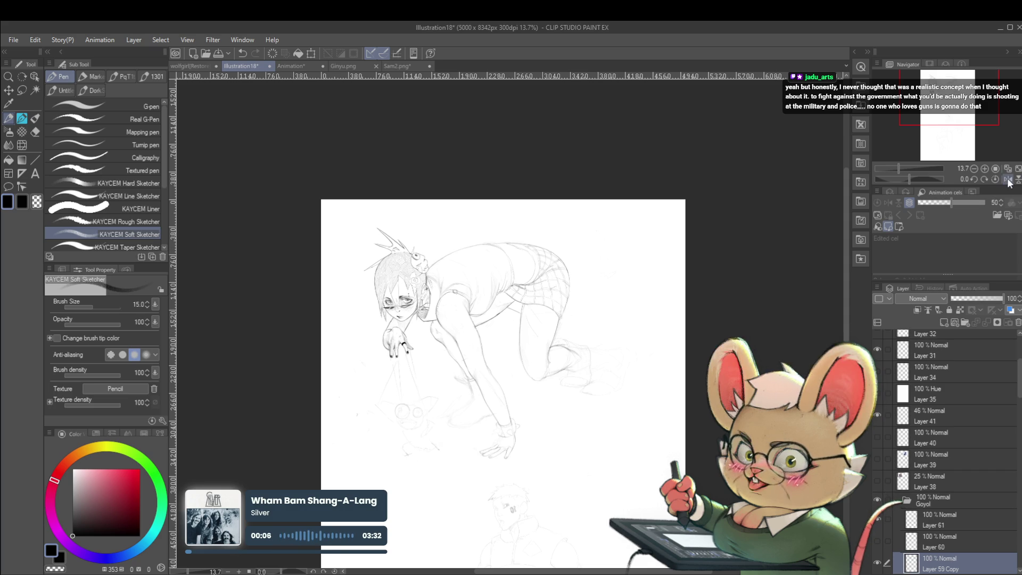
pyautogui.press('h')
pyautogui.scroll(3, 533, 249)
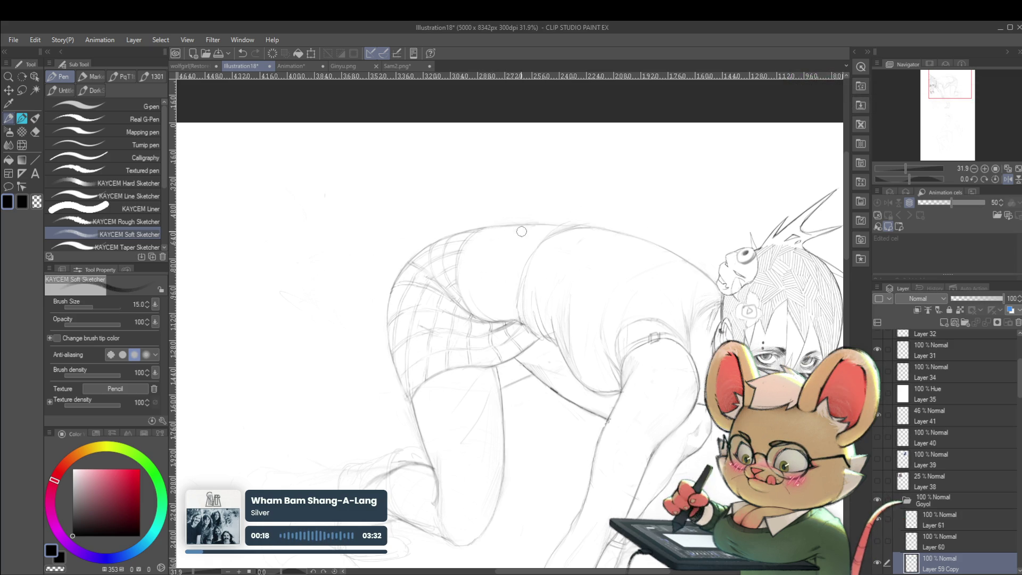
# Fit the whole page with Ctrl+0, zoom in, and add a small pencil stroke on the skirt.
pyautogui.hotkey('ctrl', '0')
pyautogui.scroll(2, 524, 281)
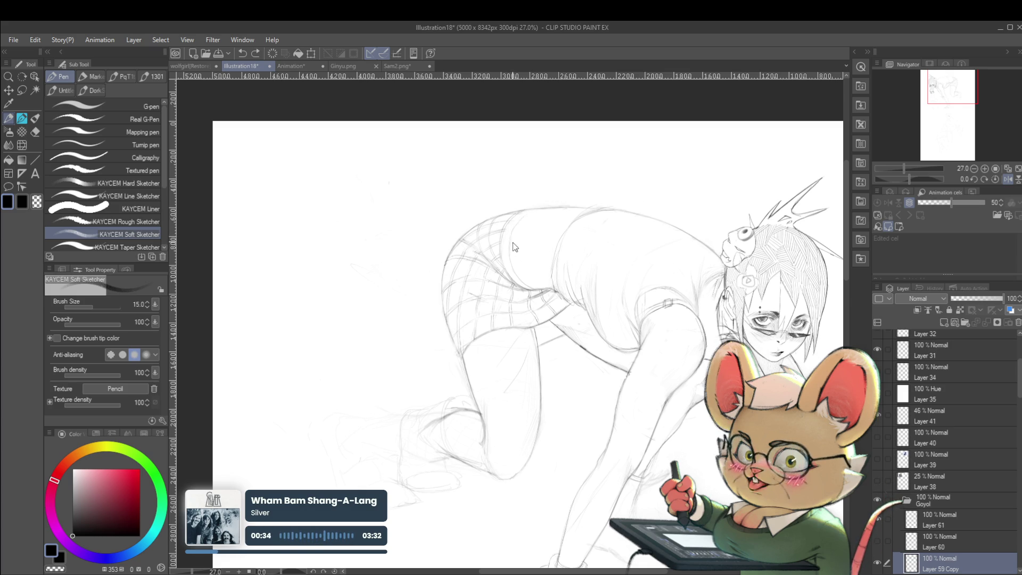
pyautogui.click(514, 240)
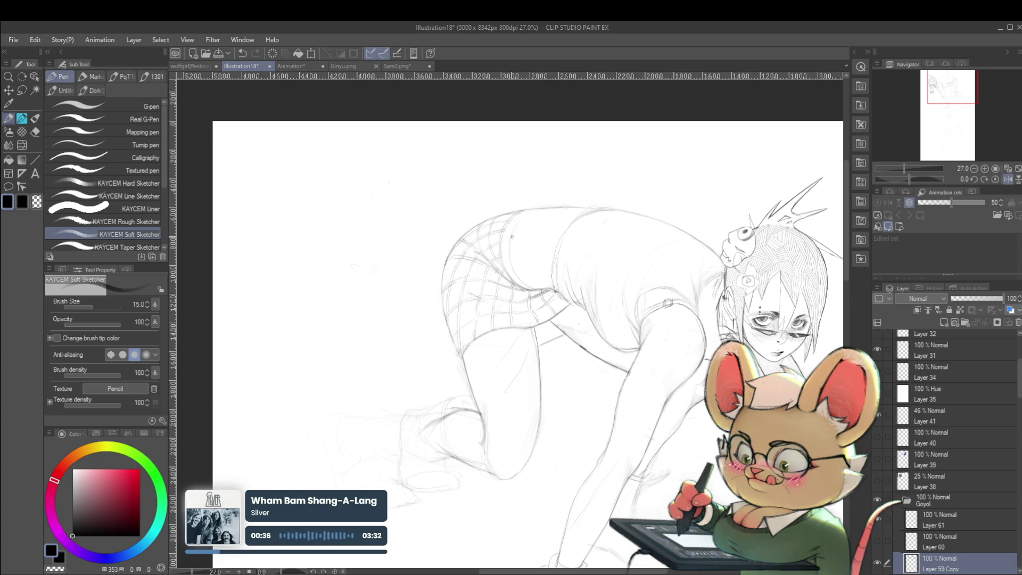
pyautogui.scroll(-5, 571, 213)
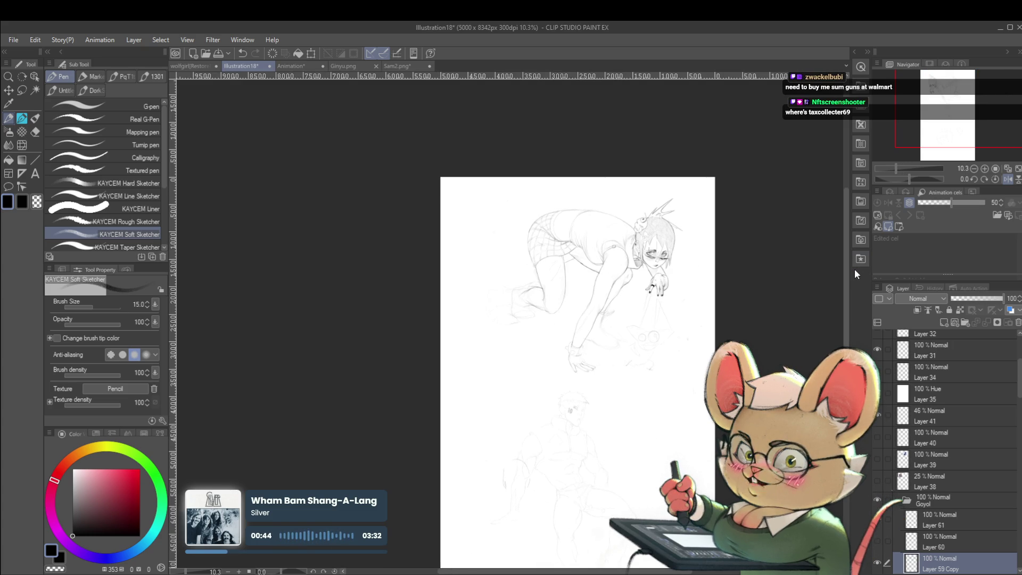
# Flip the view horizontally, inspect up close, flip again, and zoom out to the whole page.
pyautogui.click(1007, 178)
pyautogui.scroll(3, 433, 206)
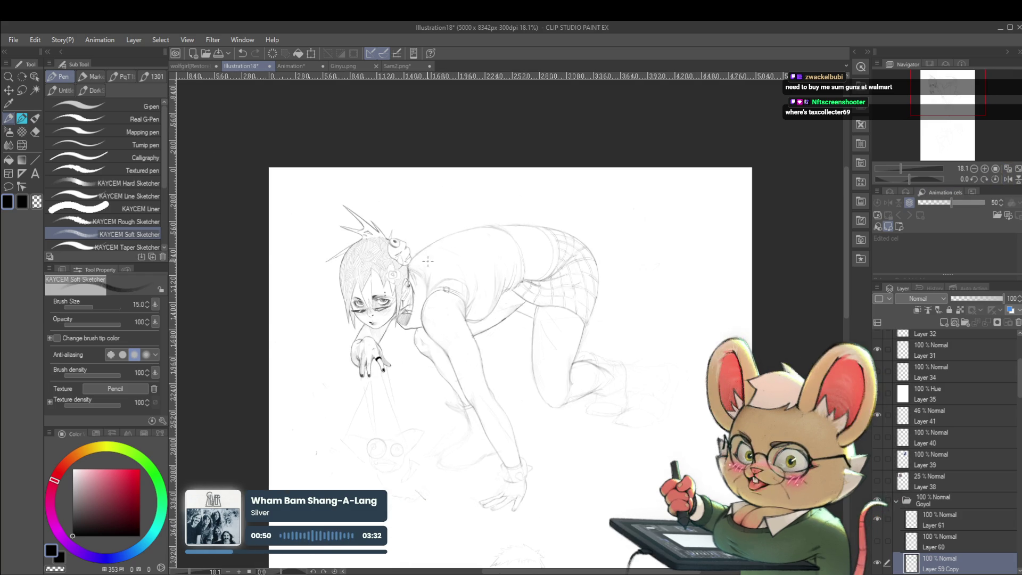
pyautogui.scroll(2, 221, 219)
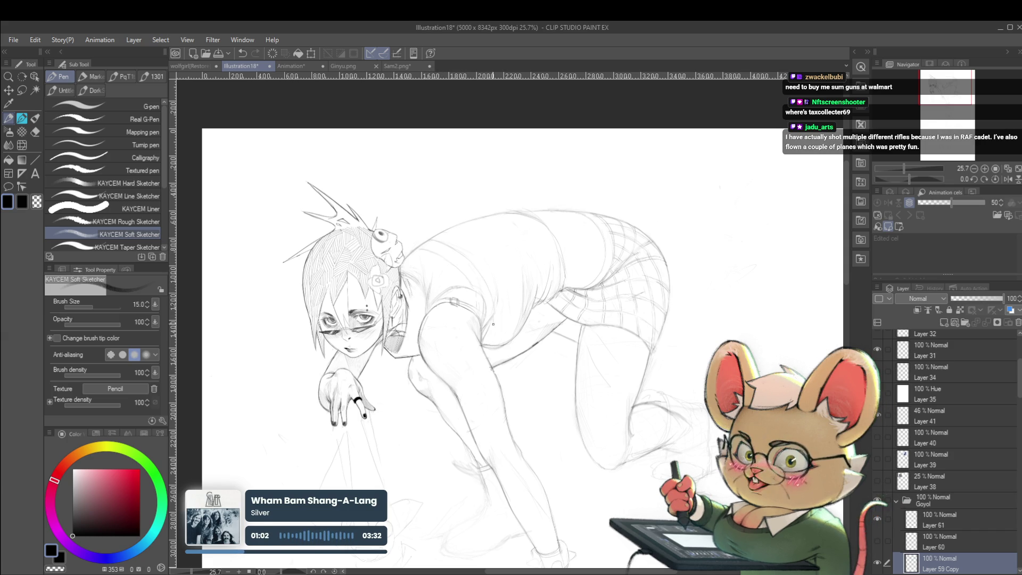
pyautogui.scroll(-3, 490, 339)
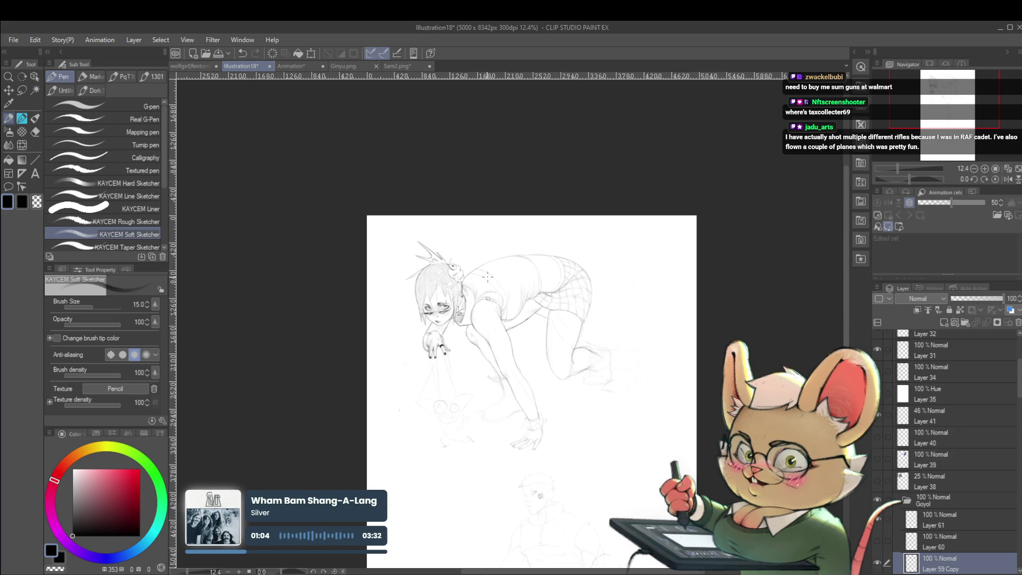
pyautogui.click(1008, 179)
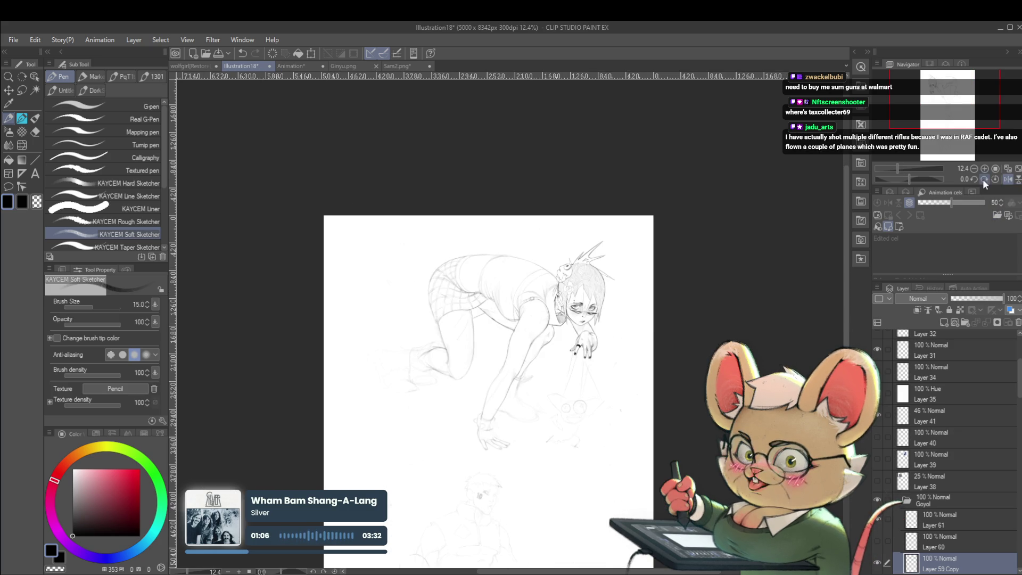
pyautogui.scroll(2, 548, 294)
pyautogui.scroll(2, 481, 327)
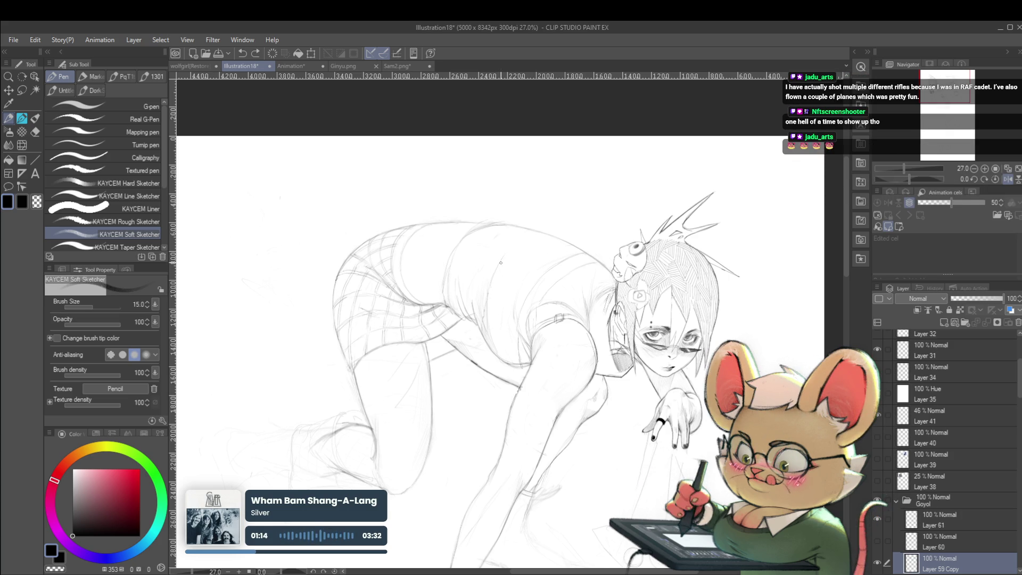
pyautogui.scroll(-4, 520, 227)
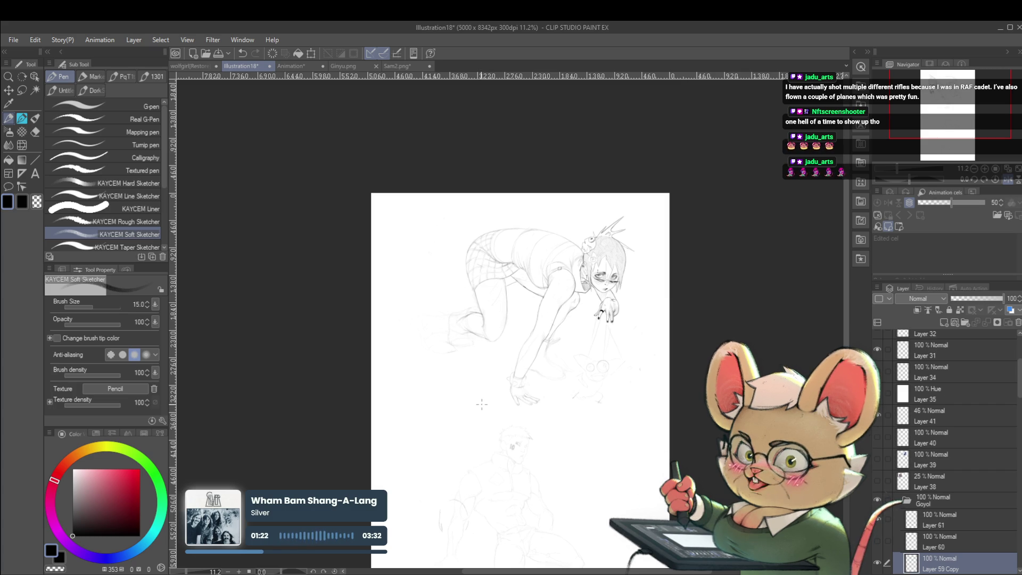
# Flip the view to face left and back to face right while panning and zooming over the figure.
pyautogui.press('h')
pyautogui.scroll(2, 507, 245)
pyautogui.scroll(1, 507, 244)
pyautogui.moveTo(466, 242); pyautogui.dragTo(448, 241)
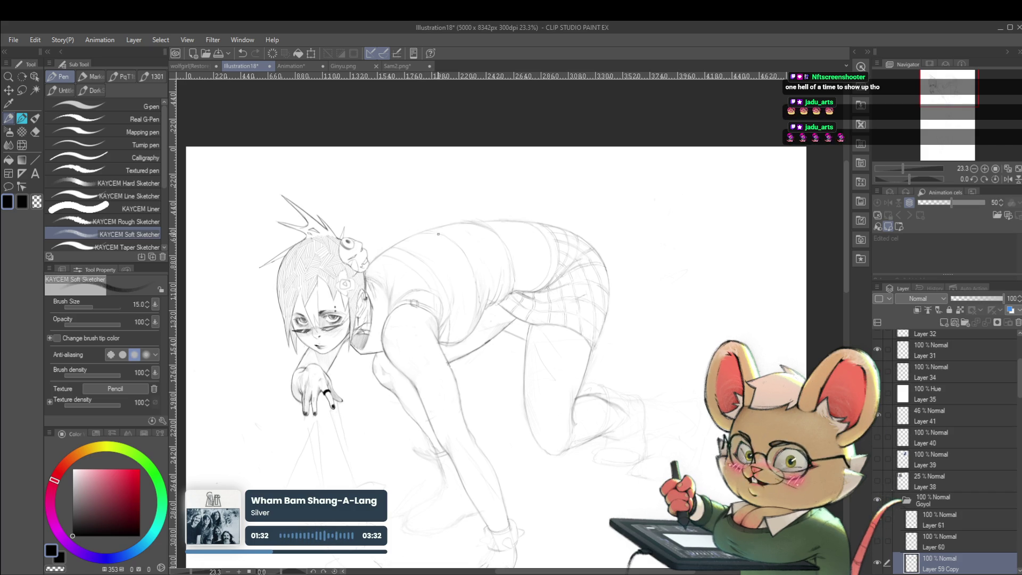
pyautogui.scroll(-1, 455, 246)
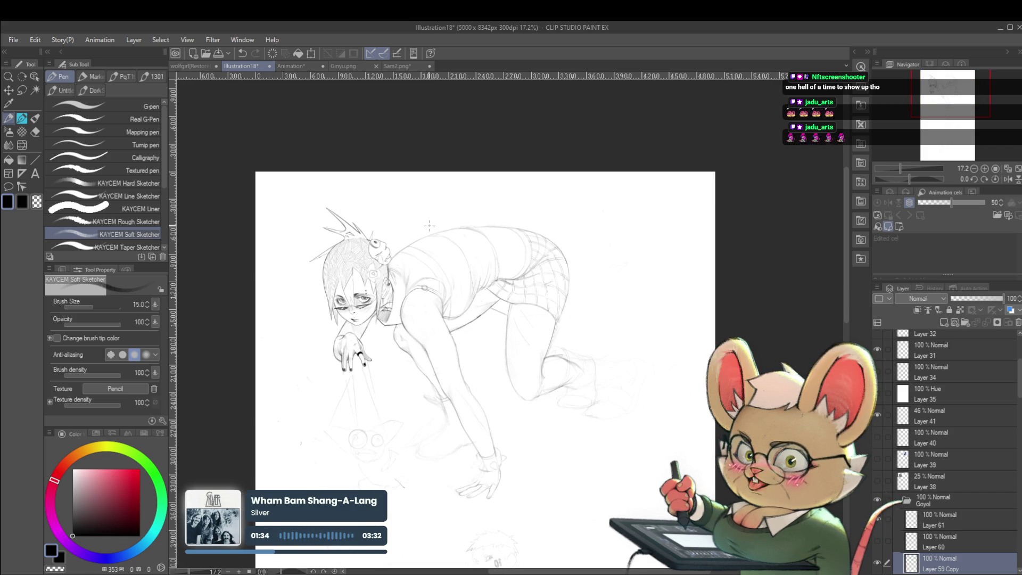
pyautogui.click(1007, 179)
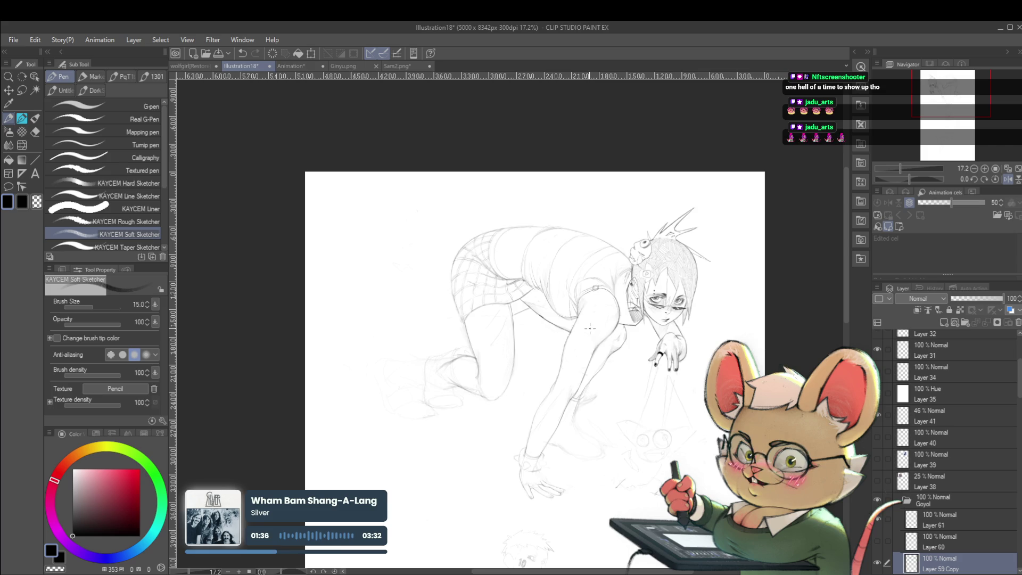
pyautogui.scroll(2, 596, 270)
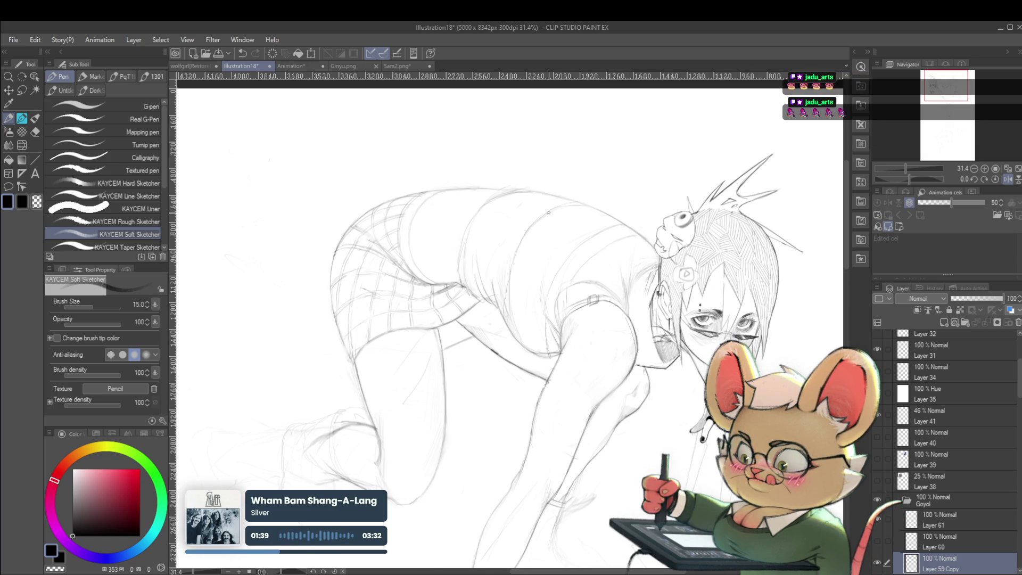
pyautogui.scroll(-3, 564, 200)
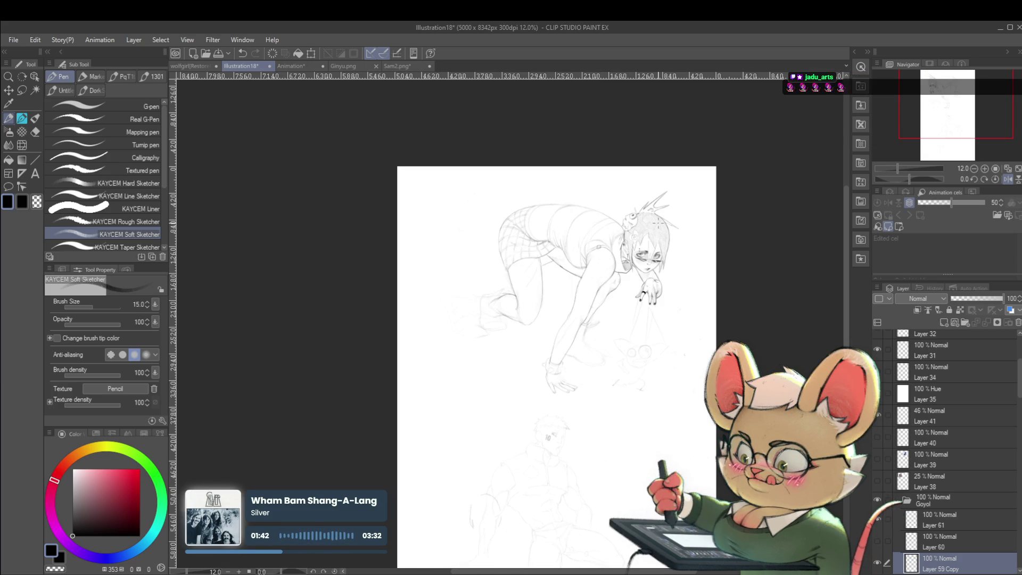
pyautogui.scroll(2, 600, 202)
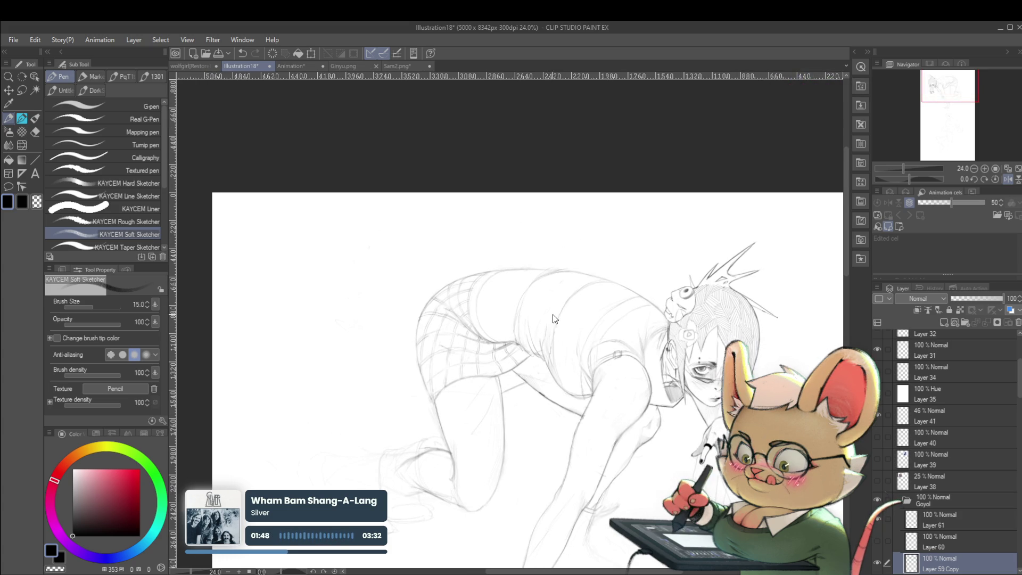
pyautogui.moveTo(555, 290)
pyautogui.mouseDown()
pyautogui.moveTo(578, 293)
pyautogui.moveTo(595, 351)
pyautogui.moveTo(610, 306)
pyautogui.mouseUp()
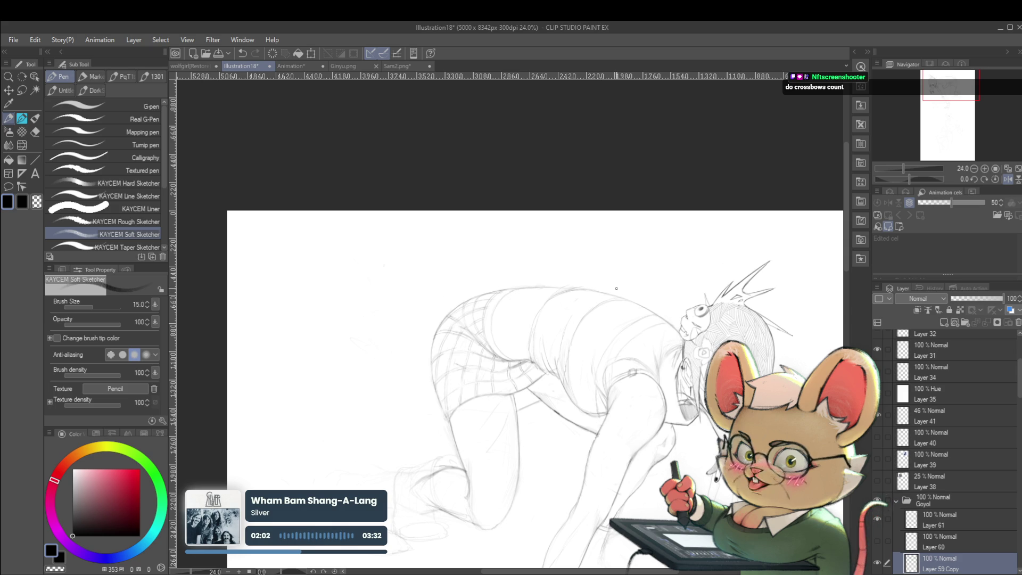
pyautogui.moveTo(620, 283); pyautogui.dragTo(615, 292)
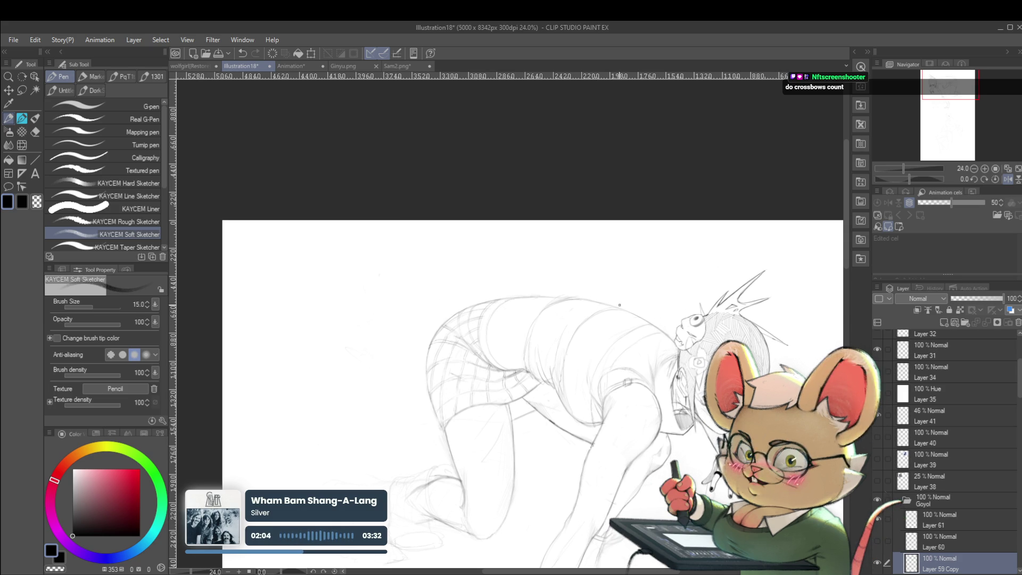
pyautogui.scroll(2, 553, 359)
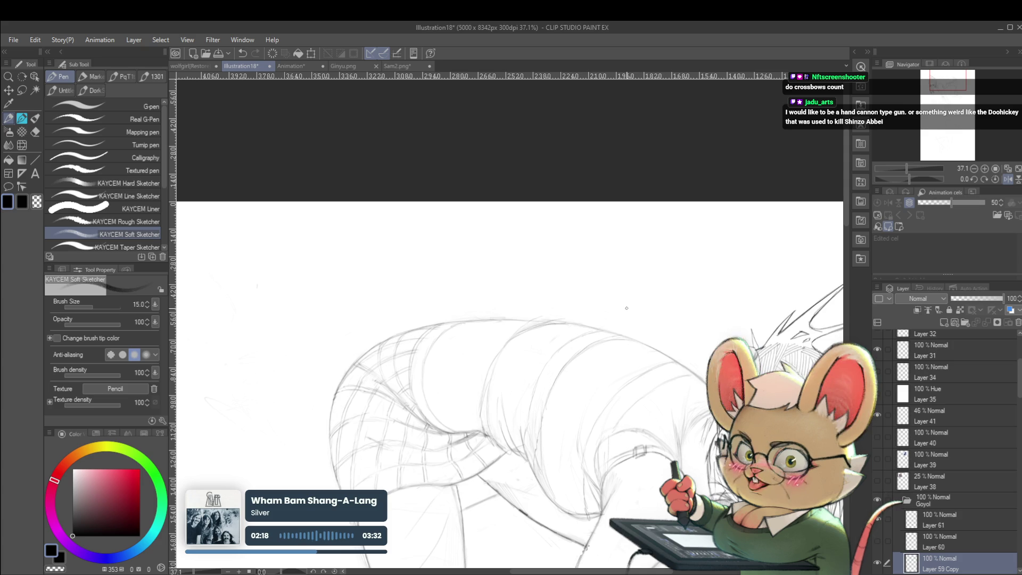
# Flip the view so the girl faces left and dab a small pencil mark on her shirt.
pyautogui.click(1007, 179)
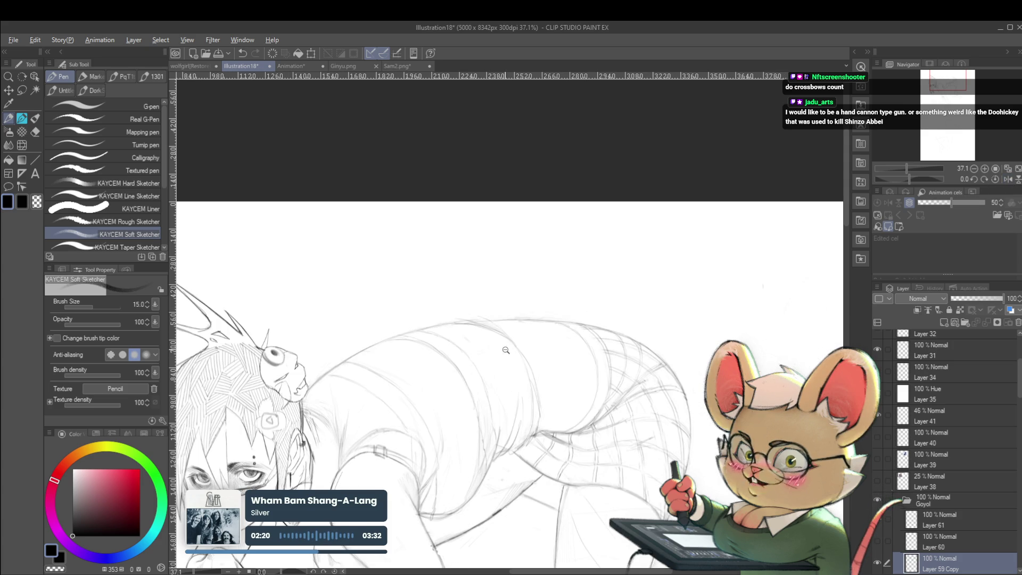
pyautogui.scroll(-4, 497, 341)
pyautogui.scroll(3, 431, 344)
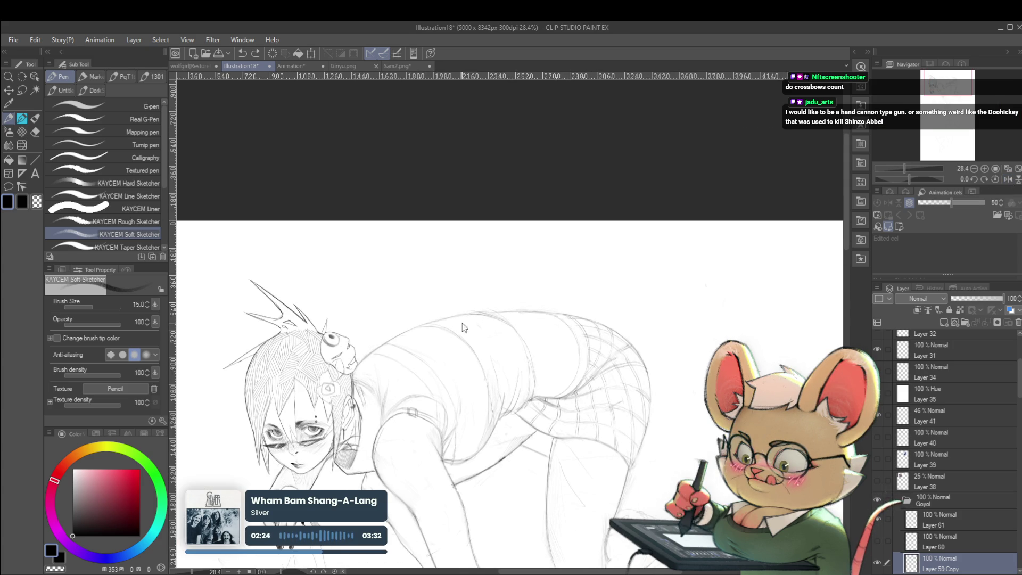
pyautogui.click(445, 319)
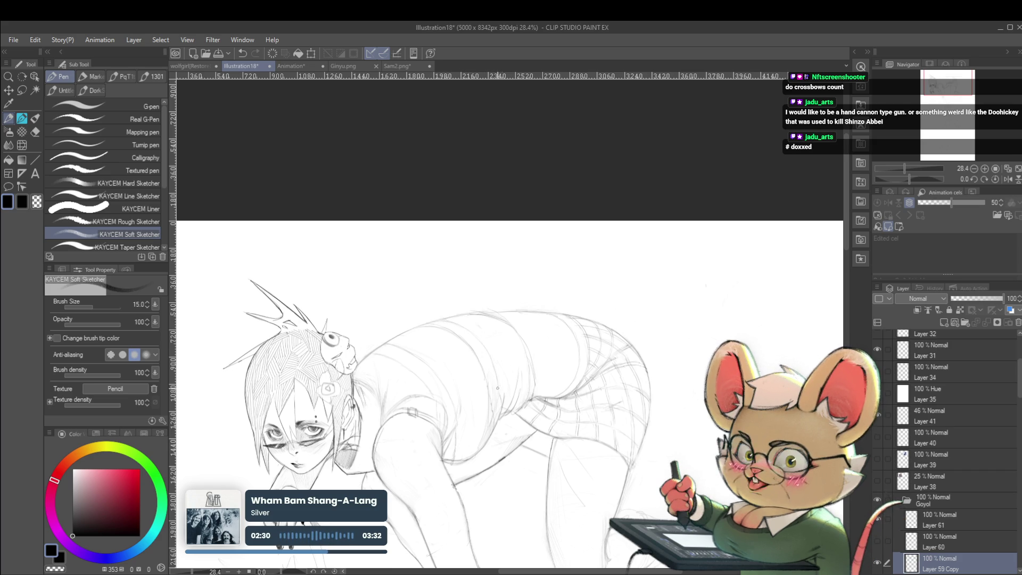
pyautogui.scroll(-5, 492, 360)
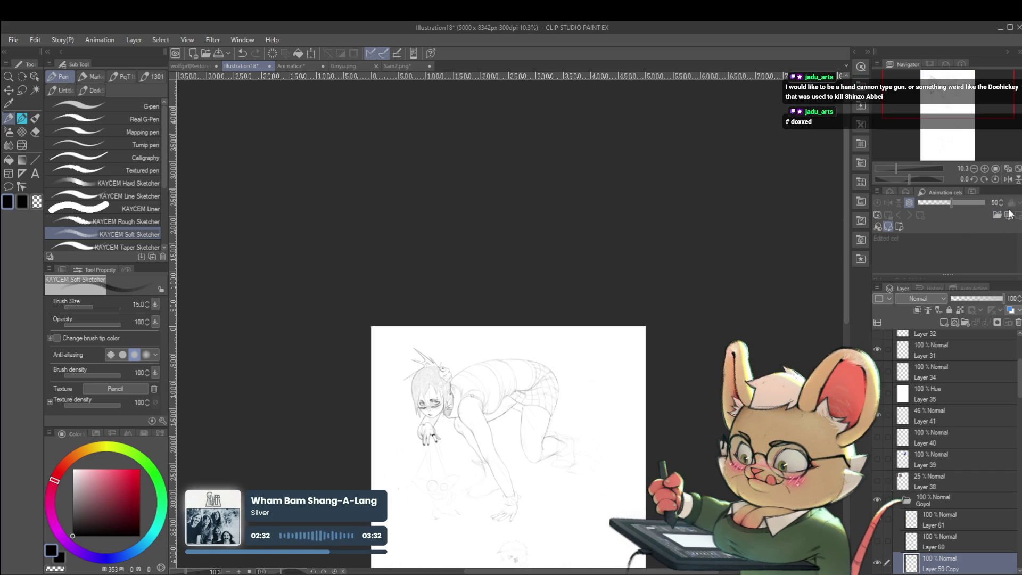
# Flip the view so the girl faces right, pan the page, and zoom into the skirt's plaid grid.
pyautogui.click(1007, 179)
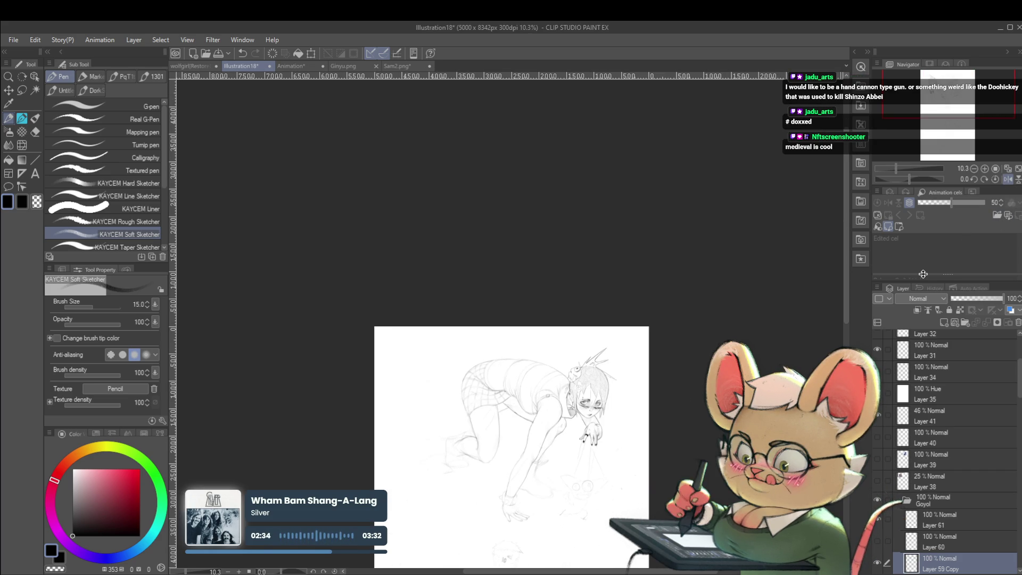
pyautogui.moveTo(698, 366); pyautogui.dragTo(761, 339)
pyautogui.moveTo(678, 348); pyautogui.dragTo(694, 362)
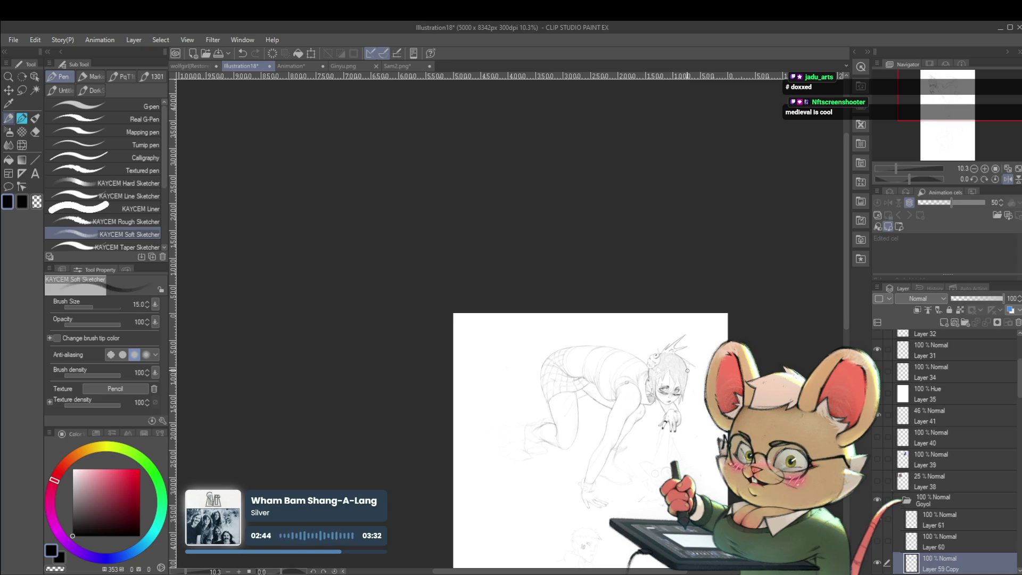
pyautogui.moveTo(595, 351); pyautogui.dragTo(662, 352)
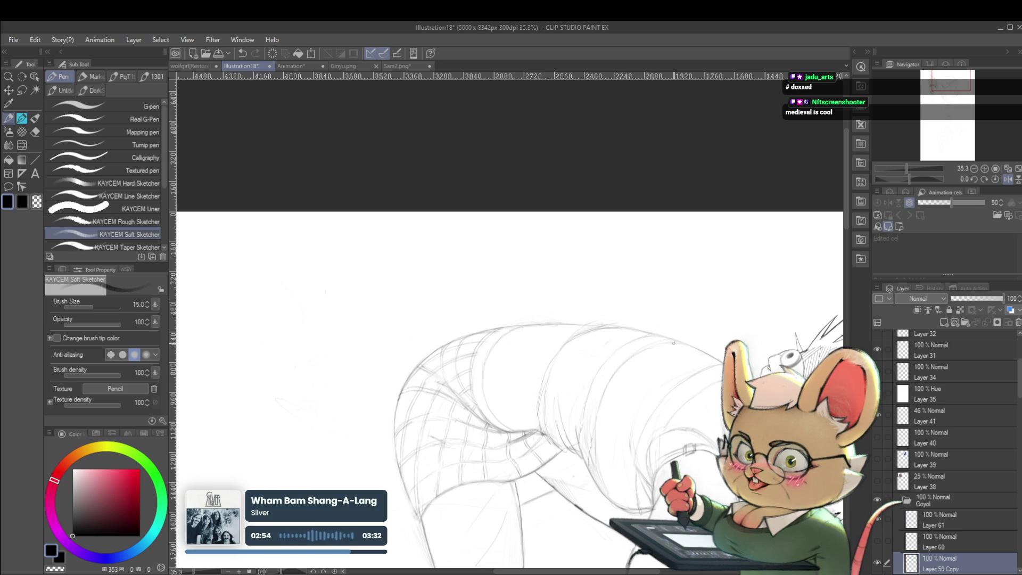
pyautogui.scroll(-2, 675, 337)
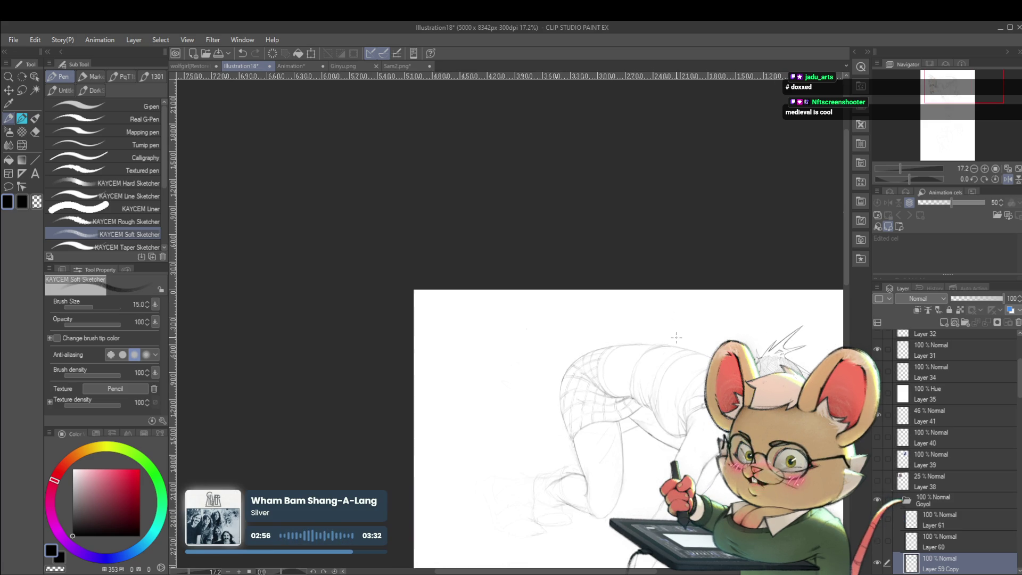
pyautogui.scroll(2, 676, 350)
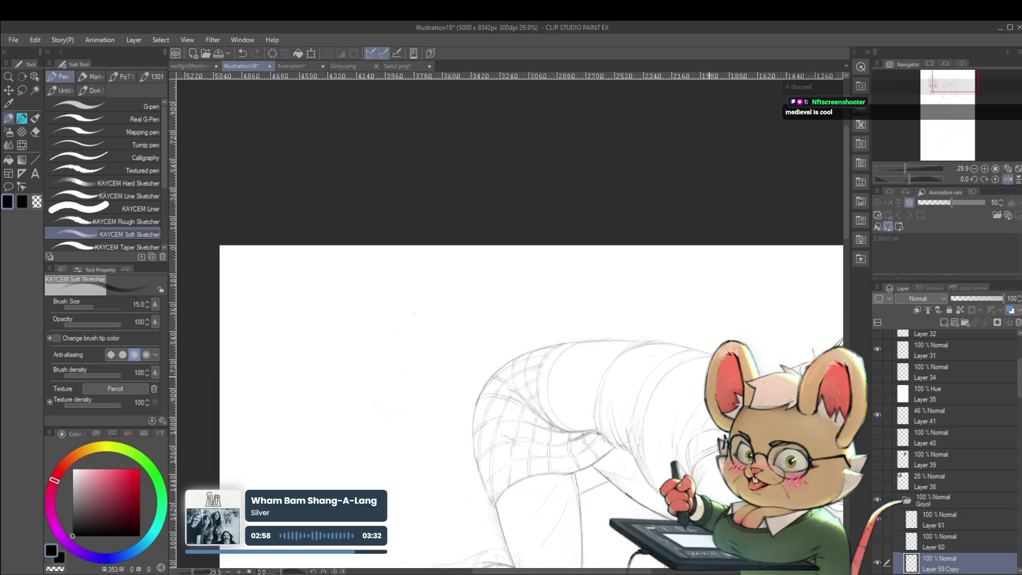
pyautogui.scroll(2, 676, 349)
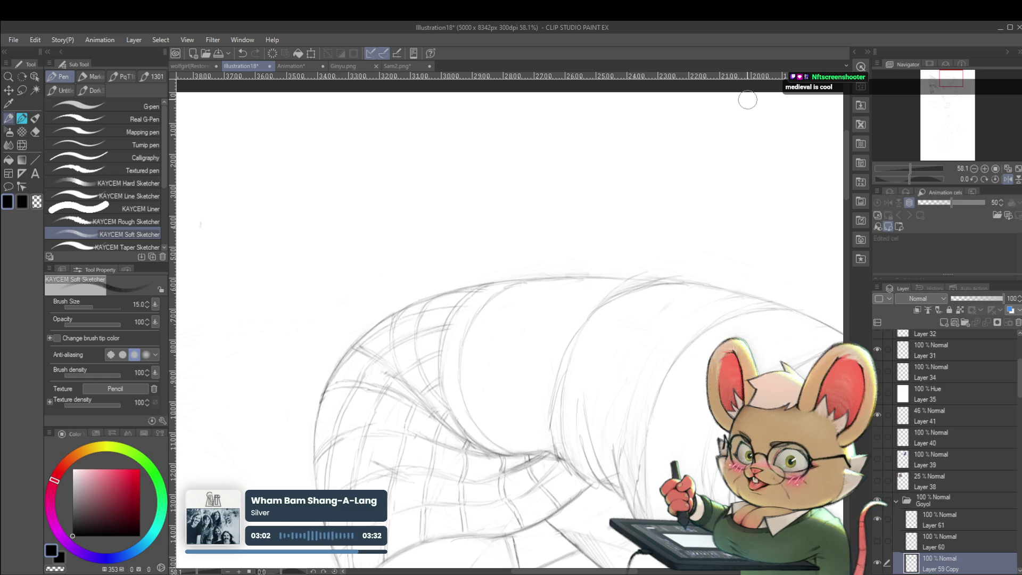
pyautogui.moveTo(685, 345); pyautogui.dragTo(677, 383)
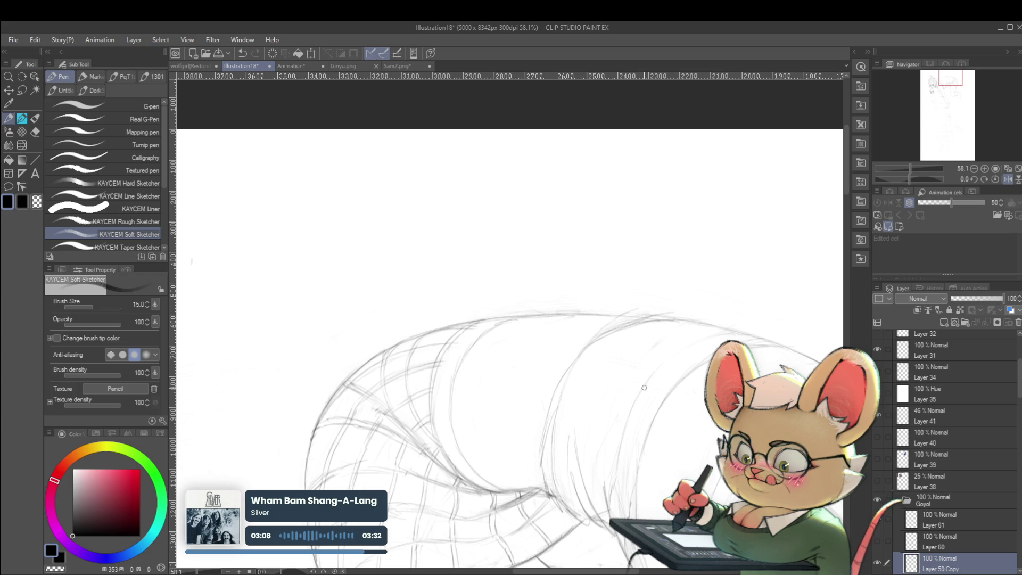
pyautogui.moveTo(647, 381); pyautogui.dragTo(612, 420)
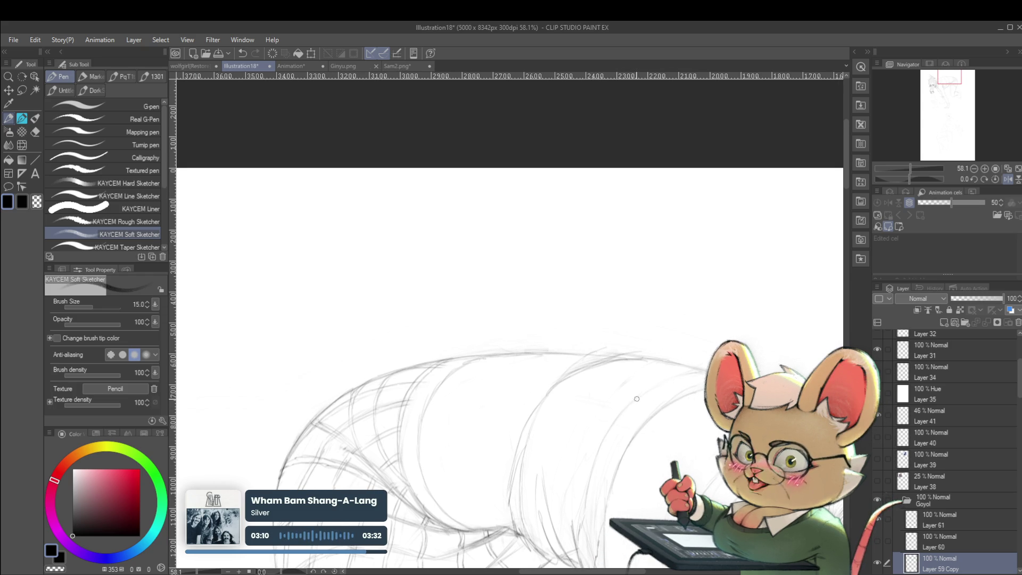
pyautogui.moveTo(910, 168); pyautogui.dragTo(897, 168)
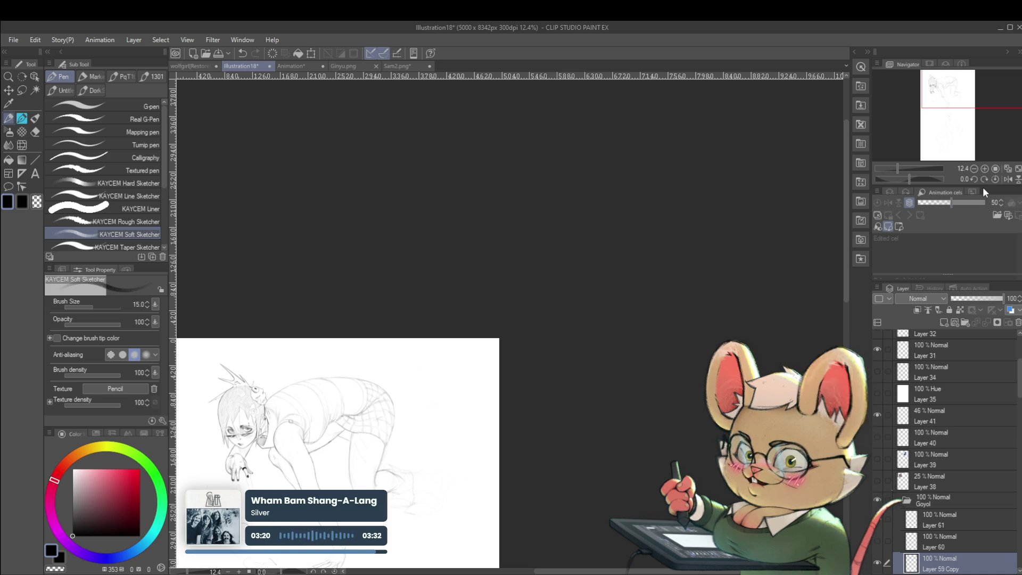
pyautogui.click(1007, 179)
pyautogui.scroll(3, 687, 403)
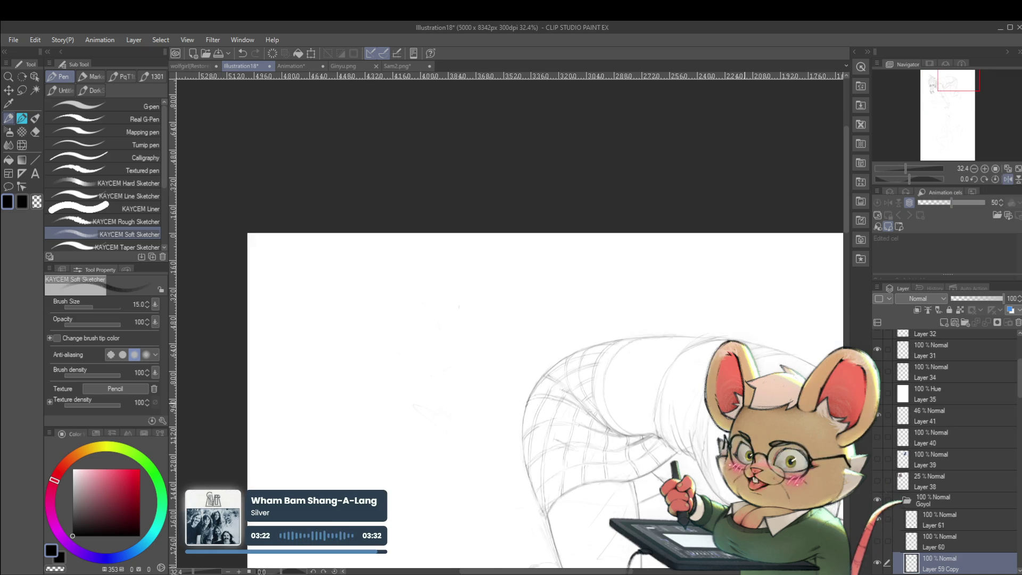
pyautogui.moveTo(711, 378); pyautogui.dragTo(648, 401)
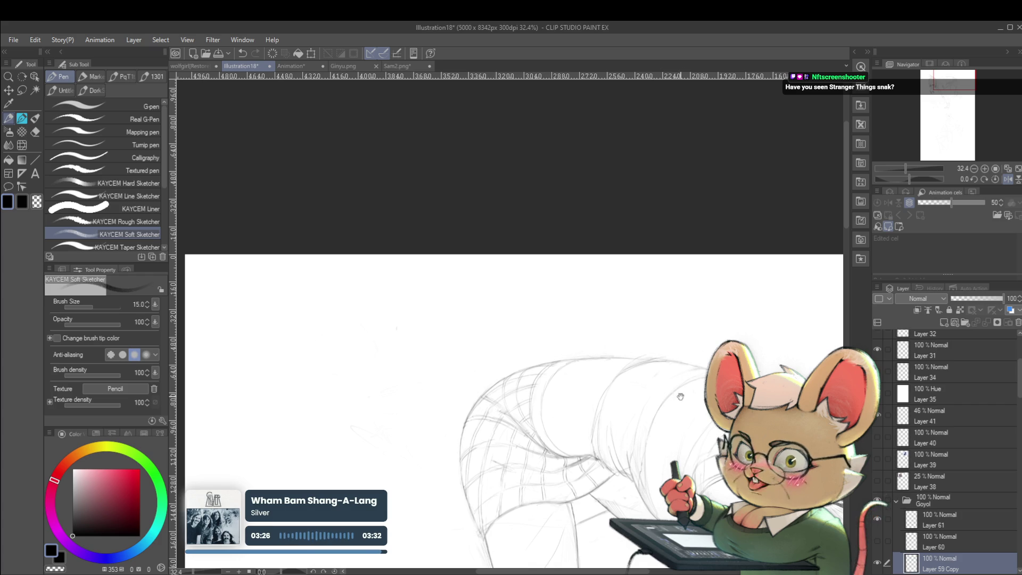
pyautogui.moveTo(683, 392); pyautogui.dragTo(674, 404)
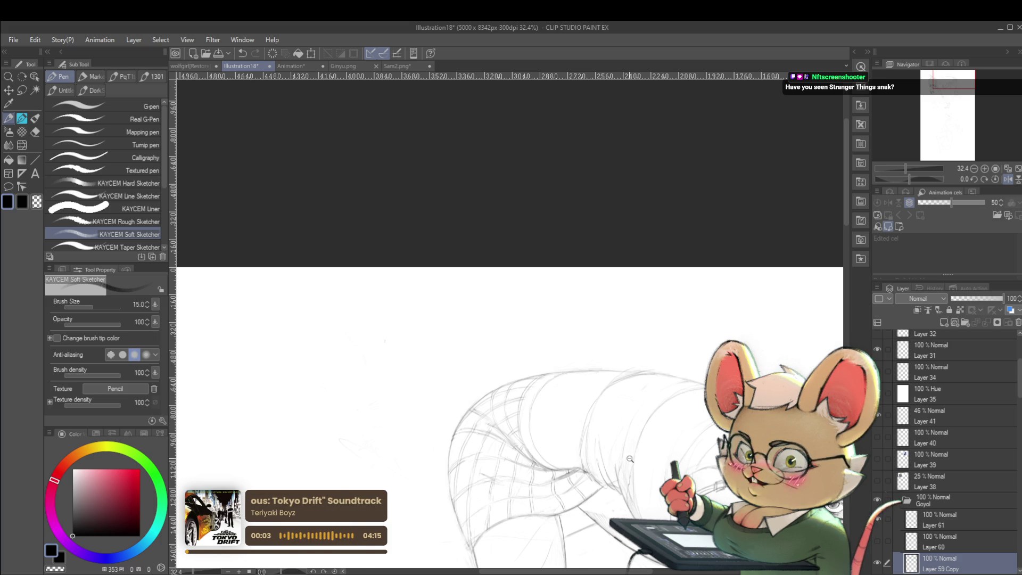
pyautogui.scroll(3, 630, 454)
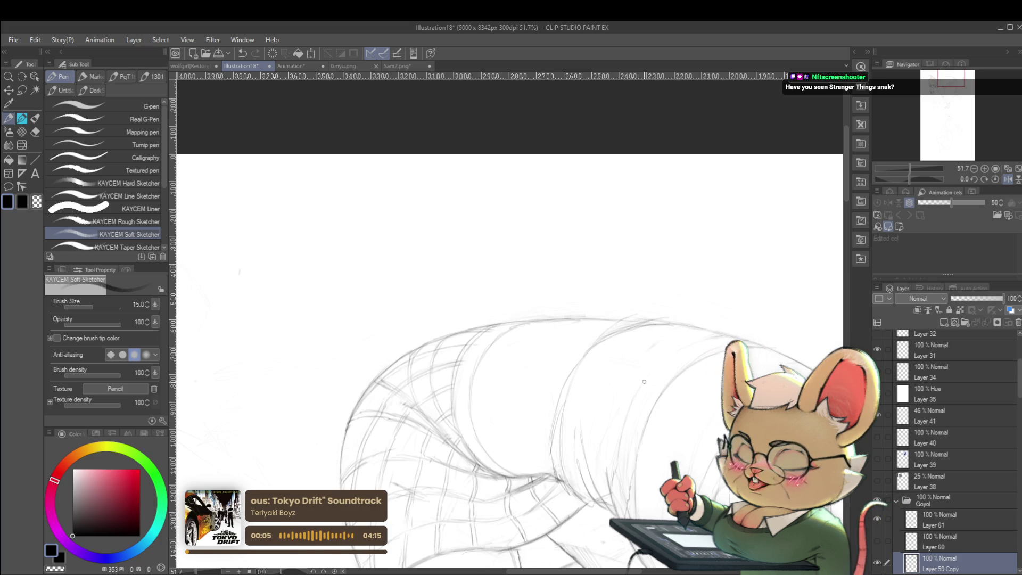